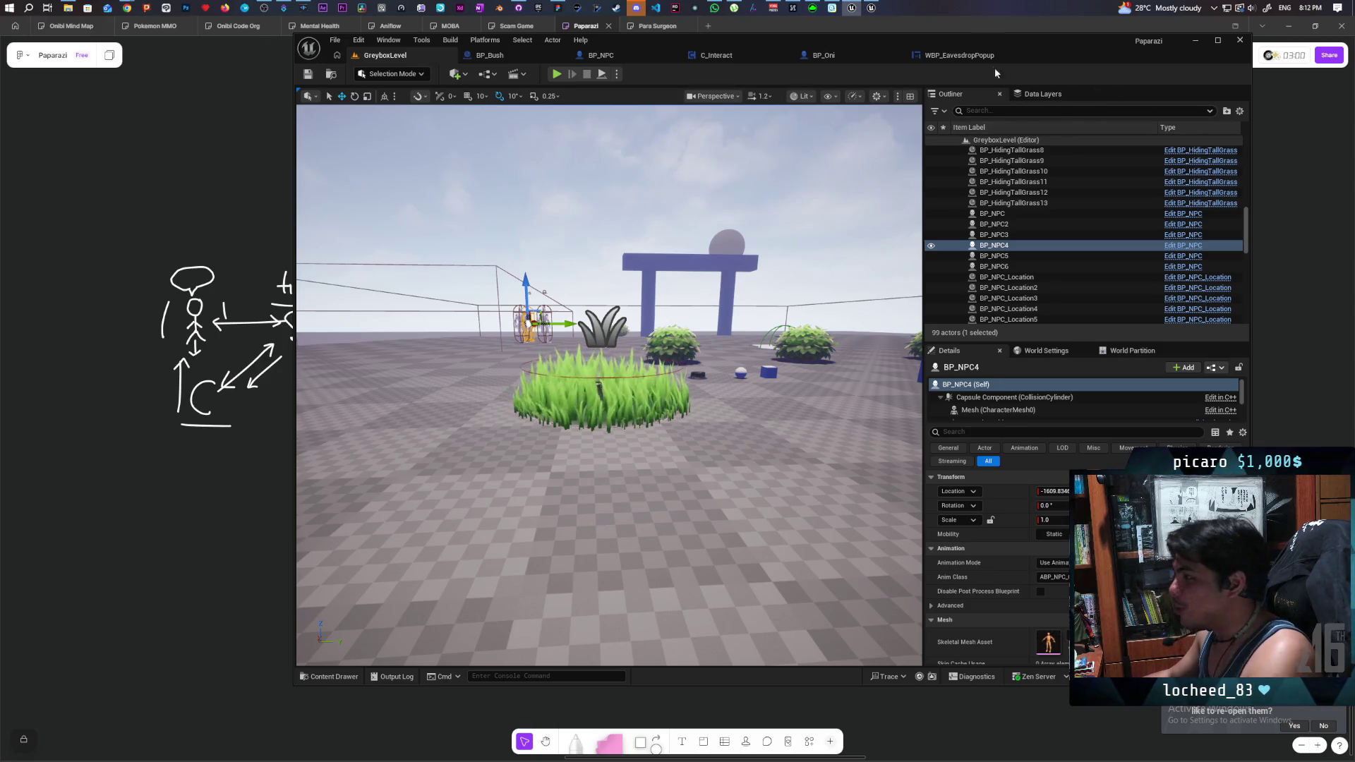
# - Nudge the editor window right and start a multiplayer Play-in-Editor session of GreyboxLevel
pyautogui.moveTo(1058, 49); pyautogui.dragTo(1127, 53)
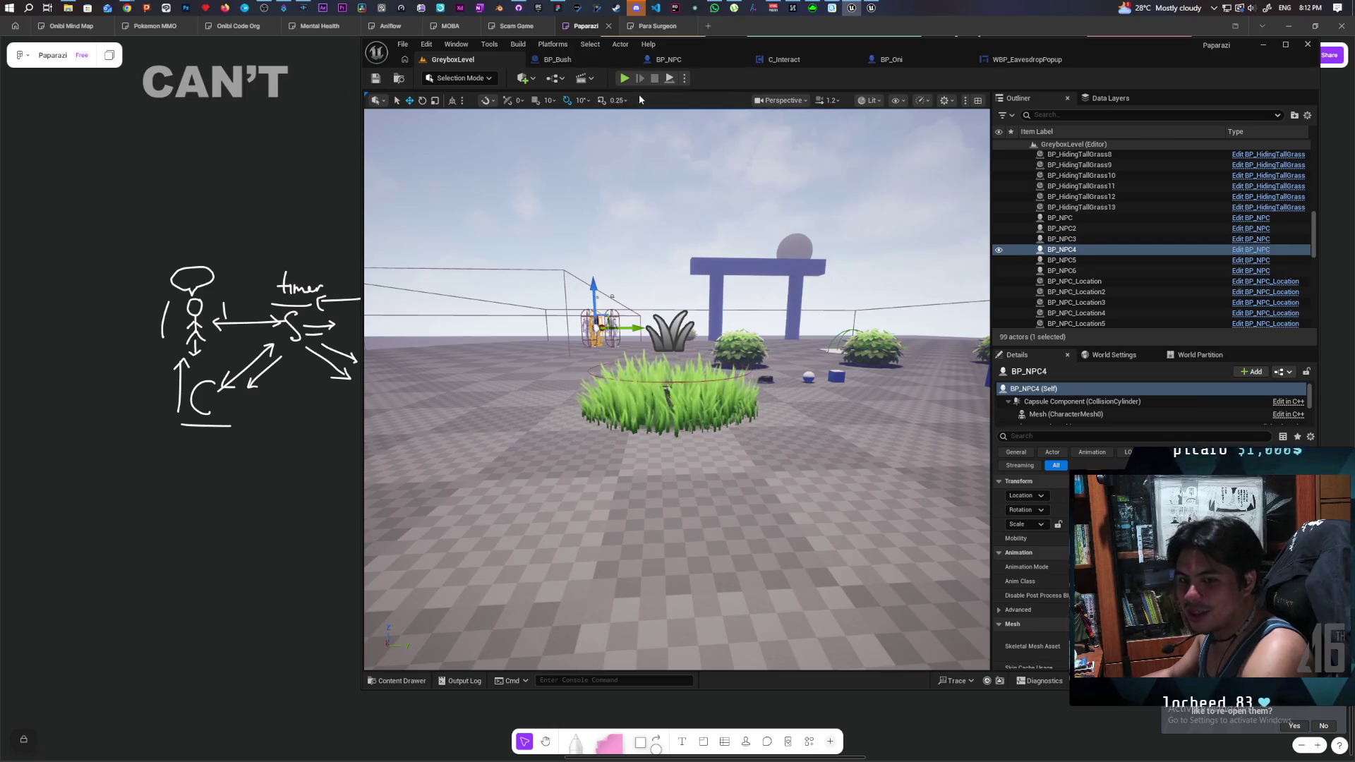
pyautogui.click(624, 78)
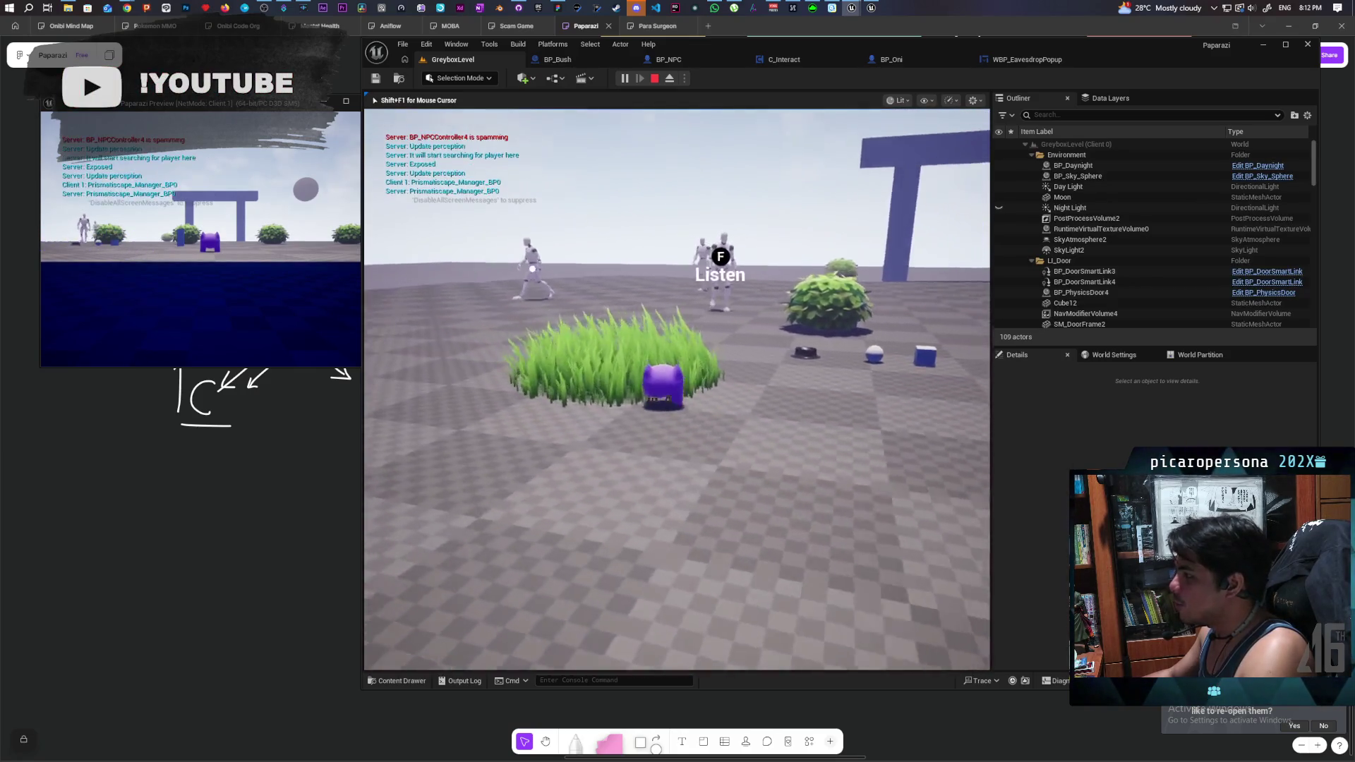
# - Walk the player into the grass beside the NPC and use F to listen in
pyautogui.press('w')
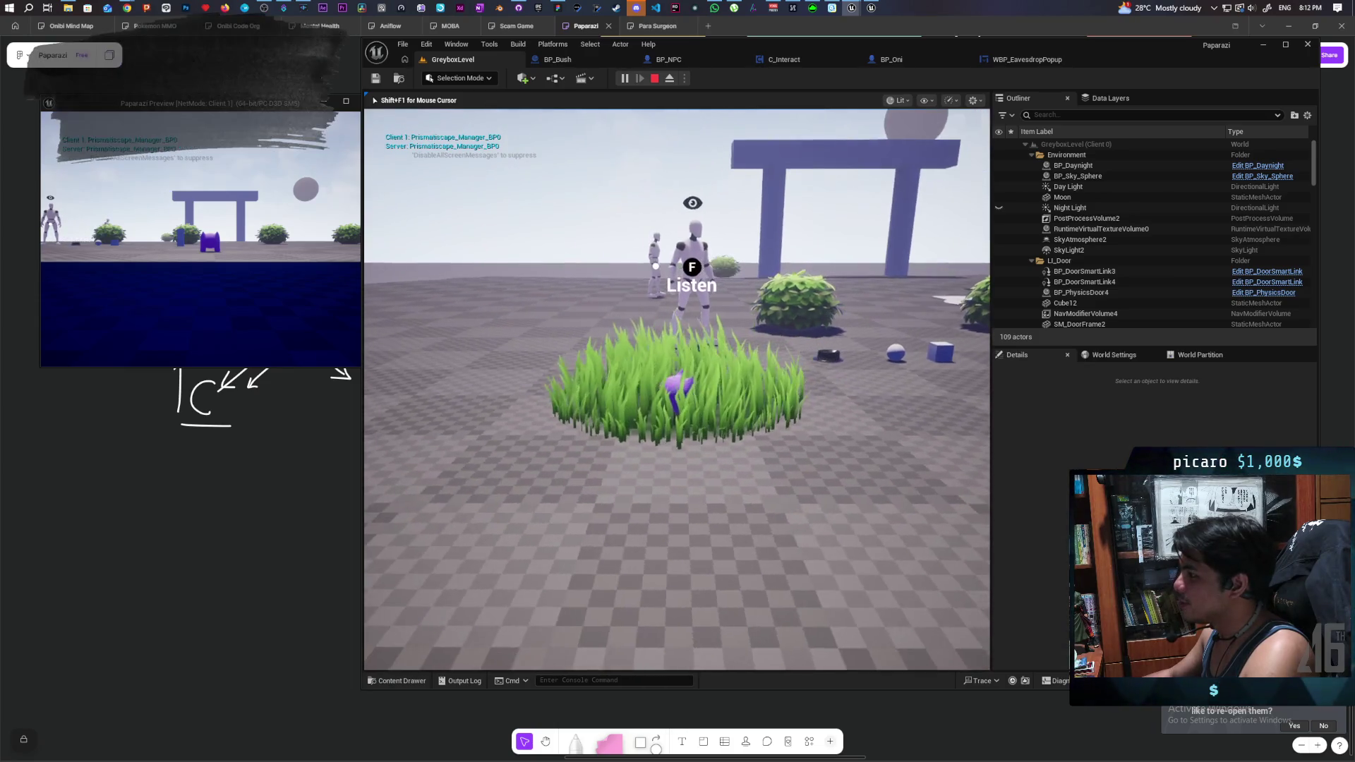
pyautogui.press('f')
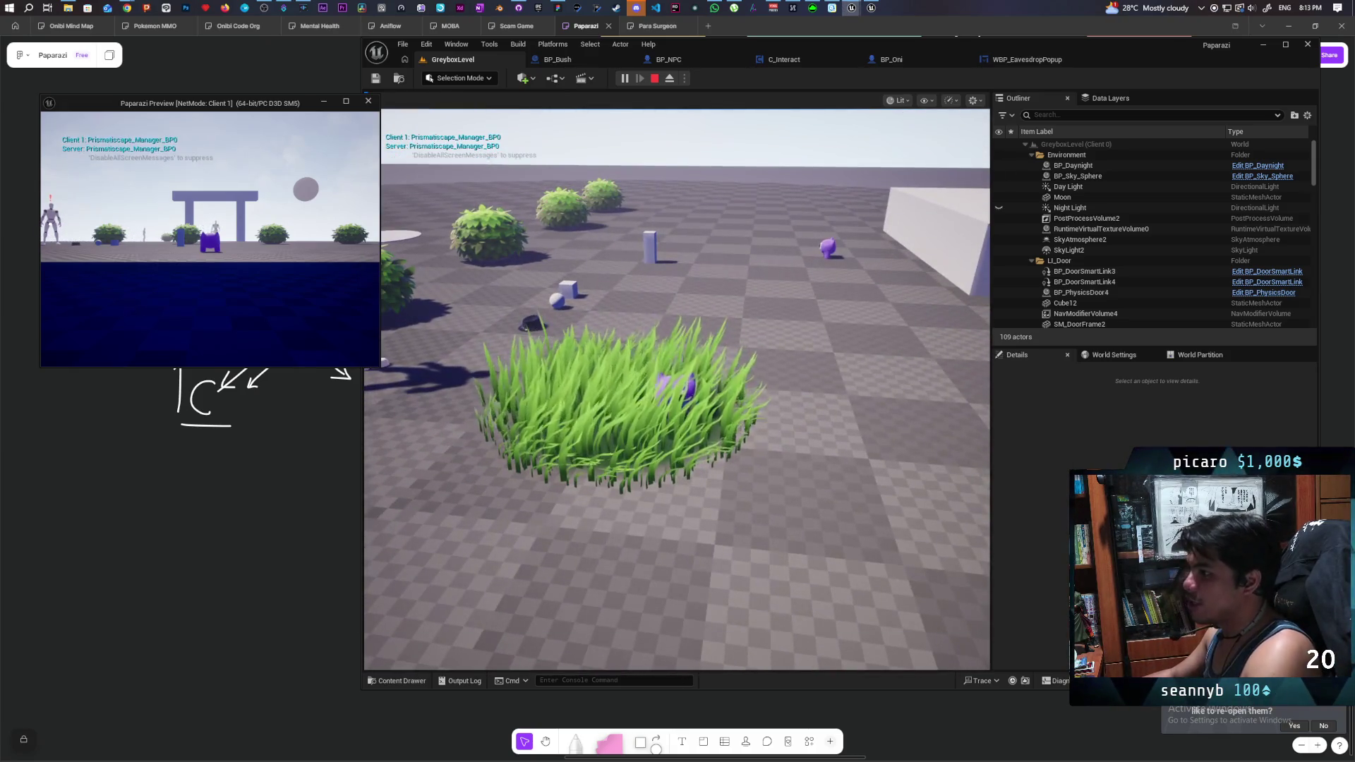
pyautogui.hotkey('alt', 'Tab')
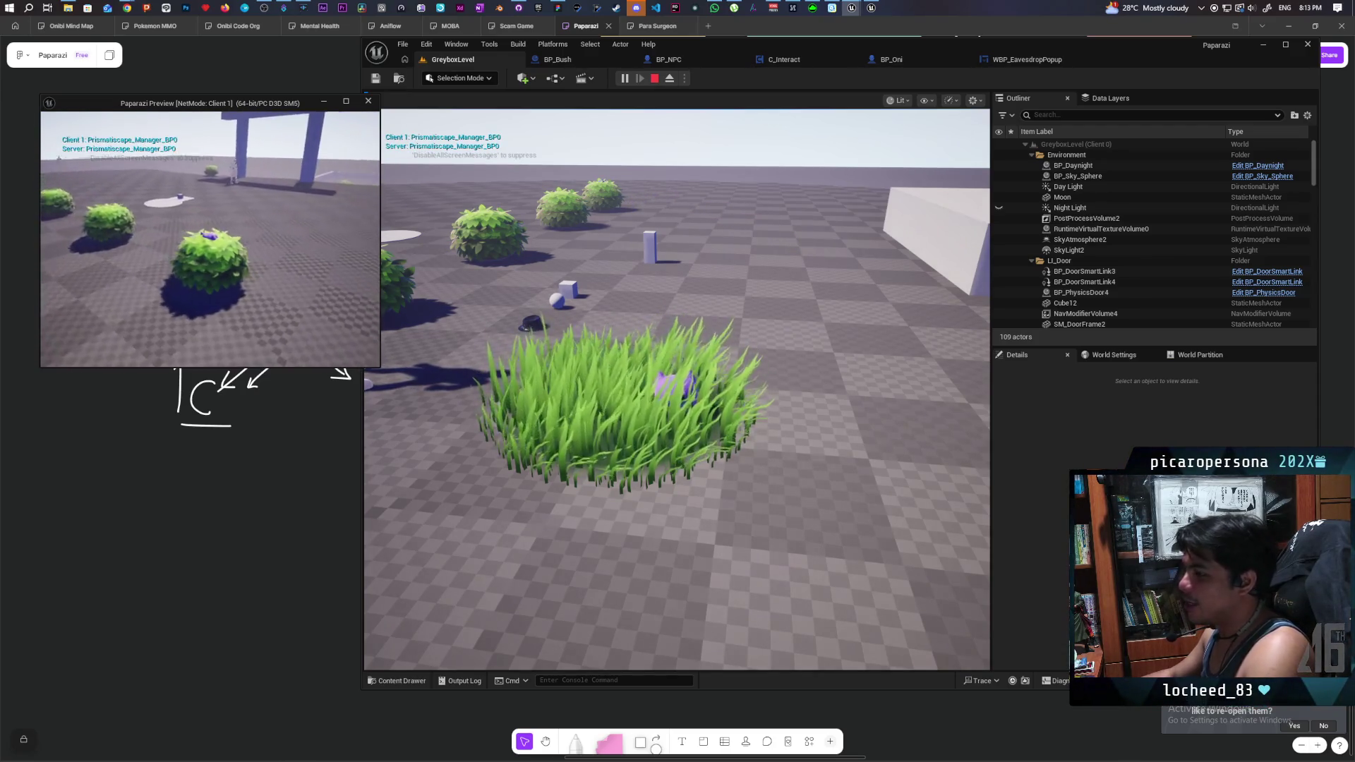
pyautogui.hotkey('alt', 'Tab')
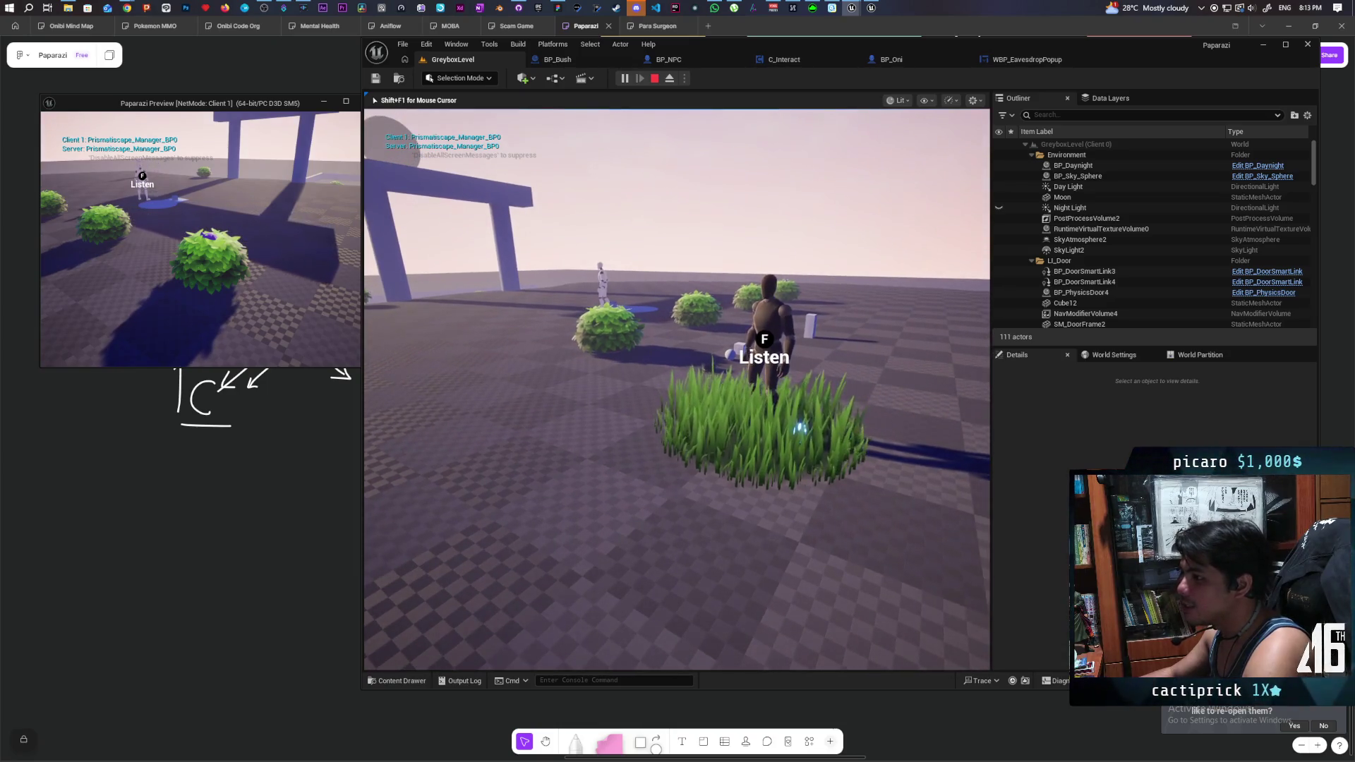
# - Release the mouse cursor from the running game with Shift+F1
pyautogui.hotkey('shift', 'F1')
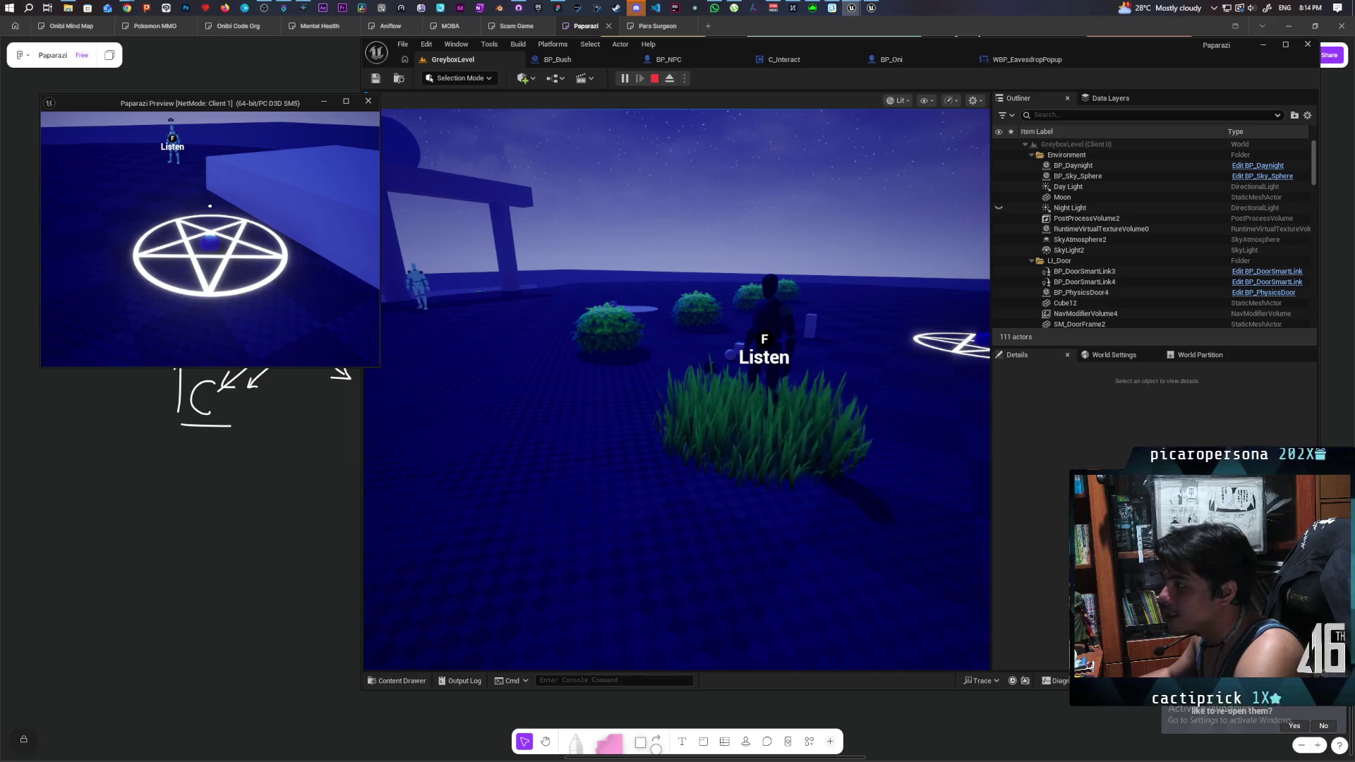
# - Jump the player to the summoning pentagram and walk toward the nearby bush
pyautogui.press('f')
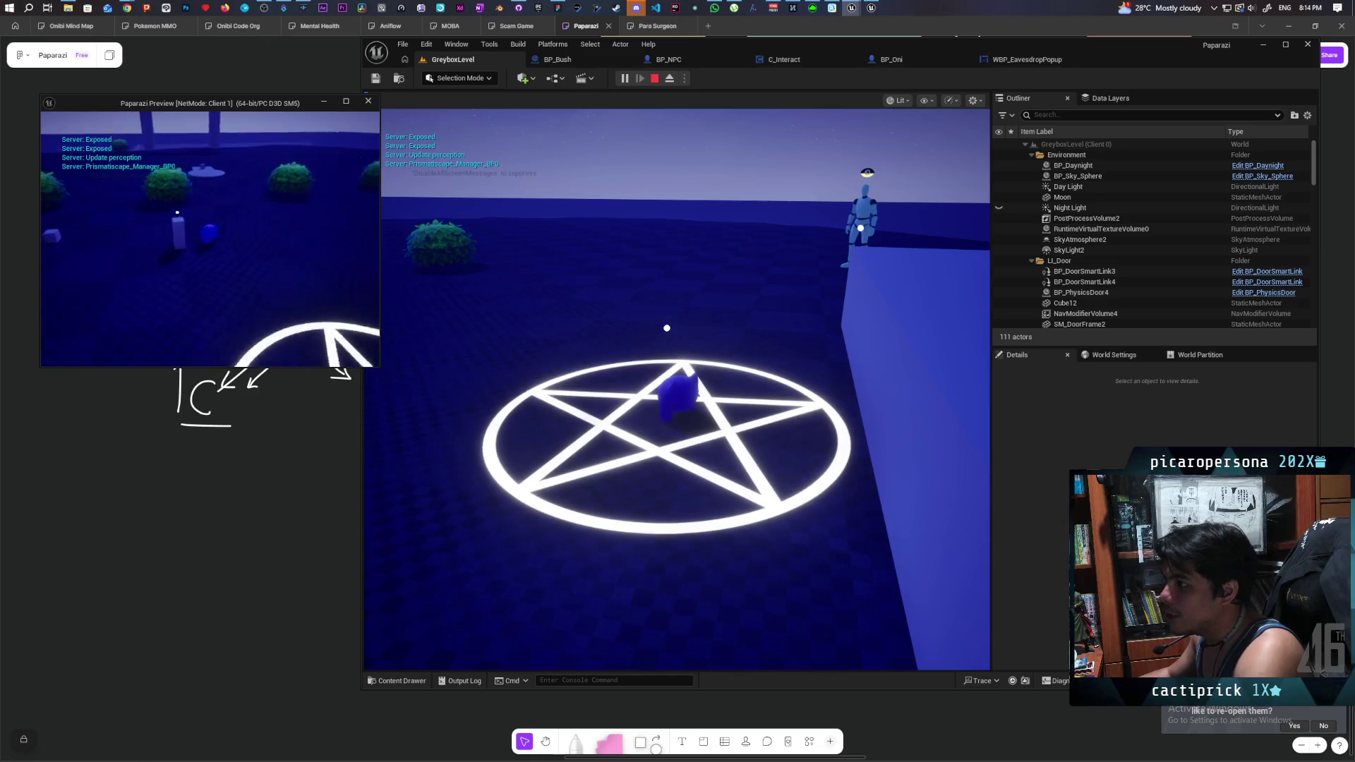
pyautogui.click(667, 328)
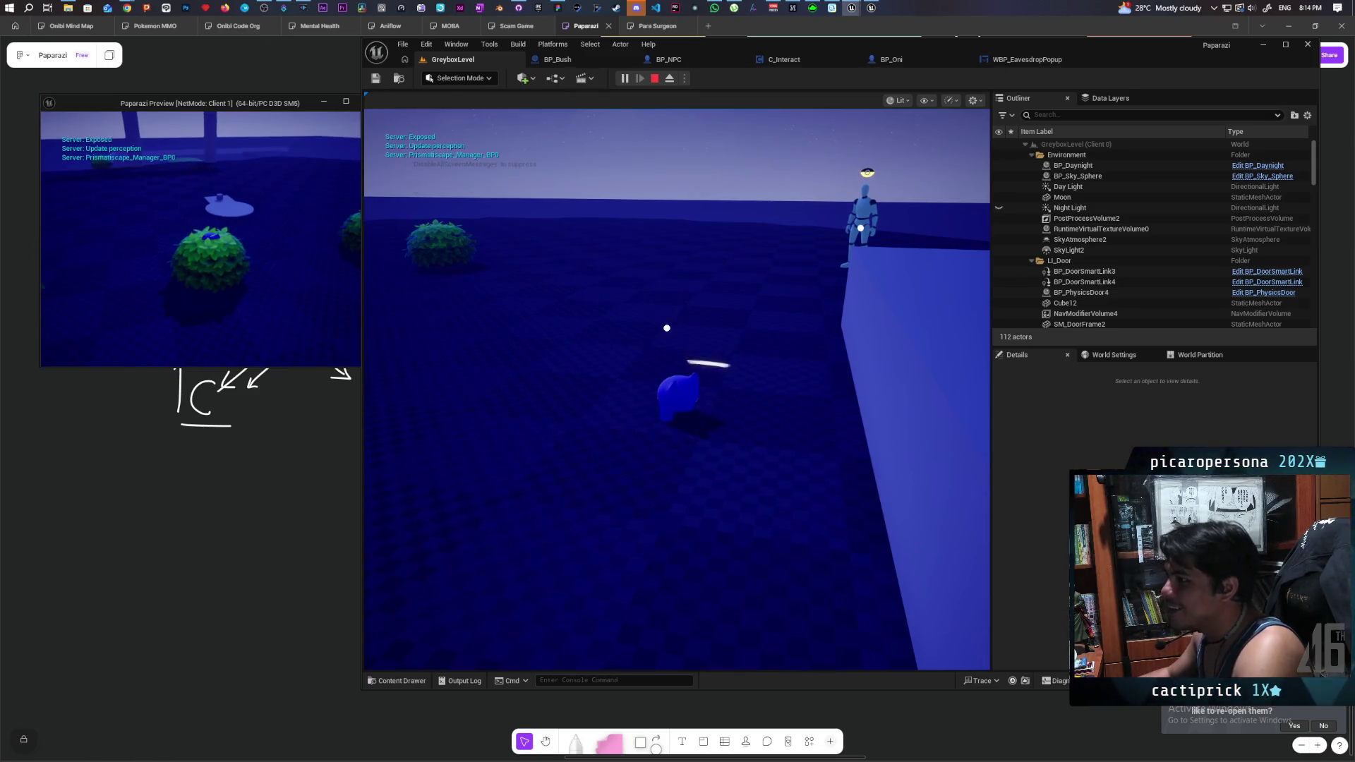
pyautogui.press('w')
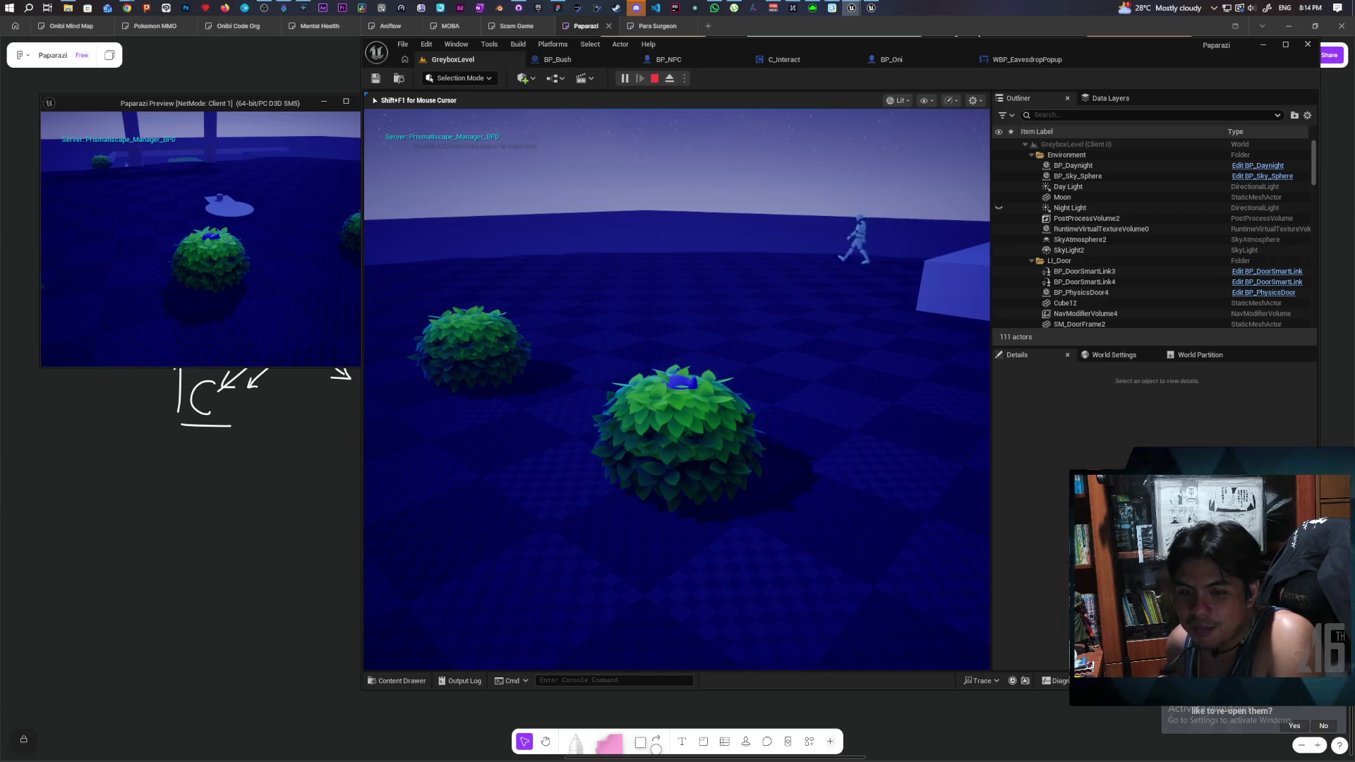
# - Walk past the pillars across the night field, crouch in the tall grass, then stop the session
pyautogui.moveTo(677, 389)
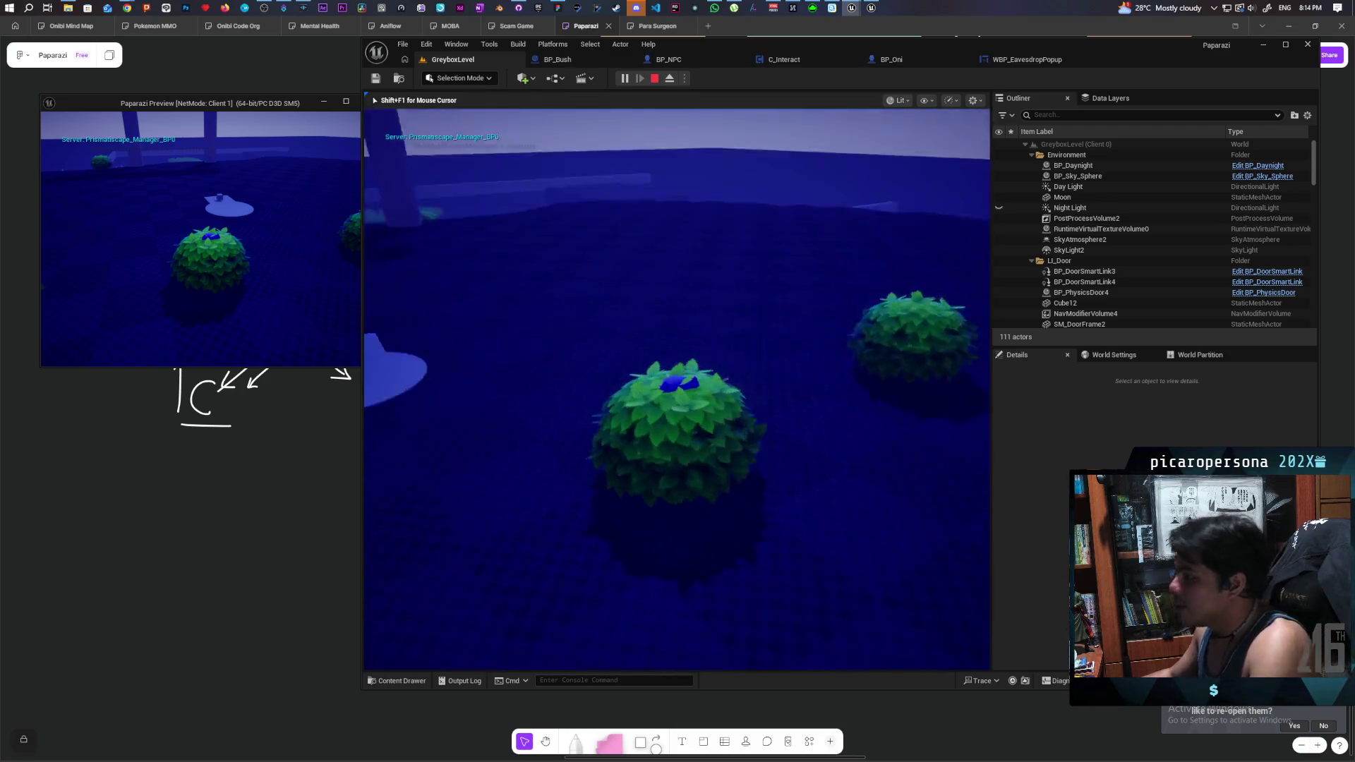
pyautogui.press('w')
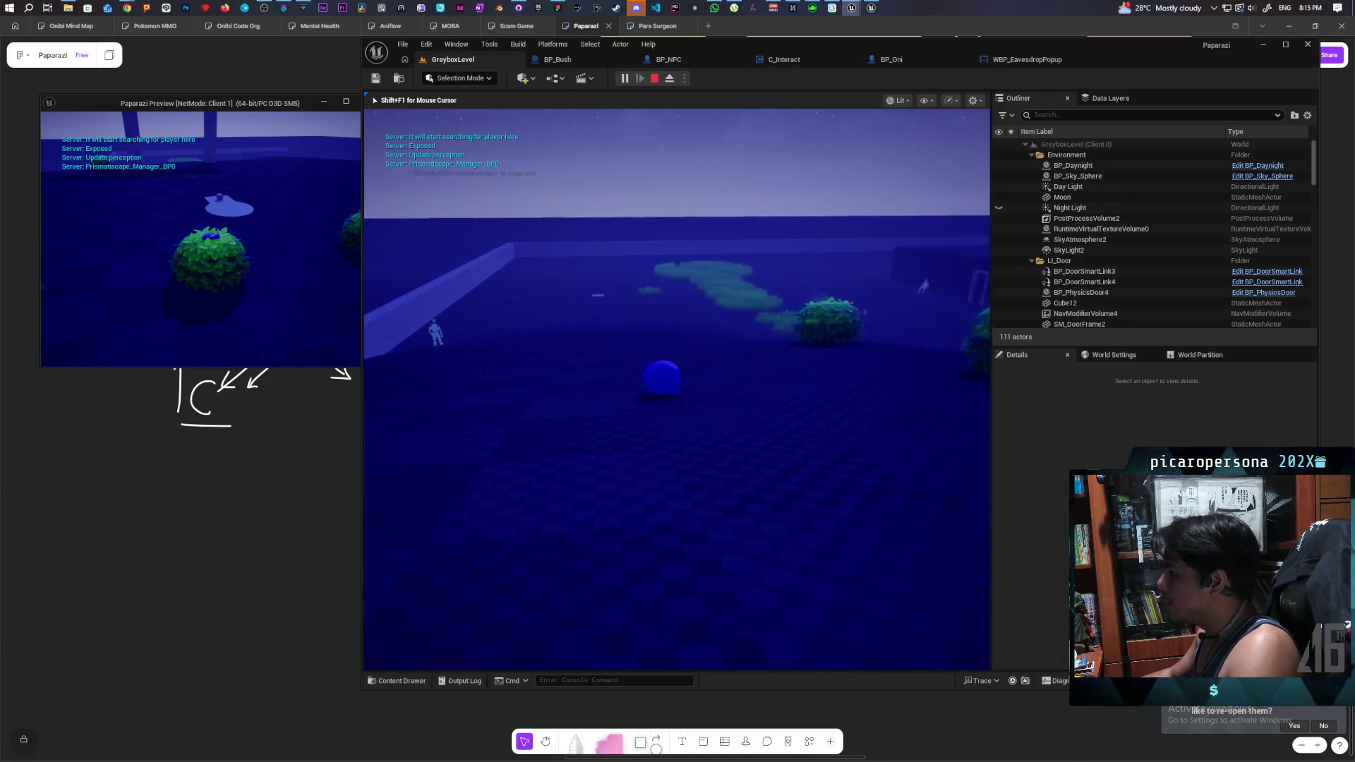
pyautogui.press('w')
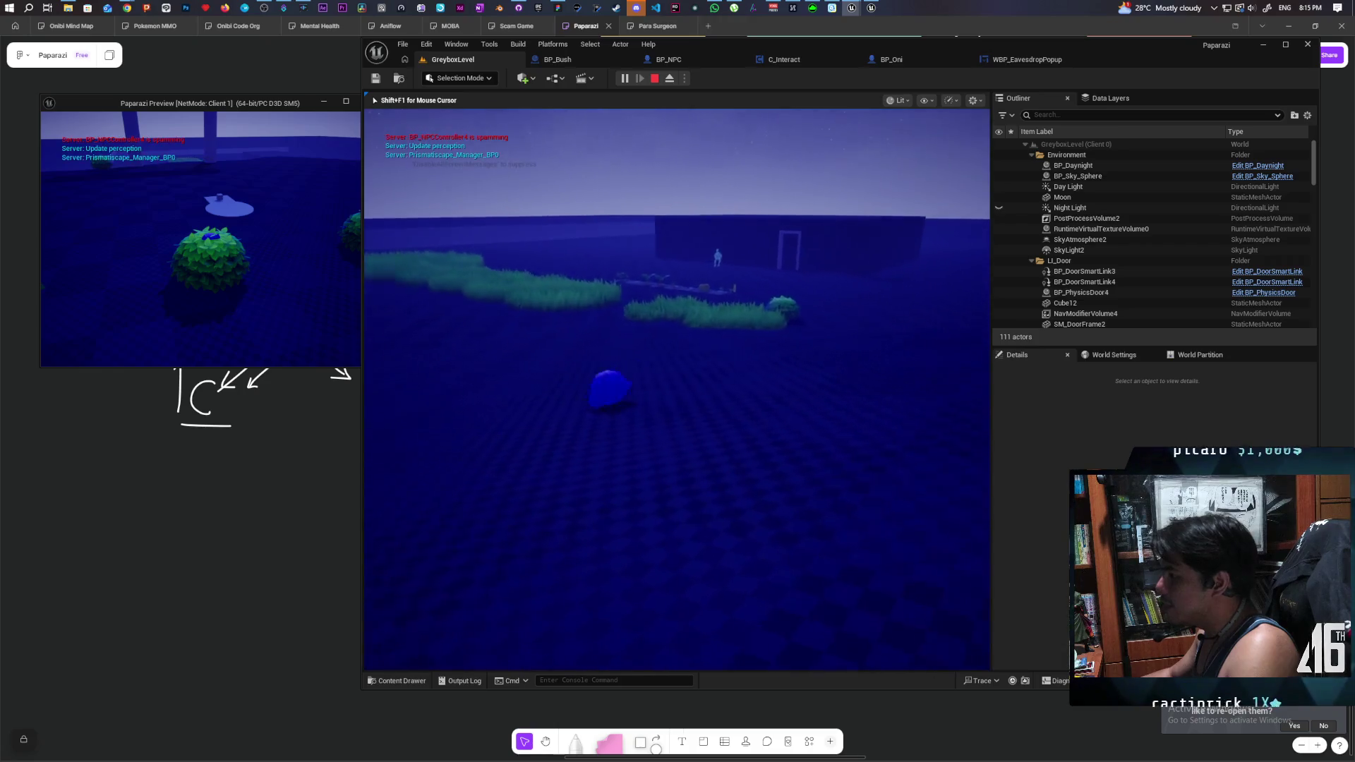
pyautogui.press('w')
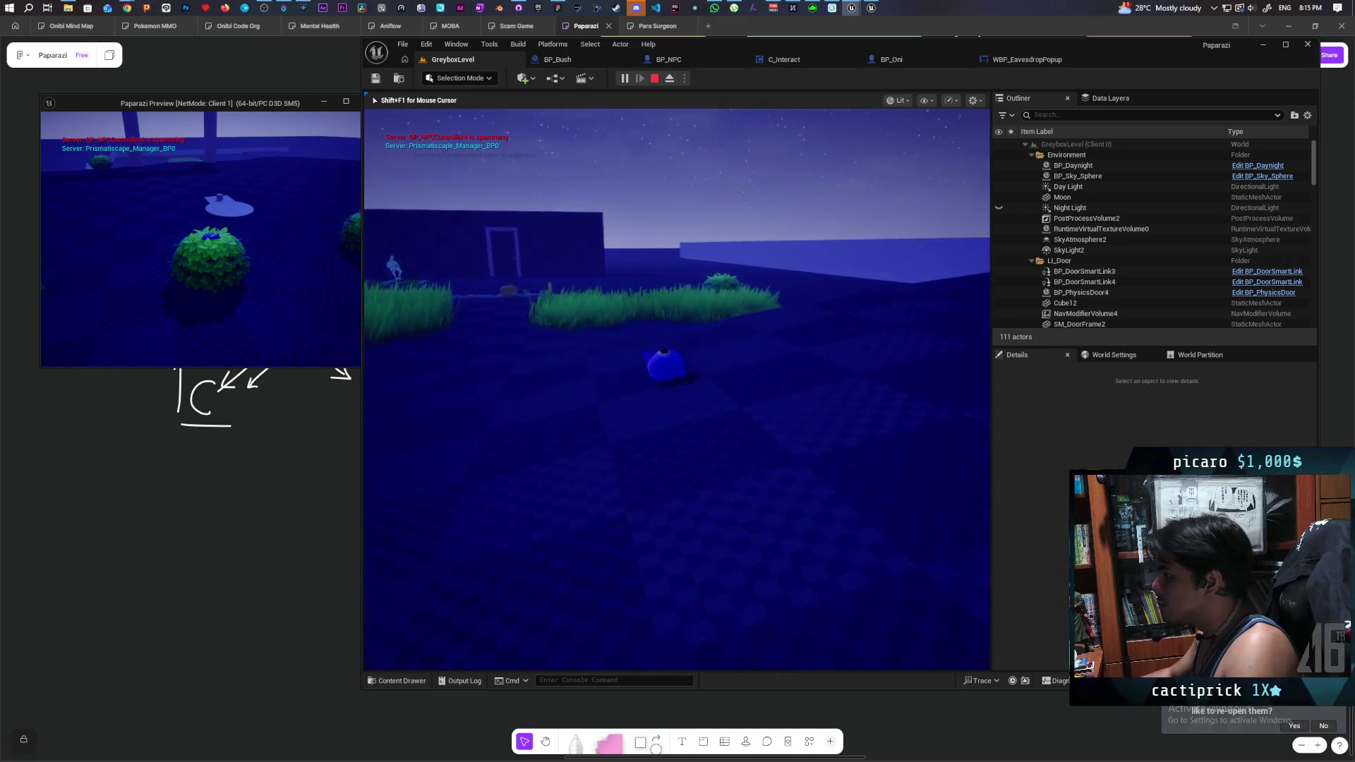
pyautogui.press('w')
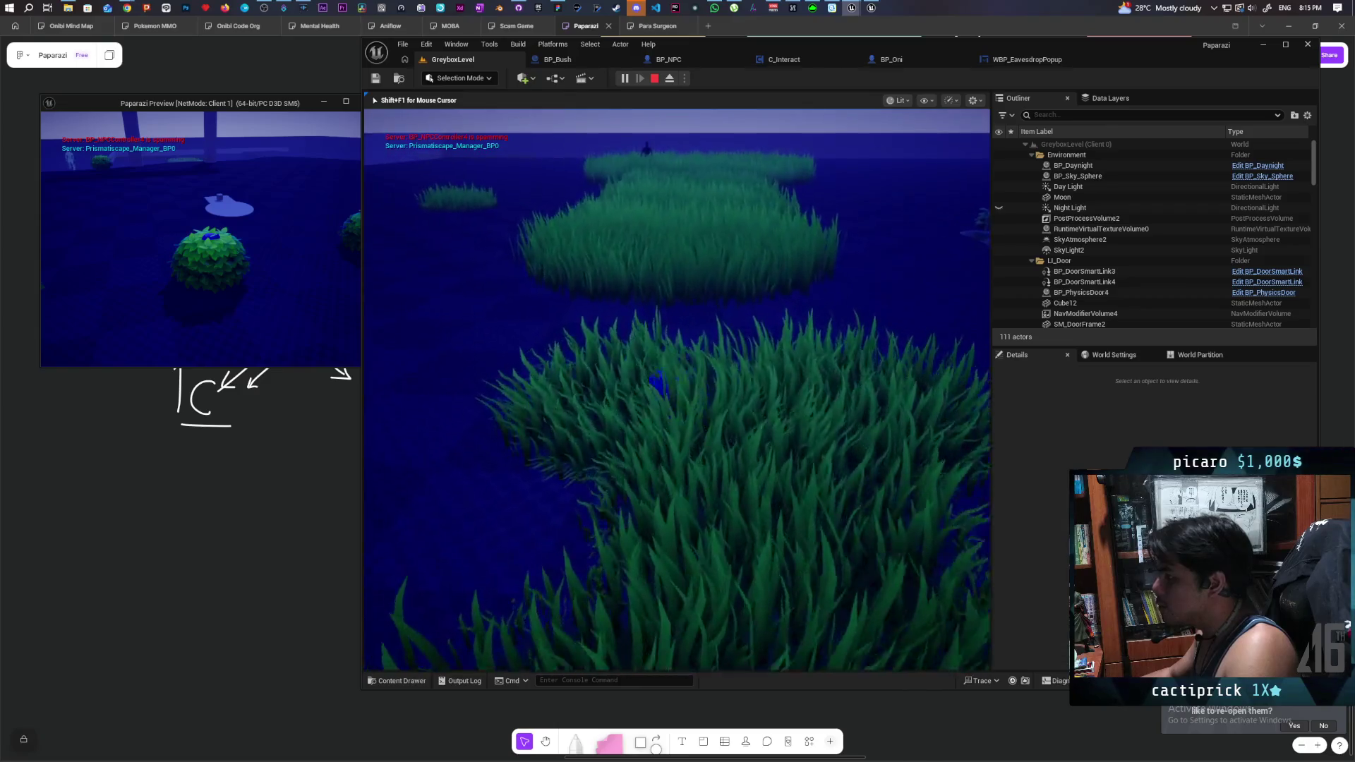
pyautogui.press('w')
pyautogui.press('w')
pyautogui.press('w')
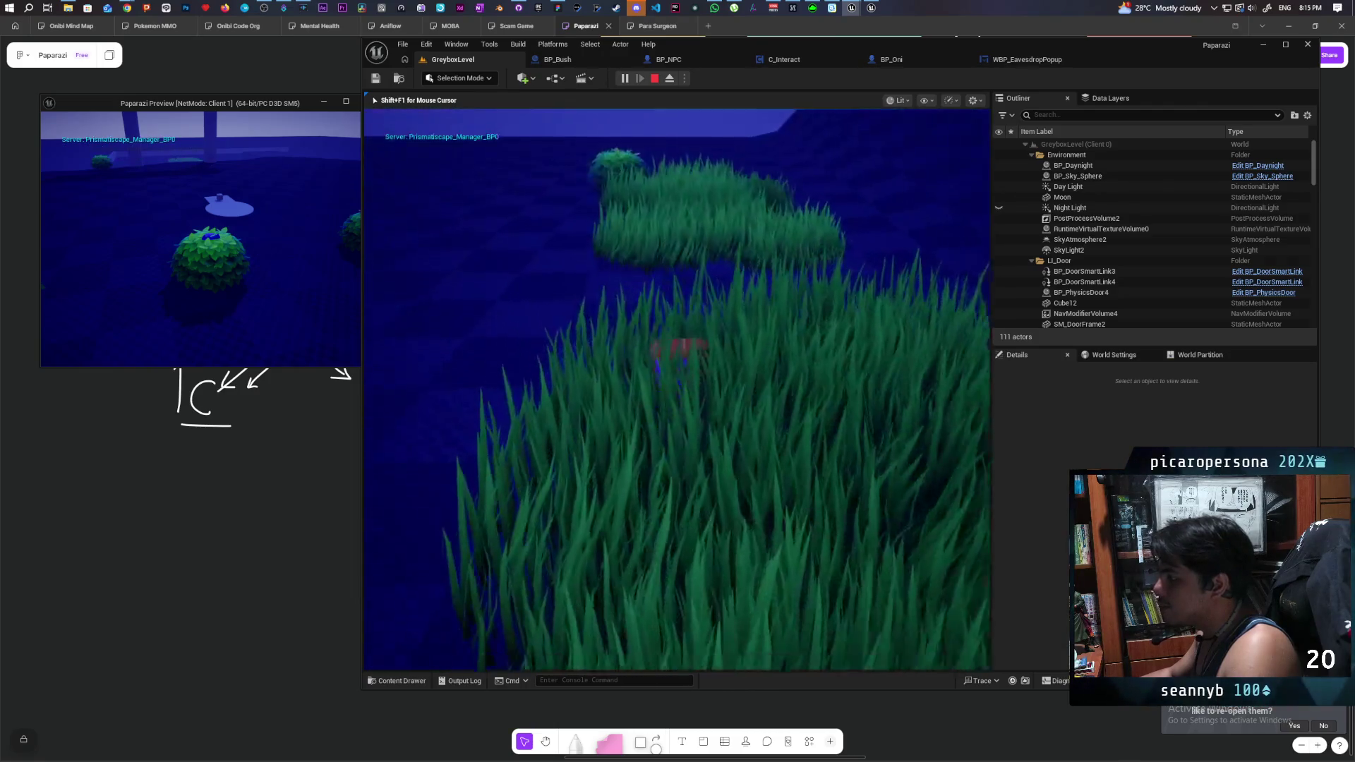
pyautogui.press('w')
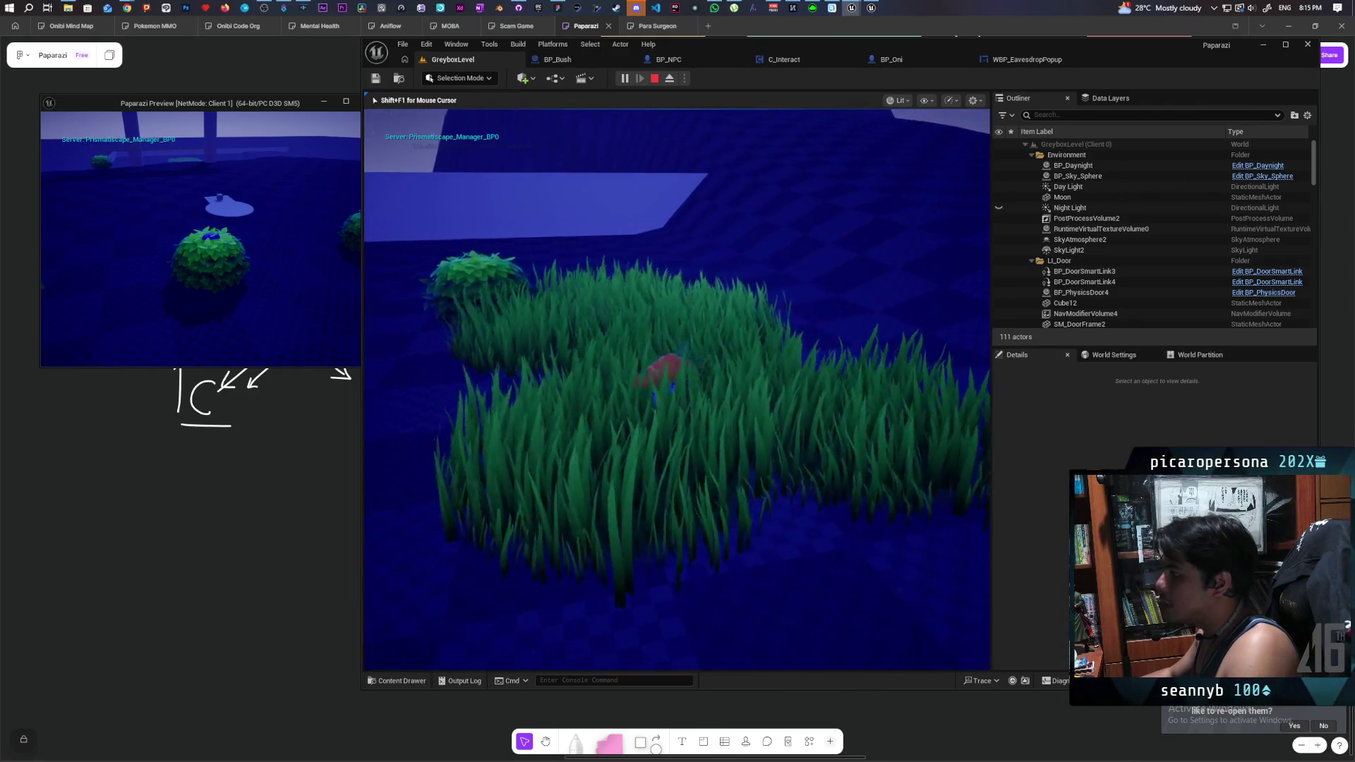
pyautogui.hotkey('shift', 'F1')
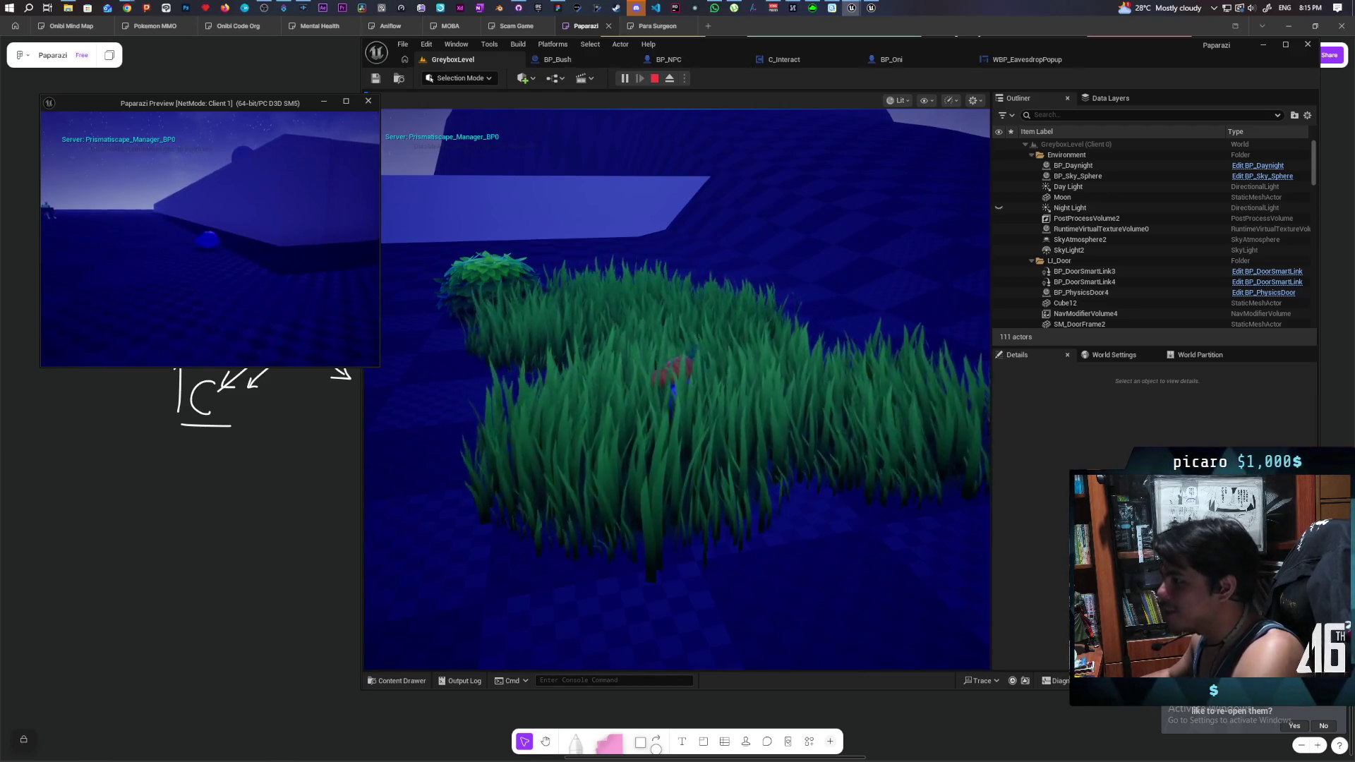
pyautogui.press('Escape')
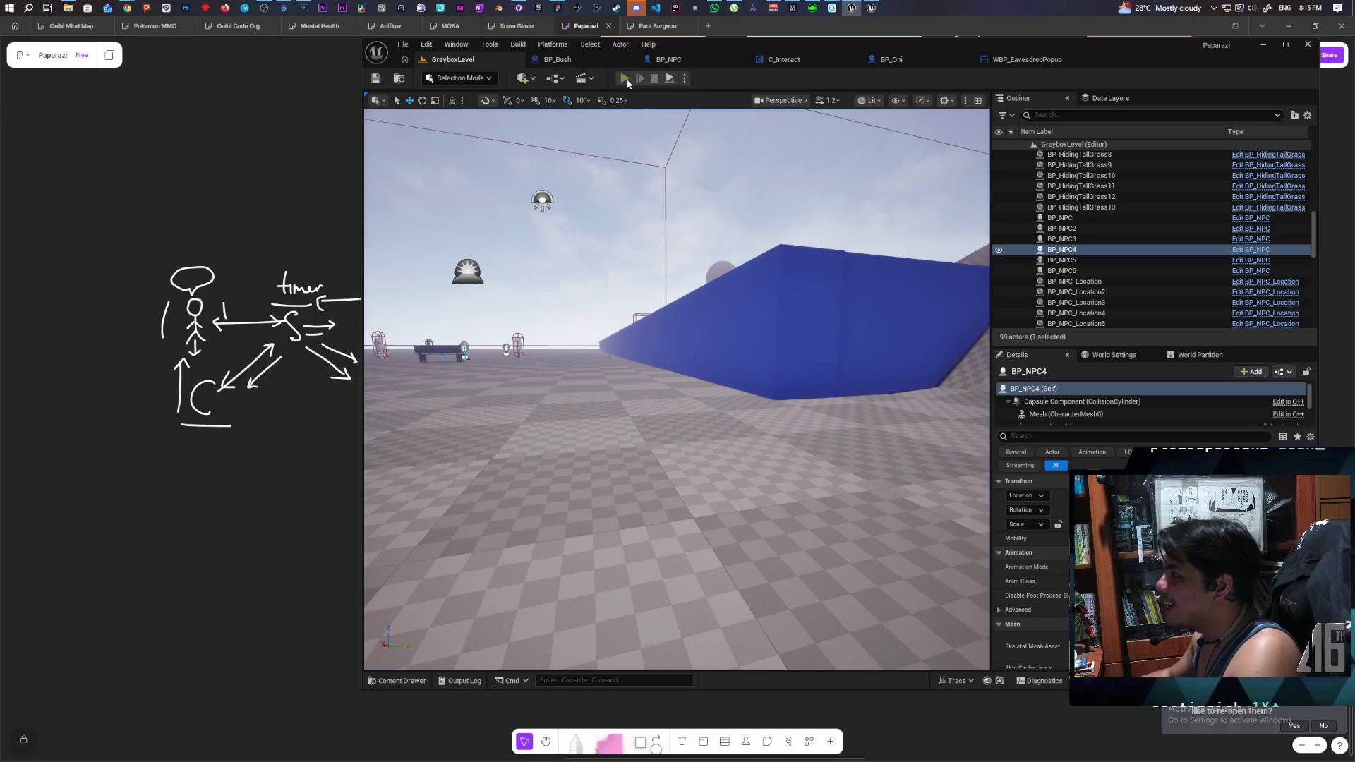
# - Restart the GreyboxLevel play session and narrow the client preview window
pyautogui.click(624, 77)
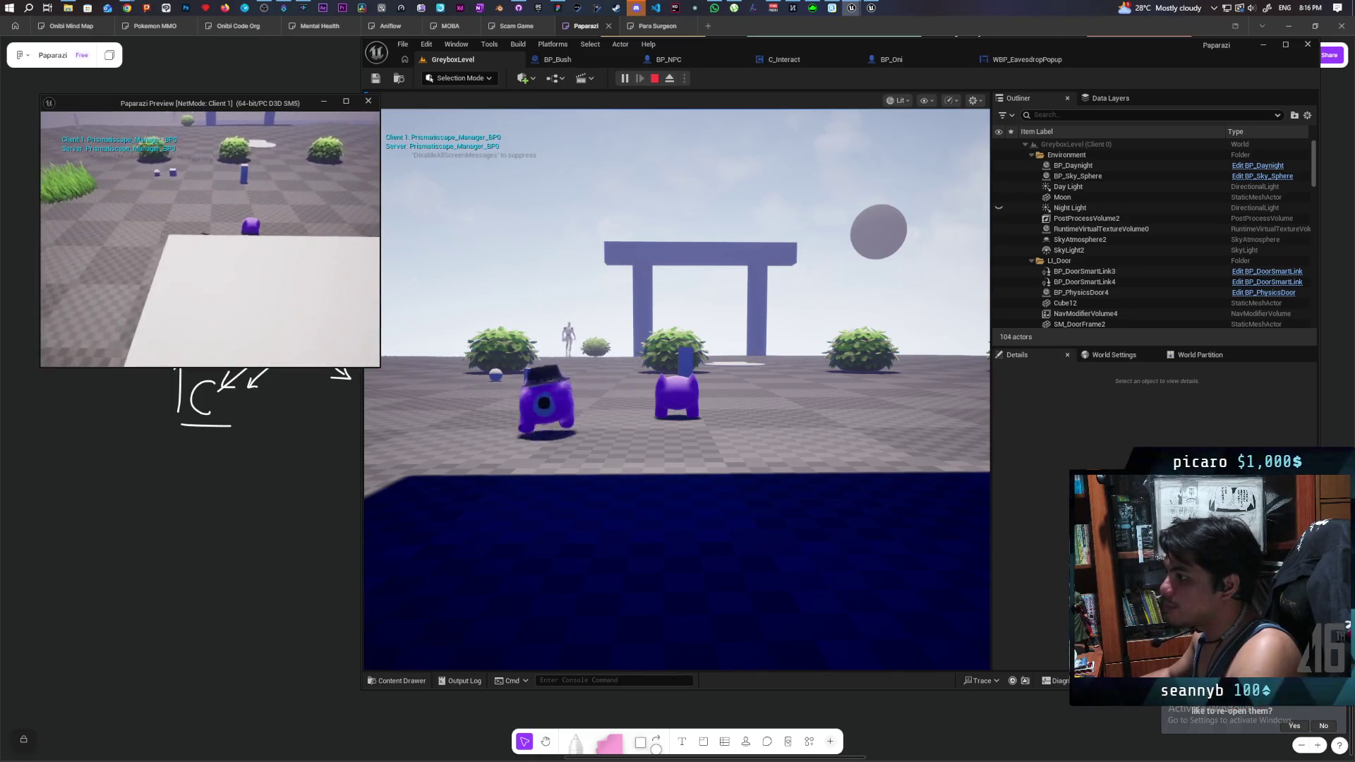
pyautogui.moveTo(380, 308); pyautogui.dragTo(361, 308)
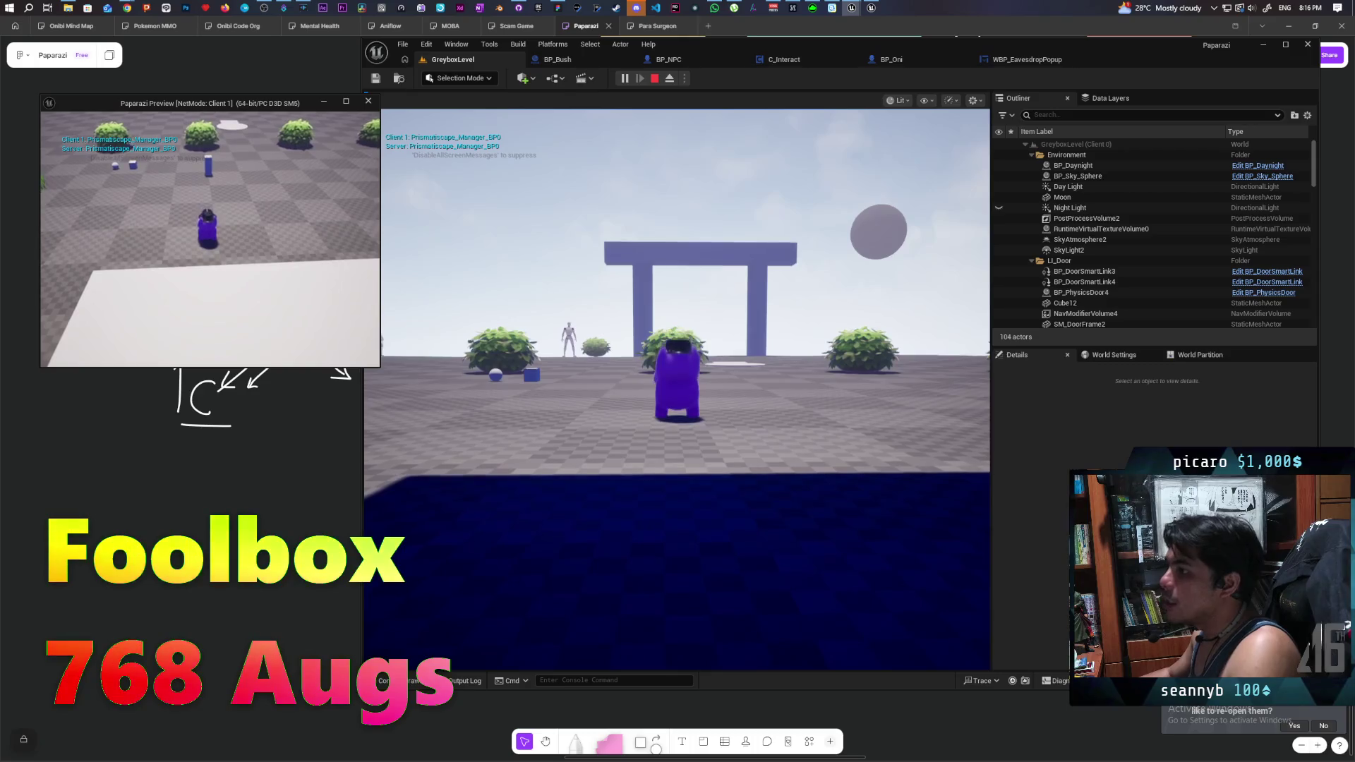
pyautogui.click(395, 310)
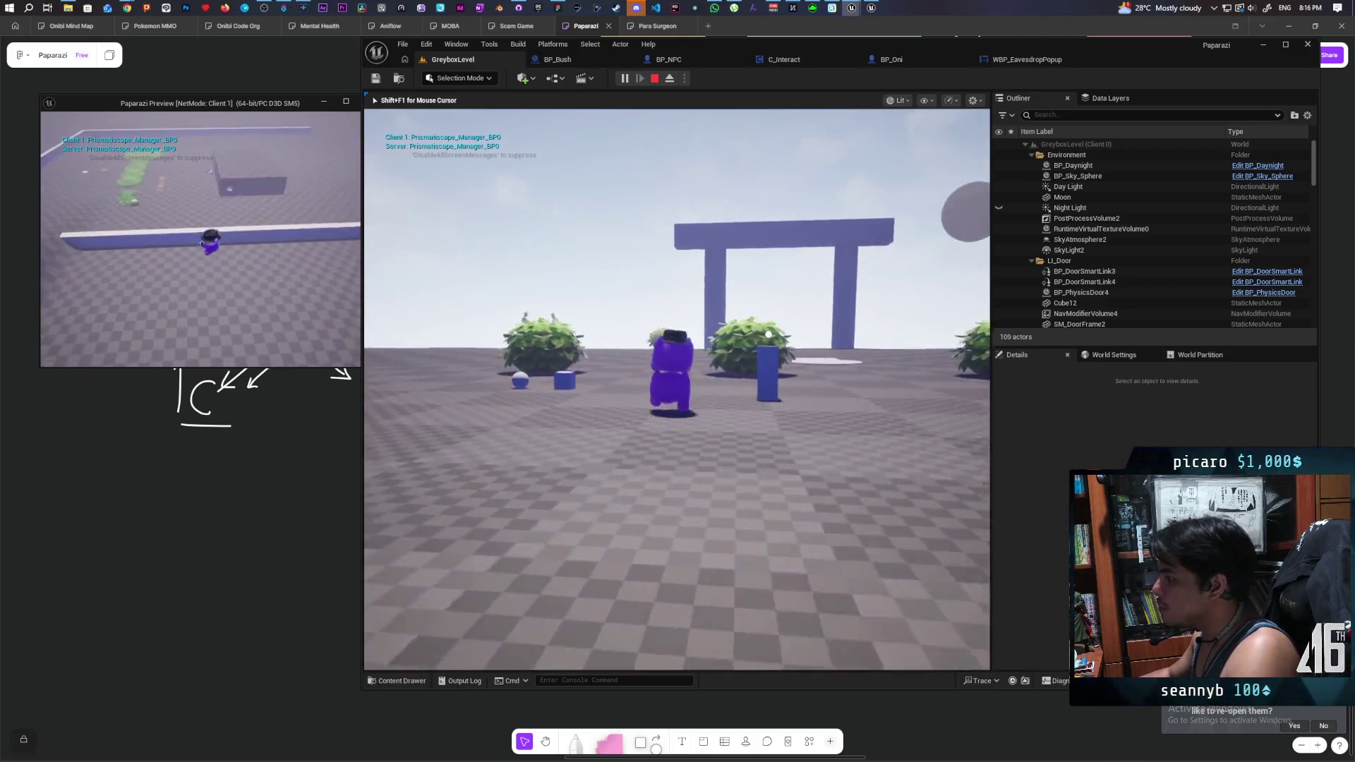
# - Walk the disguised character past the NPC and pillar into the tall grass
pyautogui.press('w')
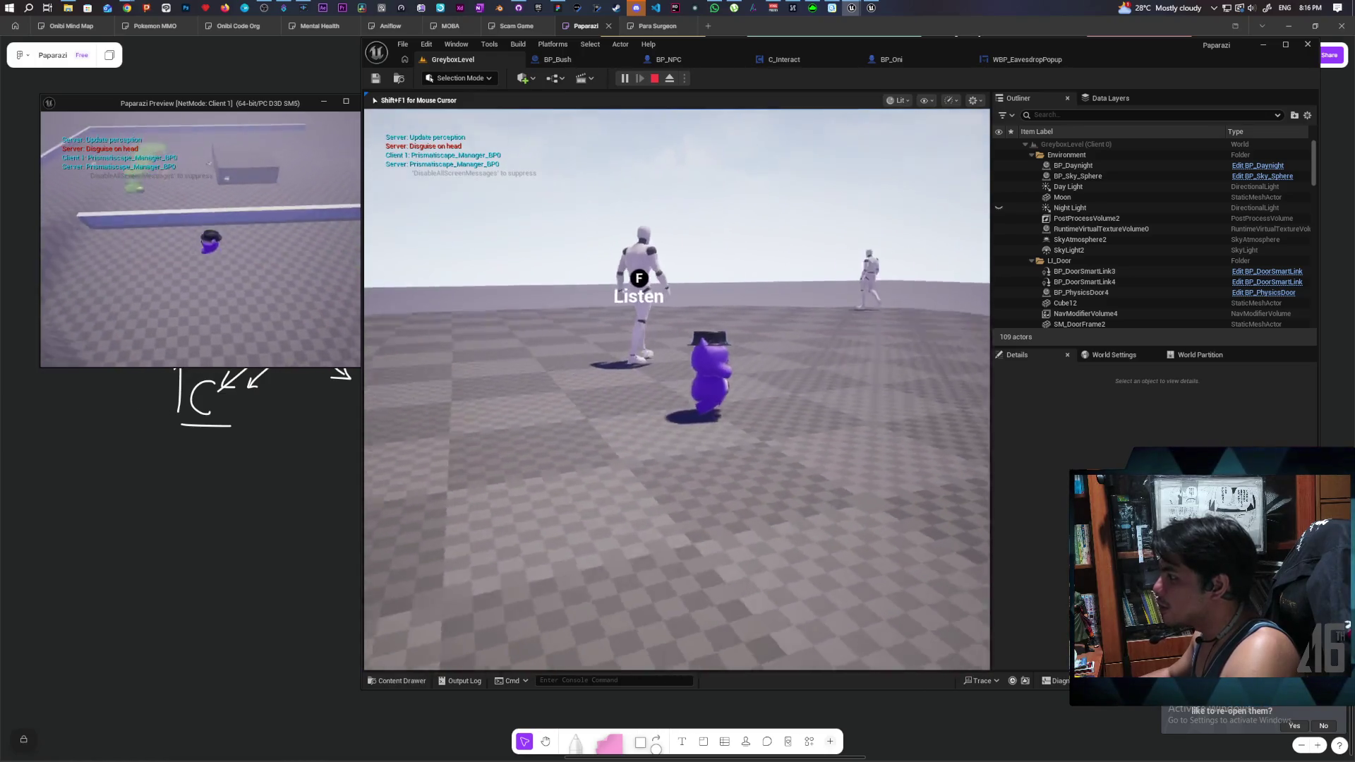
pyautogui.press('w')
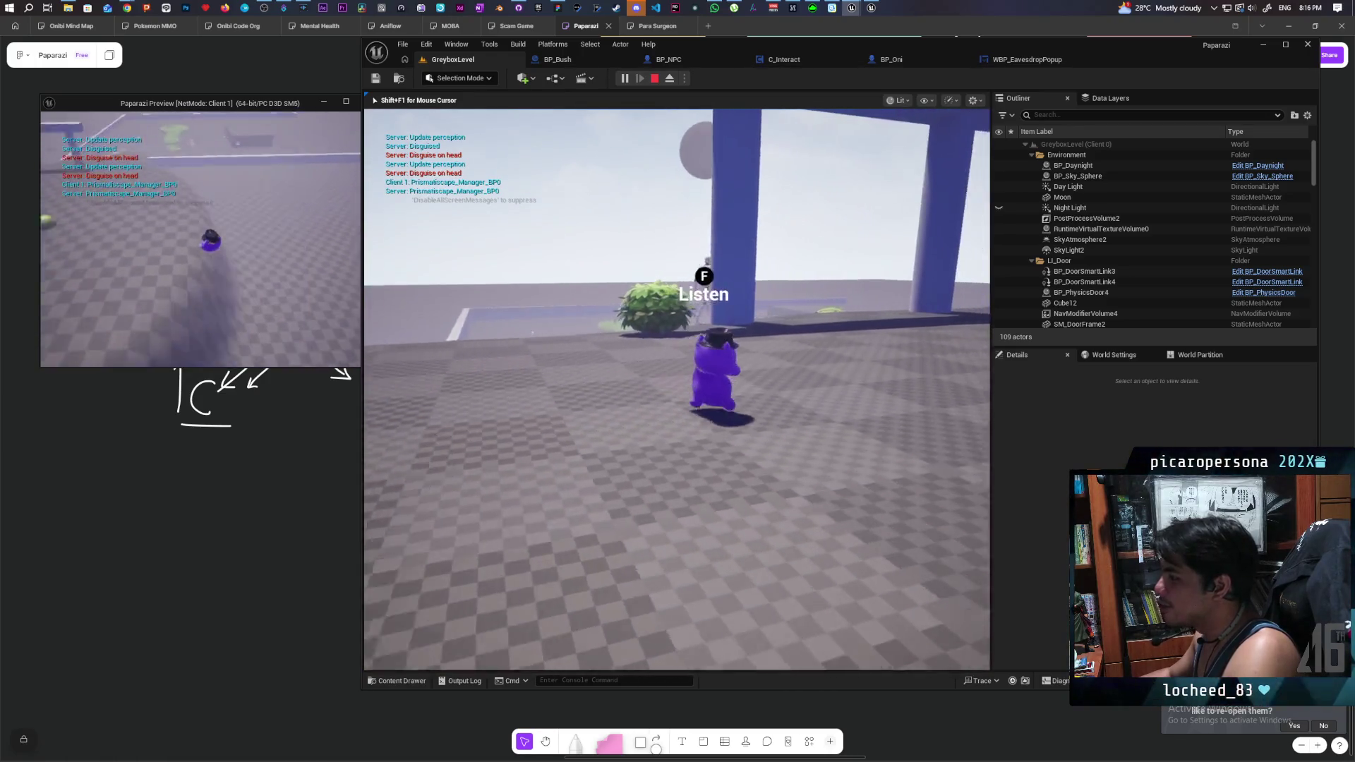
pyautogui.press('w')
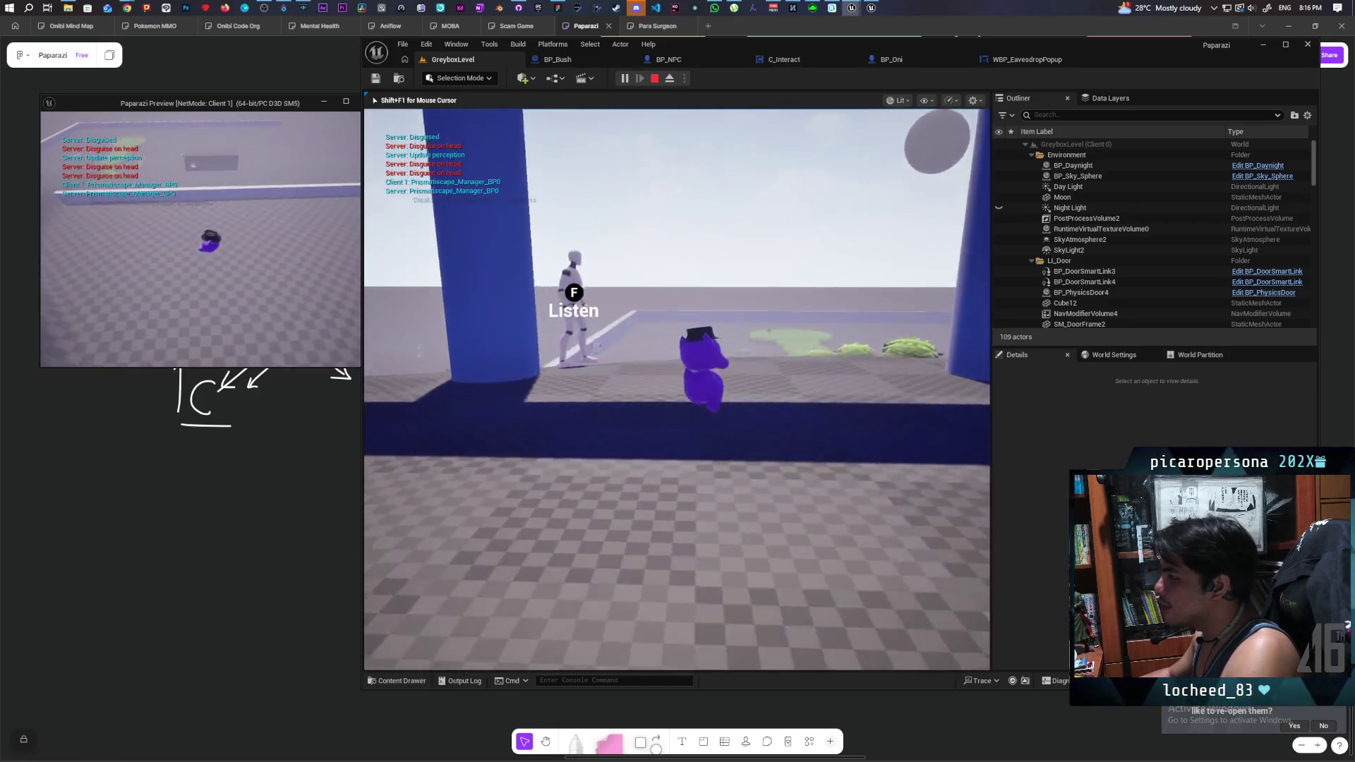
pyautogui.press('w')
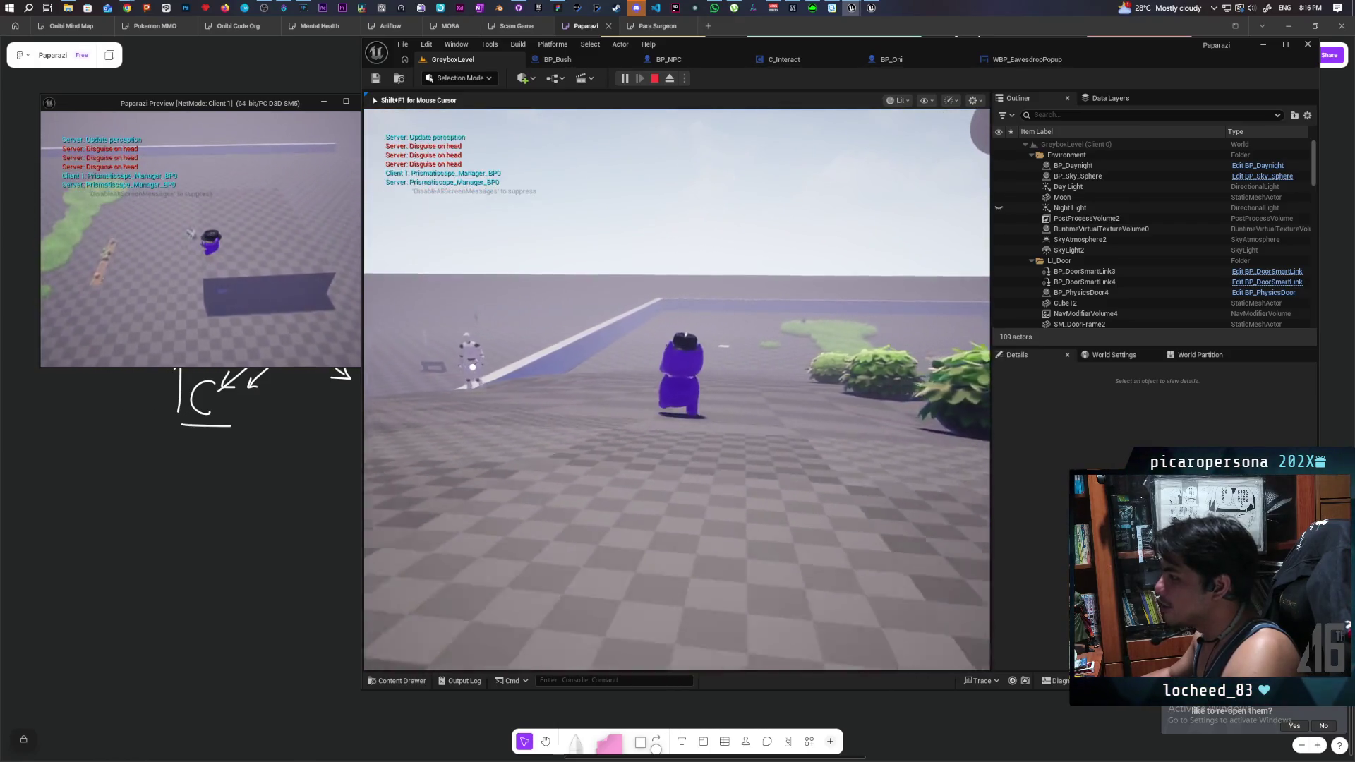
pyautogui.press('w')
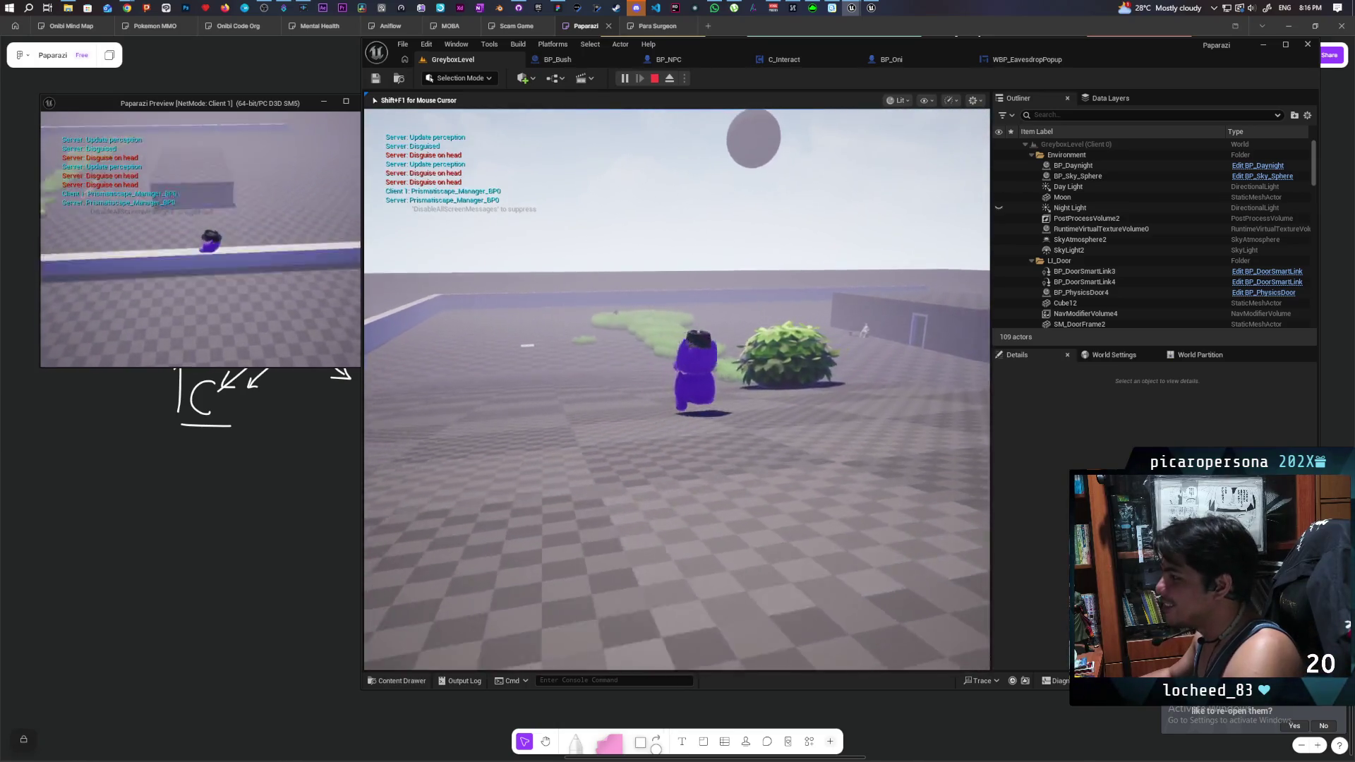
pyautogui.press('w')
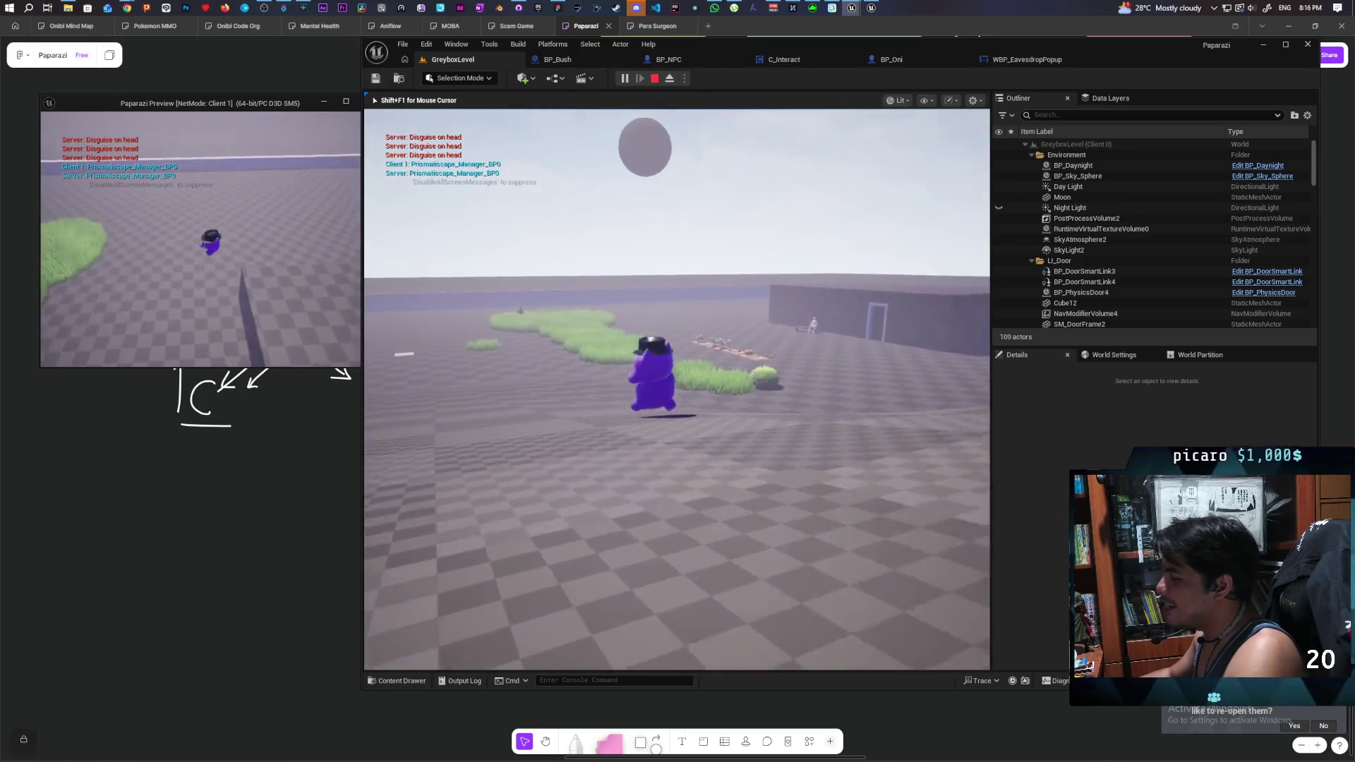
pyautogui.press('w')
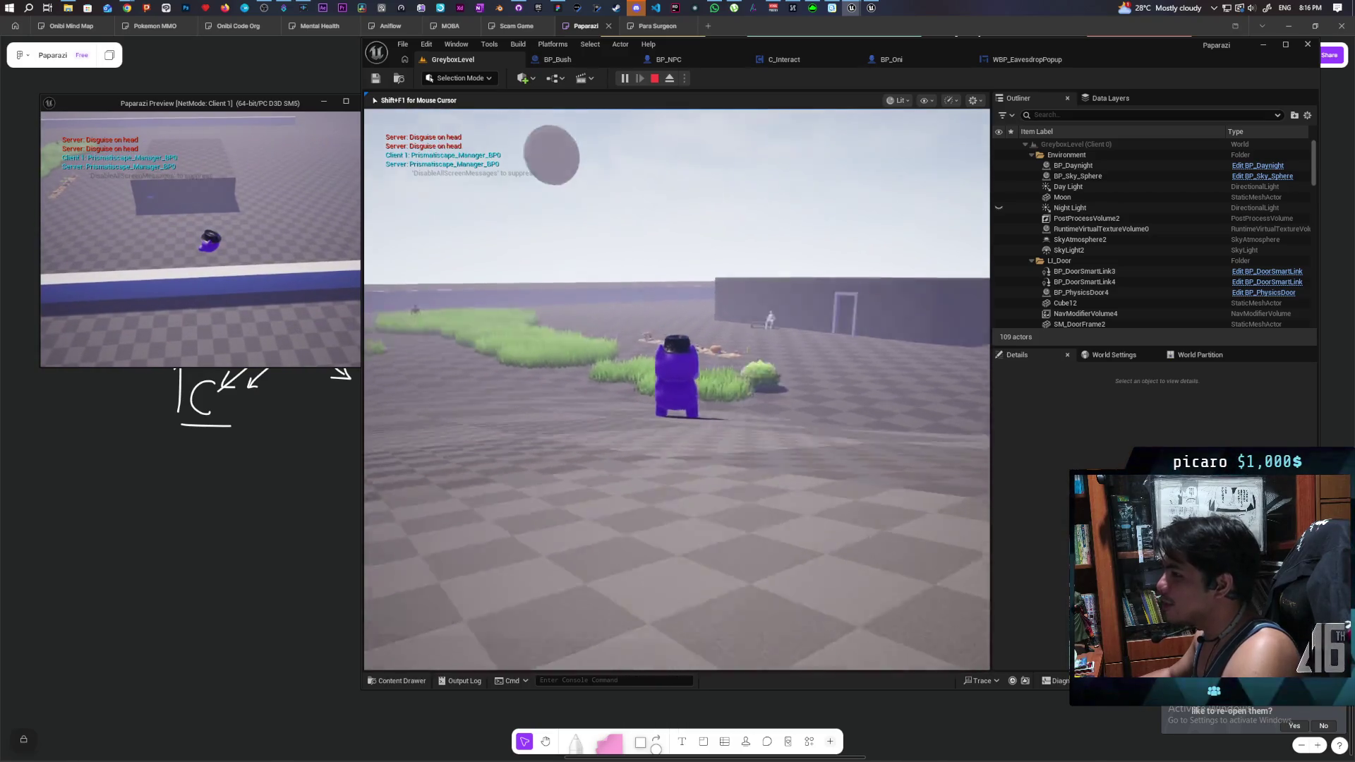
pyautogui.press('w')
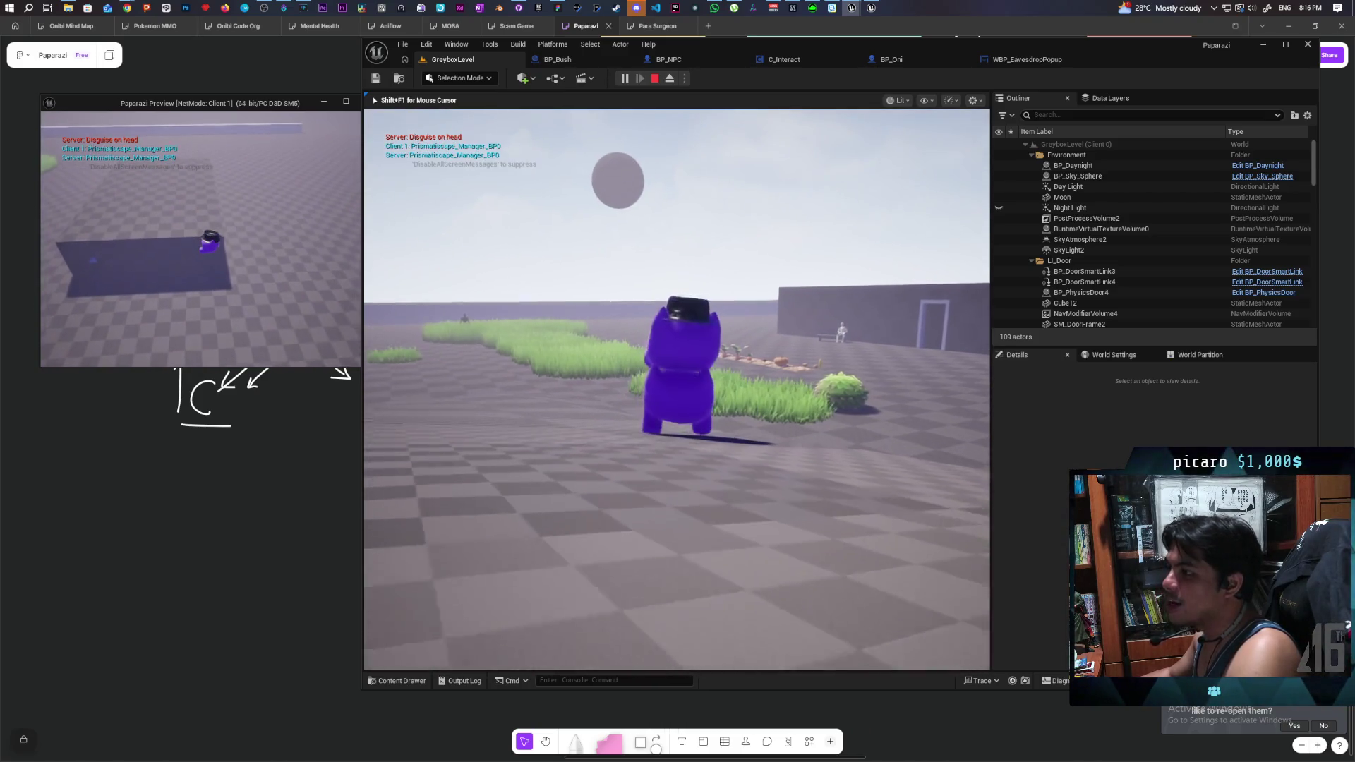
pyautogui.press('w')
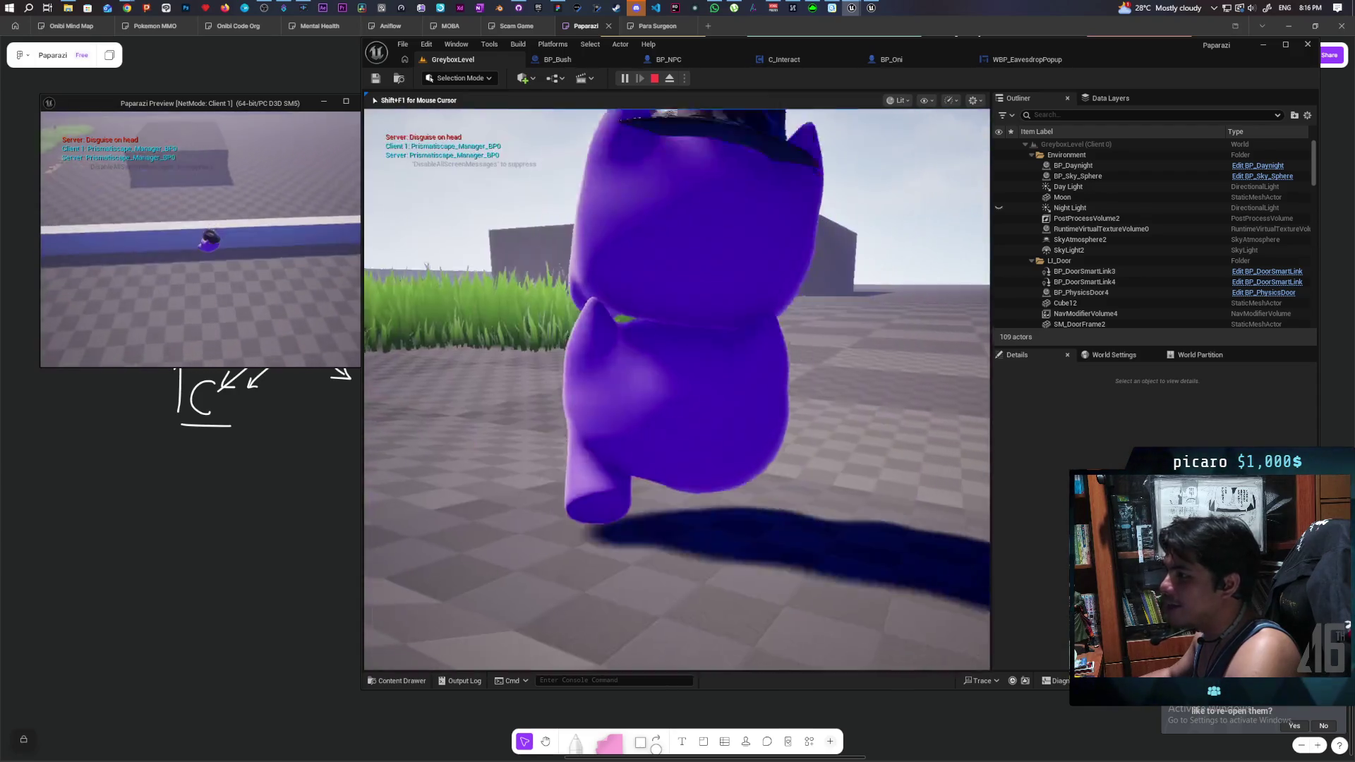
pyautogui.press('w')
pyautogui.press('w')
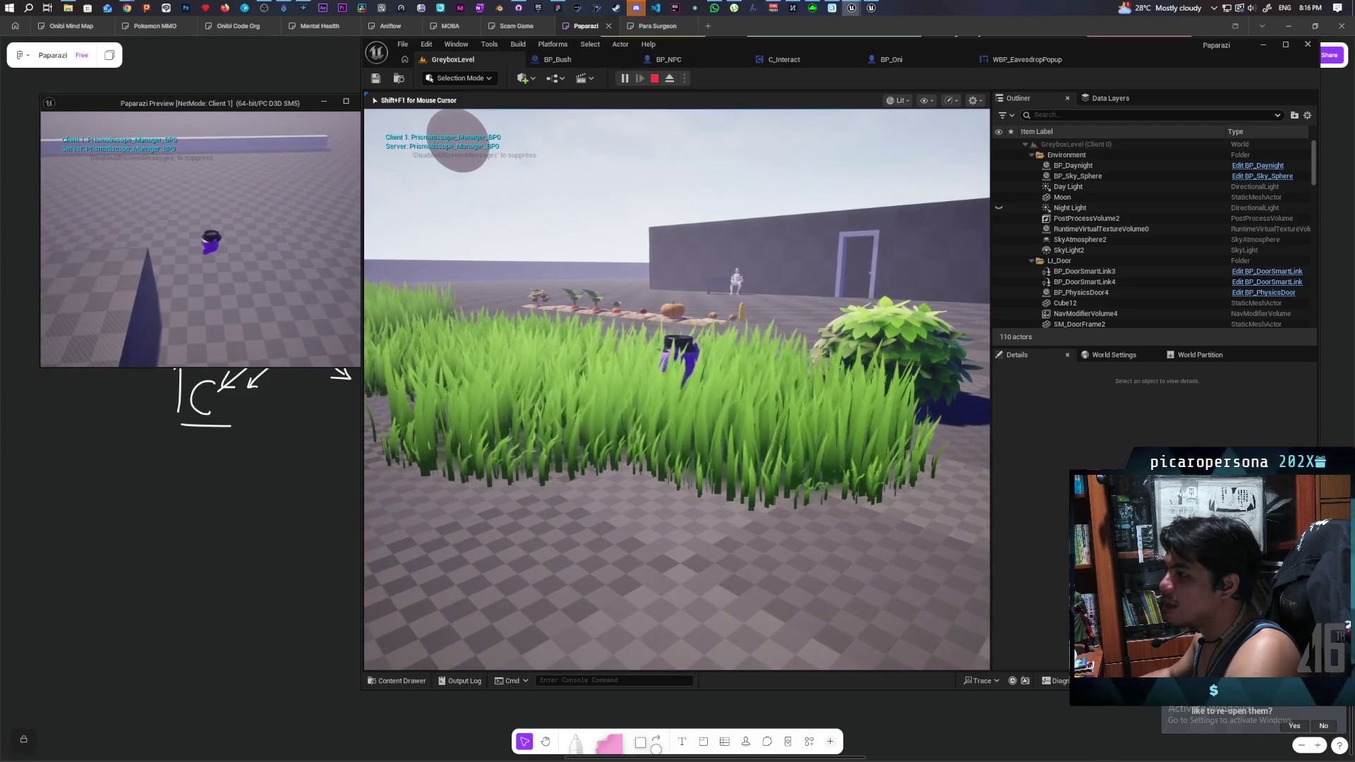
pyautogui.hotkey('shift', 'F1')
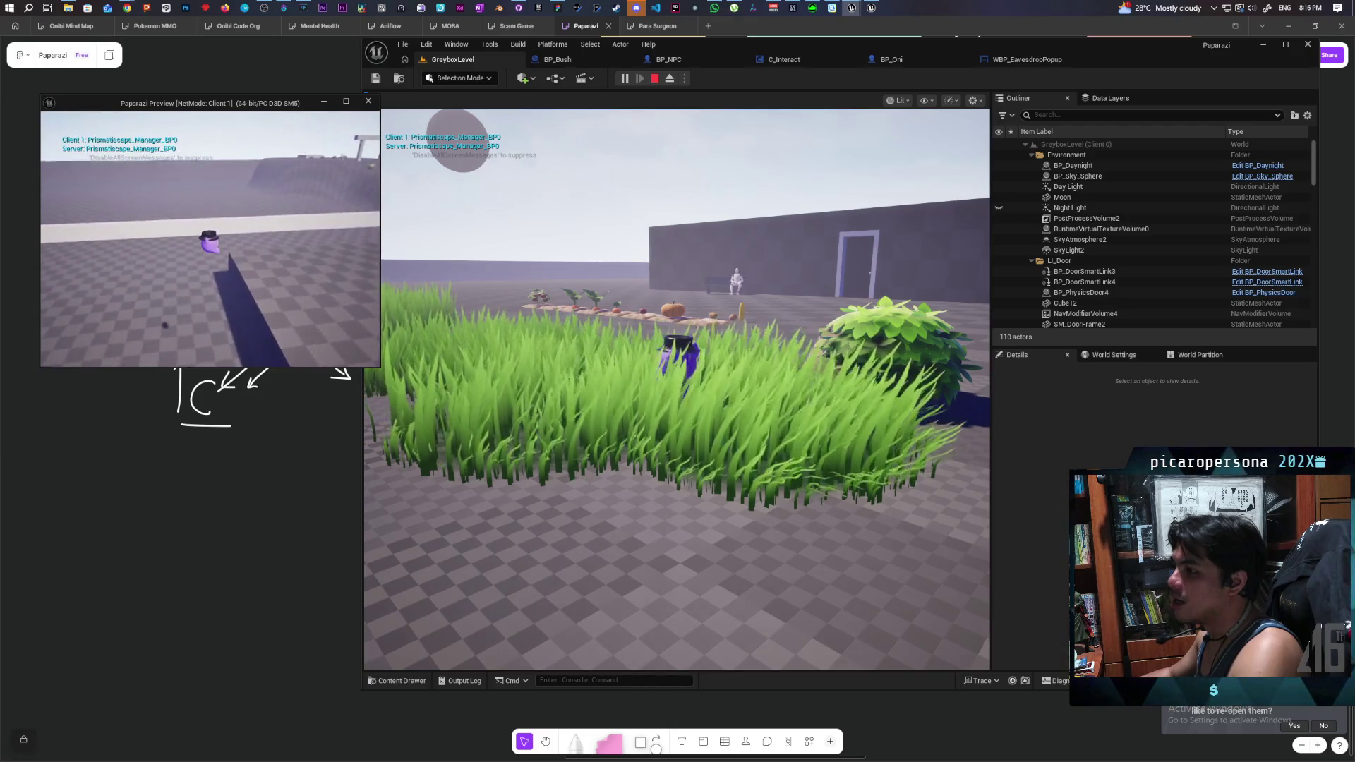
# - Crouch and move through the tall grass, then back out and step into the bush
pyautogui.press('c')
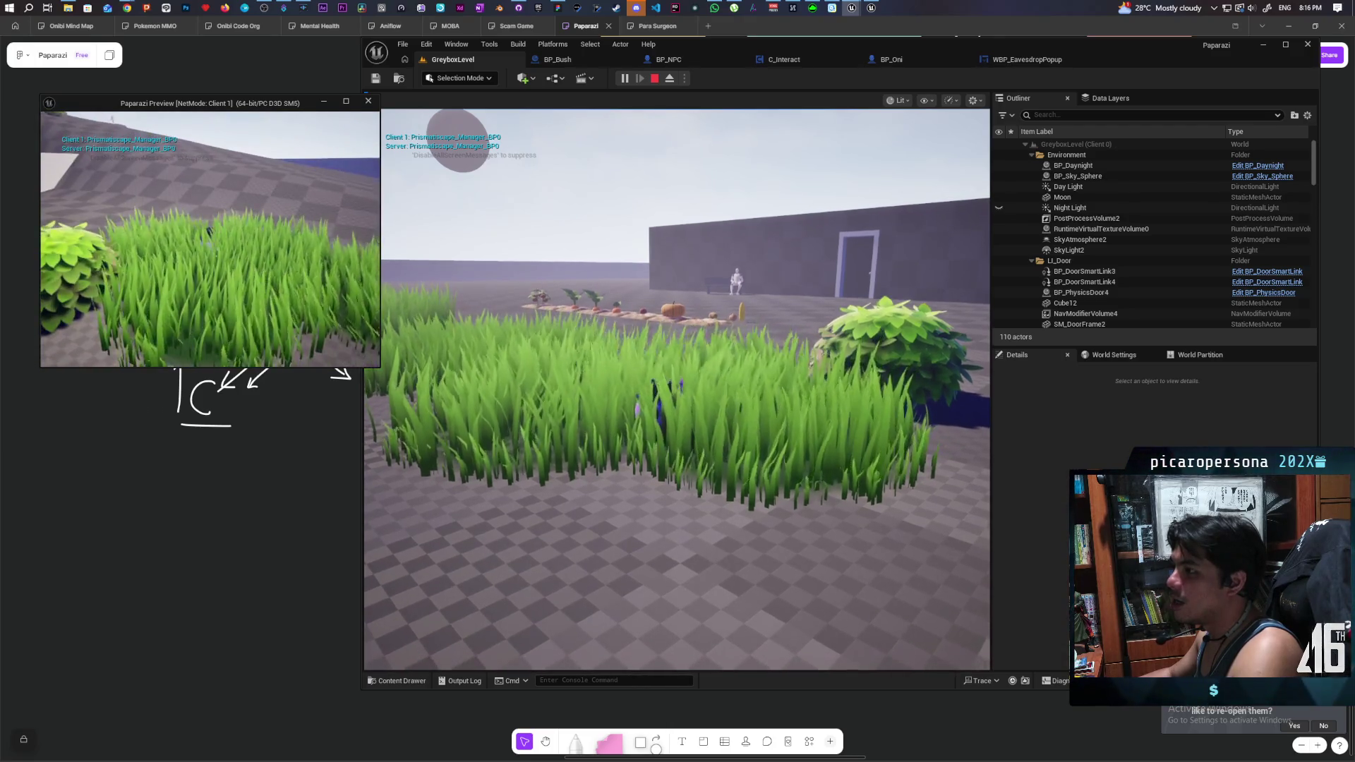
pyautogui.press('w')
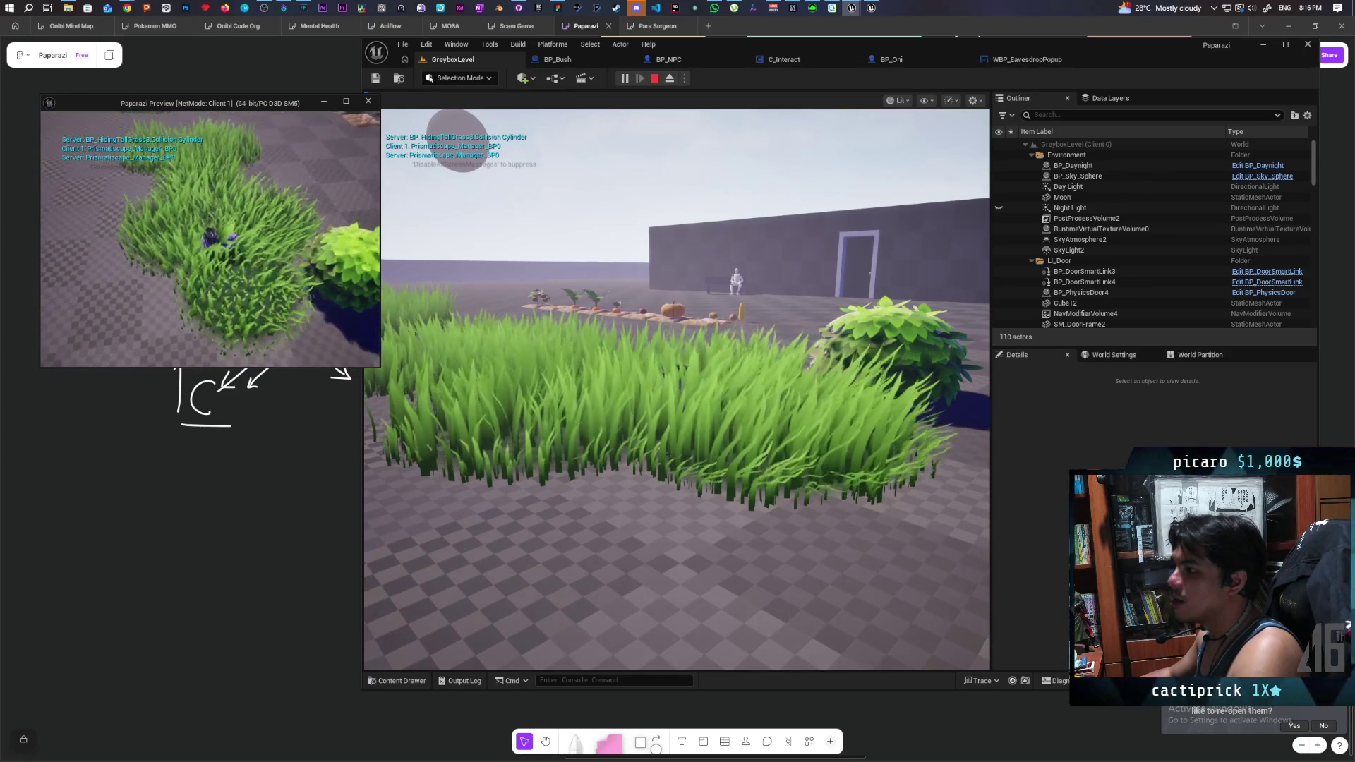
pyautogui.press('w')
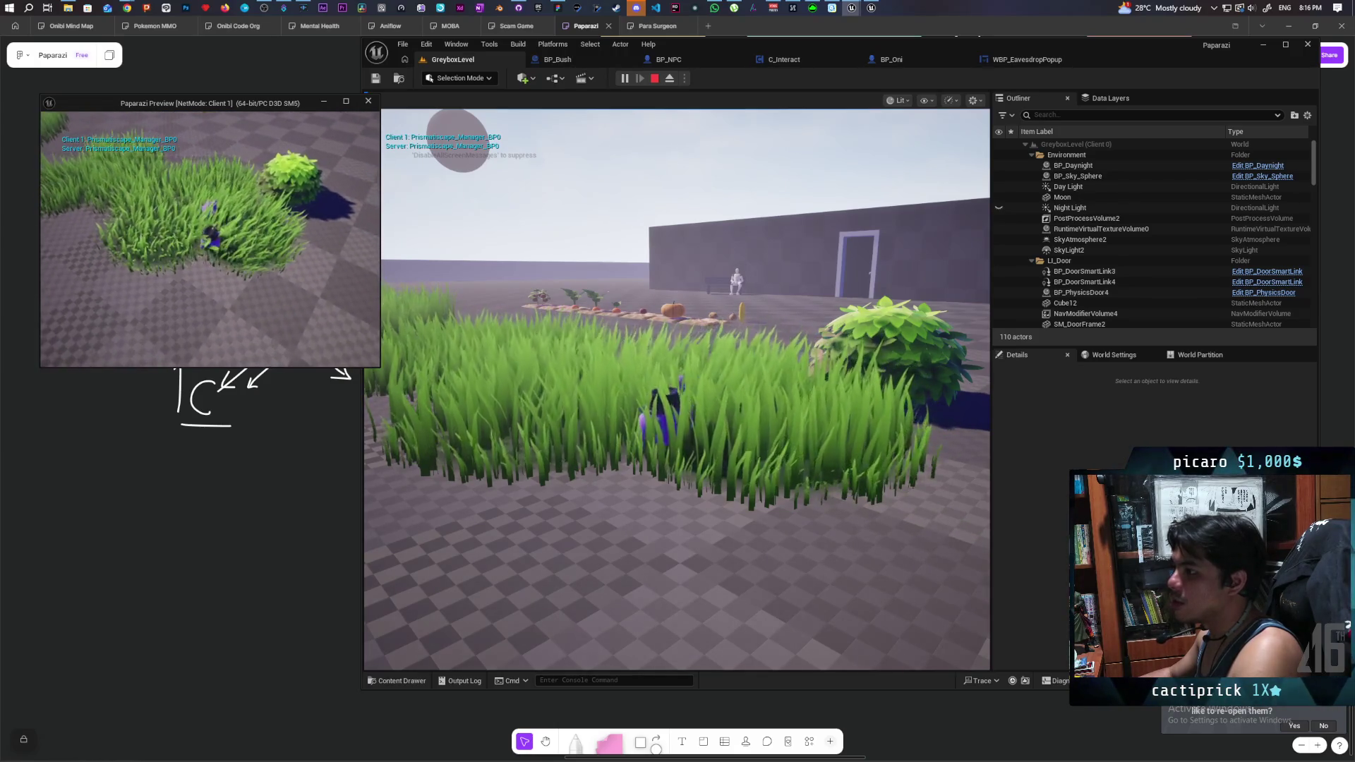
pyautogui.press('s')
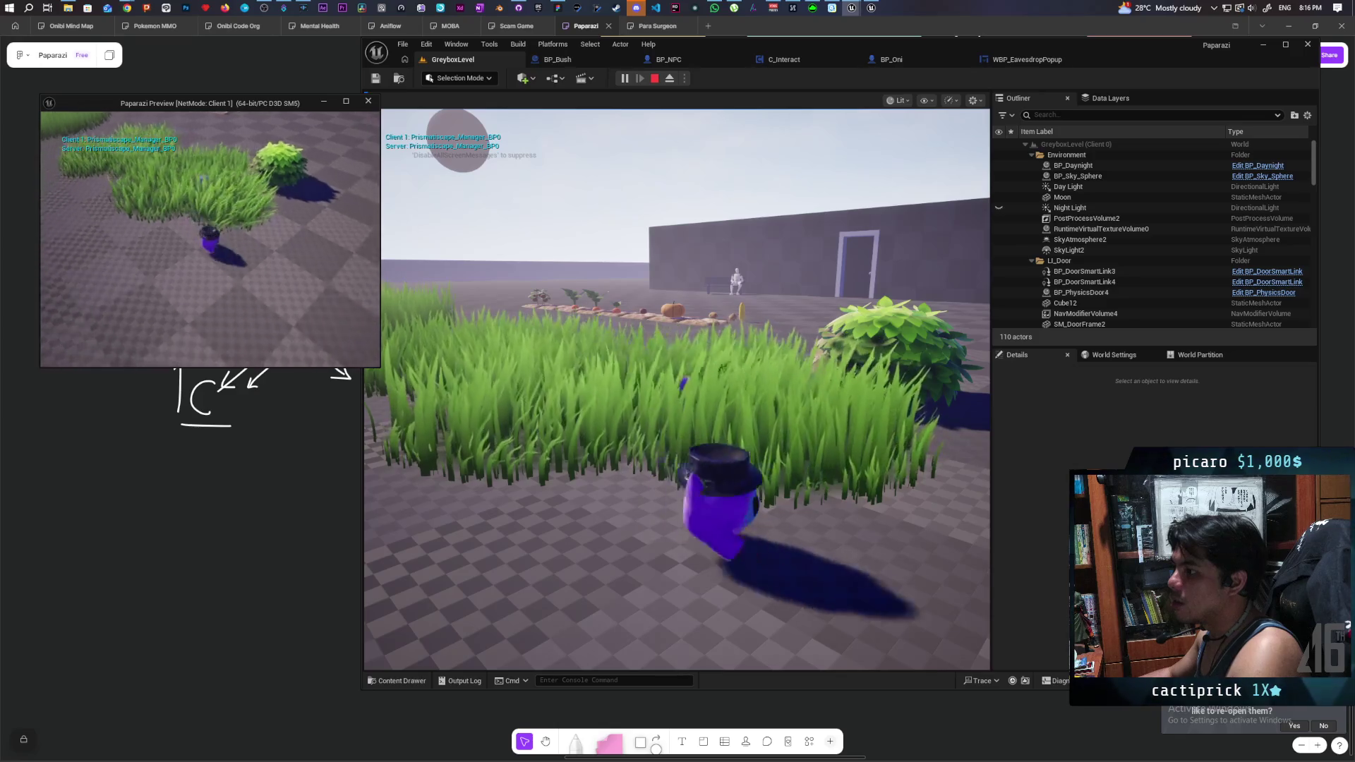
pyautogui.click(458, 140)
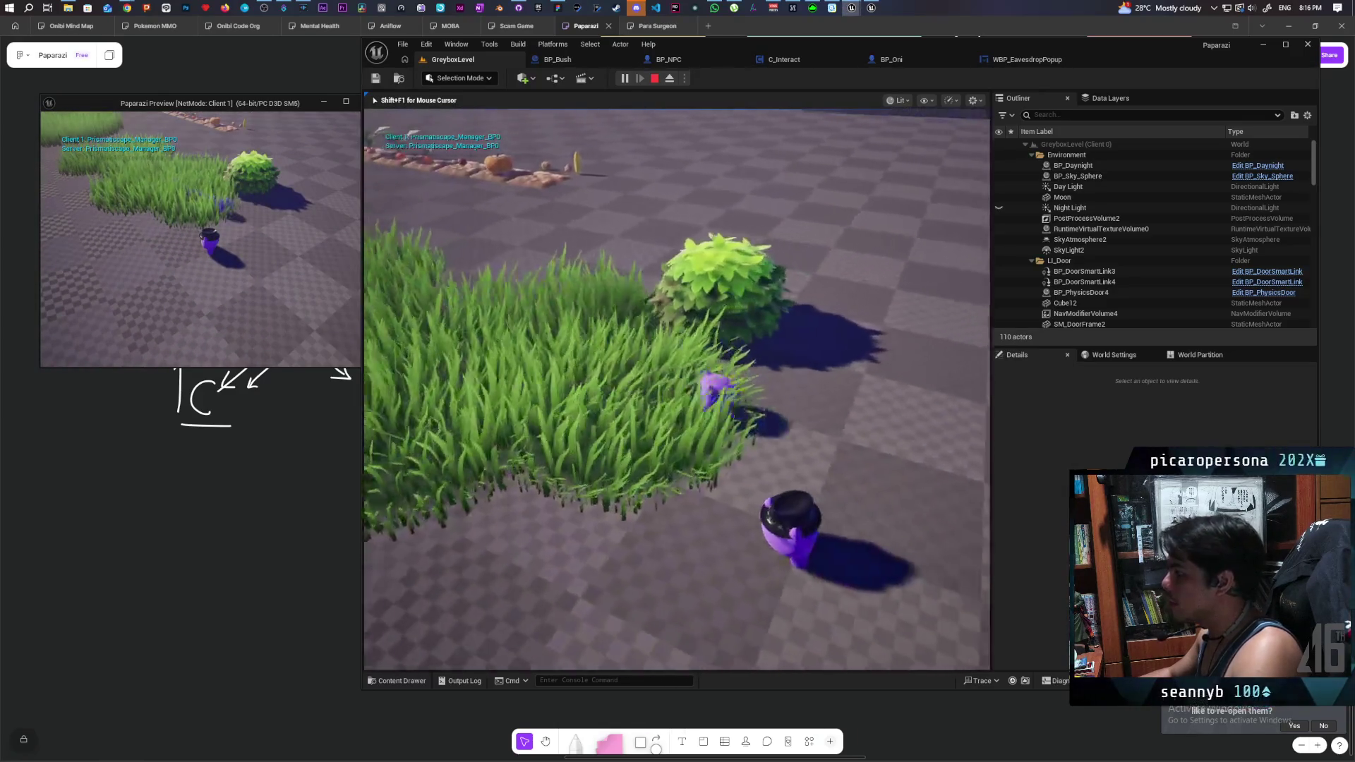
pyautogui.press('d')
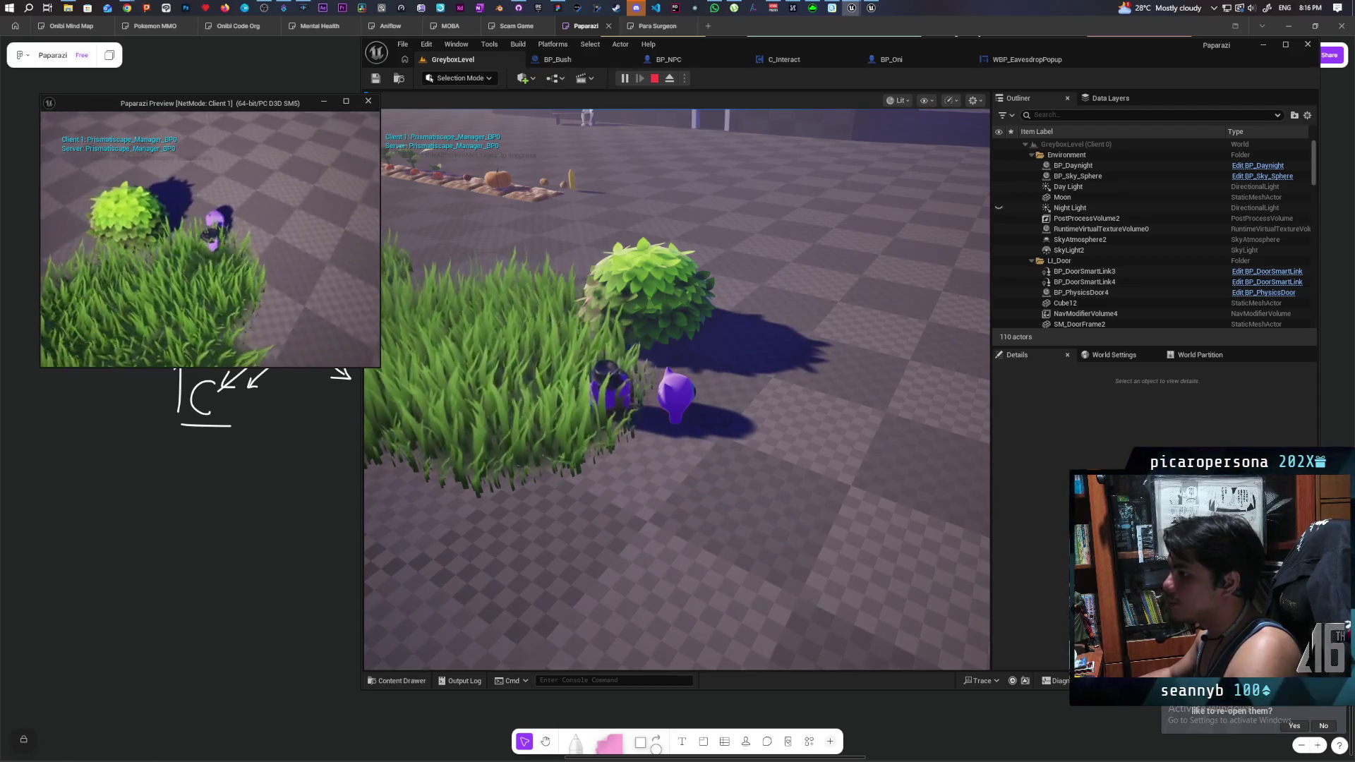
pyautogui.press('w')
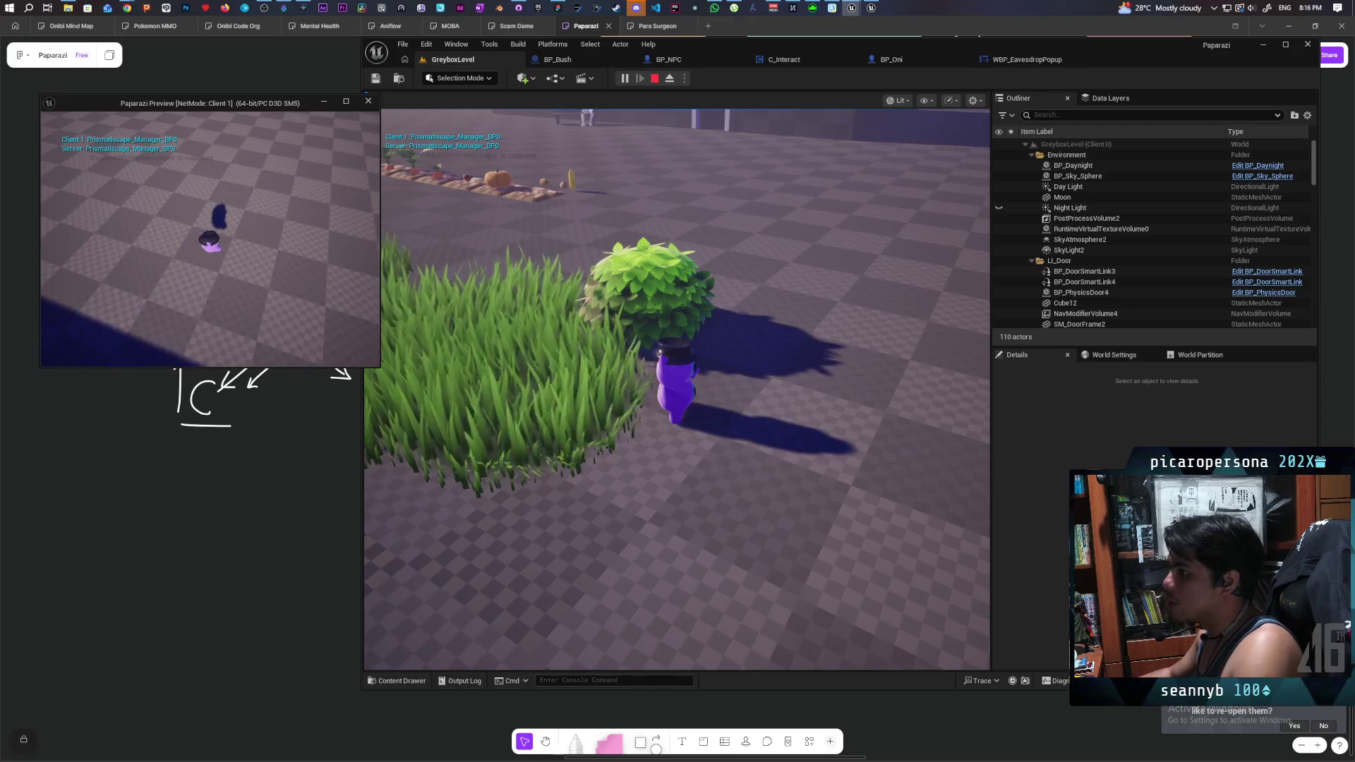
# - Bring the client preview and editor windows forward, then end the play session
pyautogui.click(204, 240)
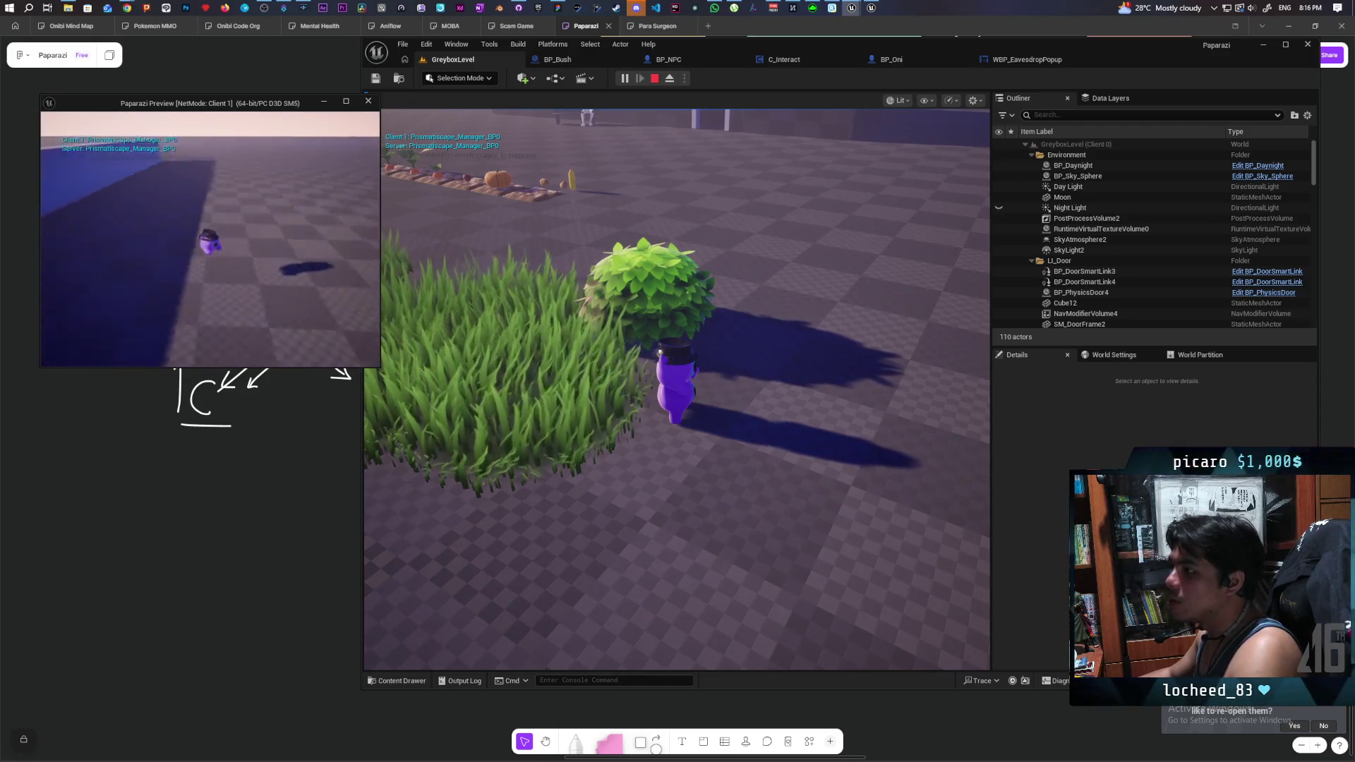
pyautogui.click(1097, 145)
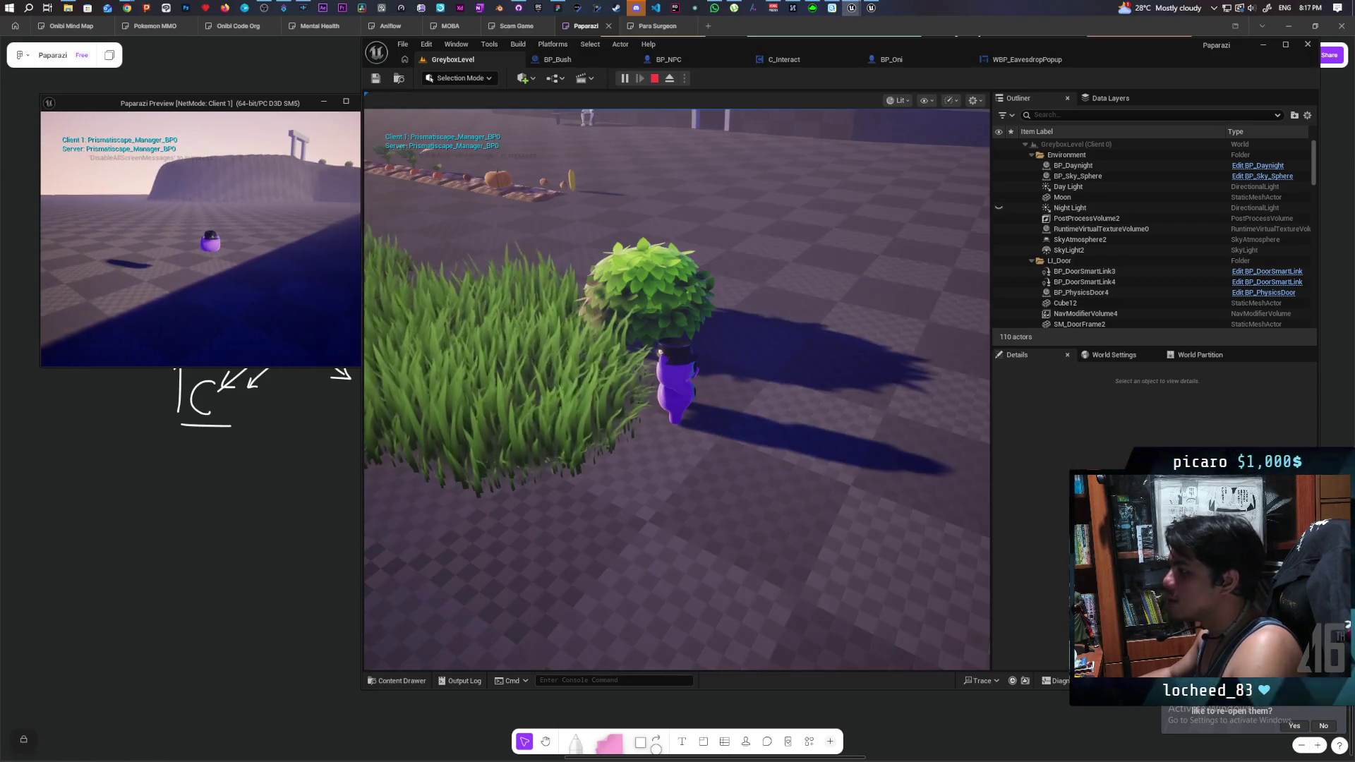
pyautogui.click(677, 388)
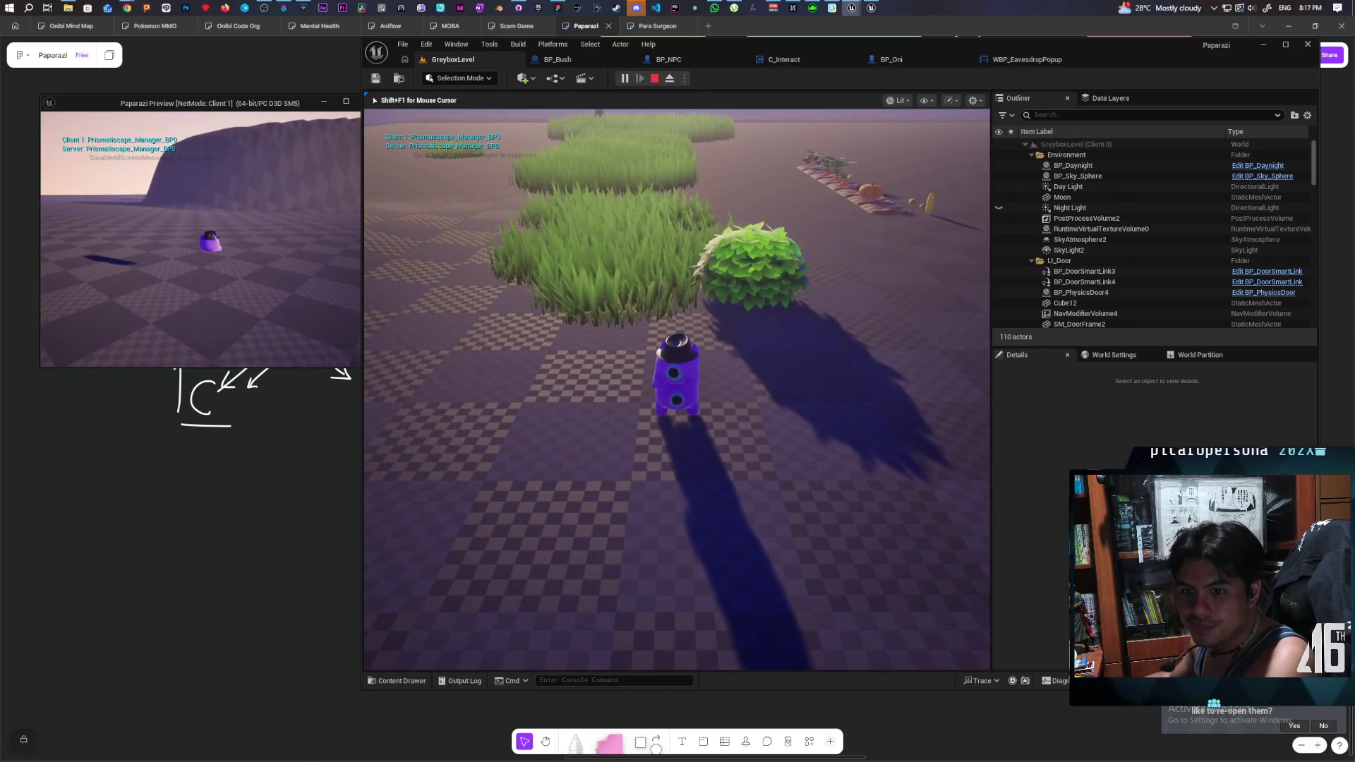
pyautogui.hotkey('shift', 'F1')
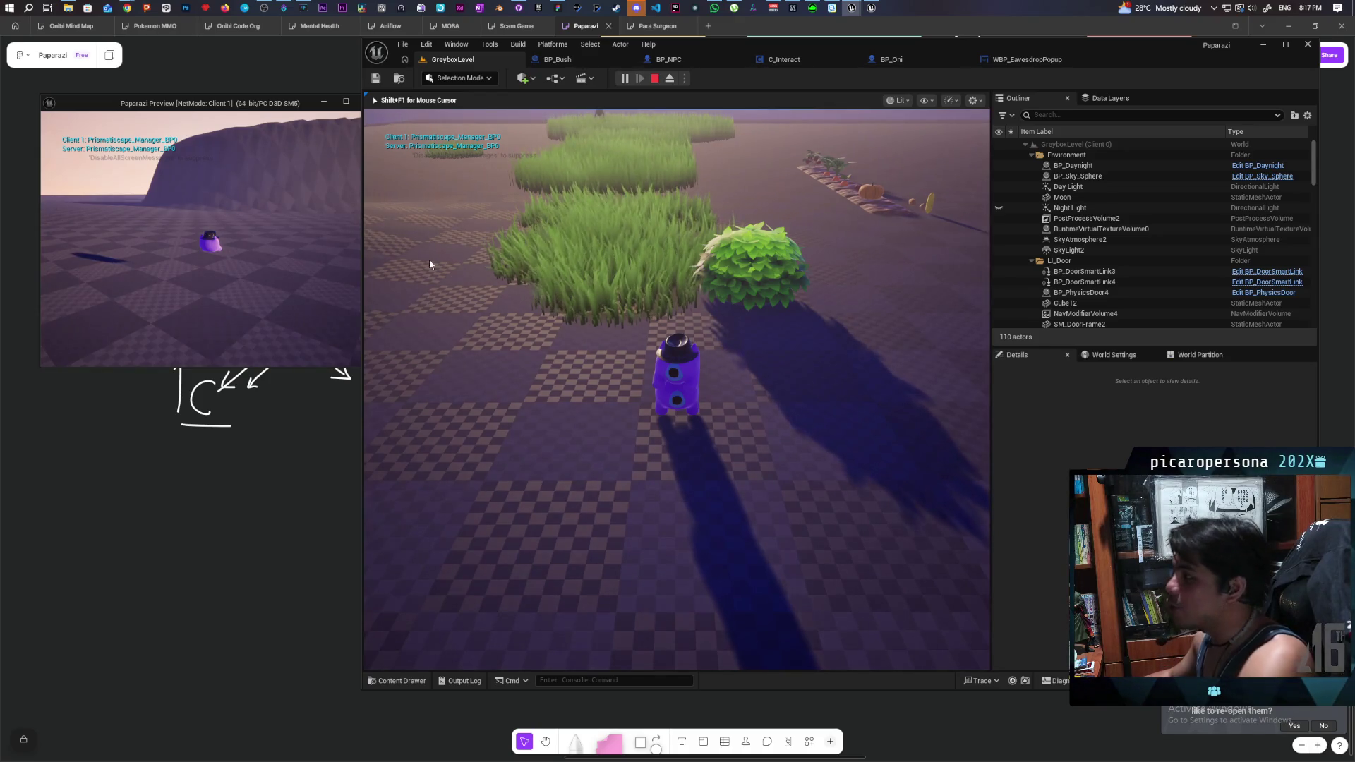
pyautogui.press('Escape')
# - Load the Demo level from Favorite Levels and start Play-in-Editor
pyautogui.click(404, 45)
pyautogui.moveTo(542, 110)
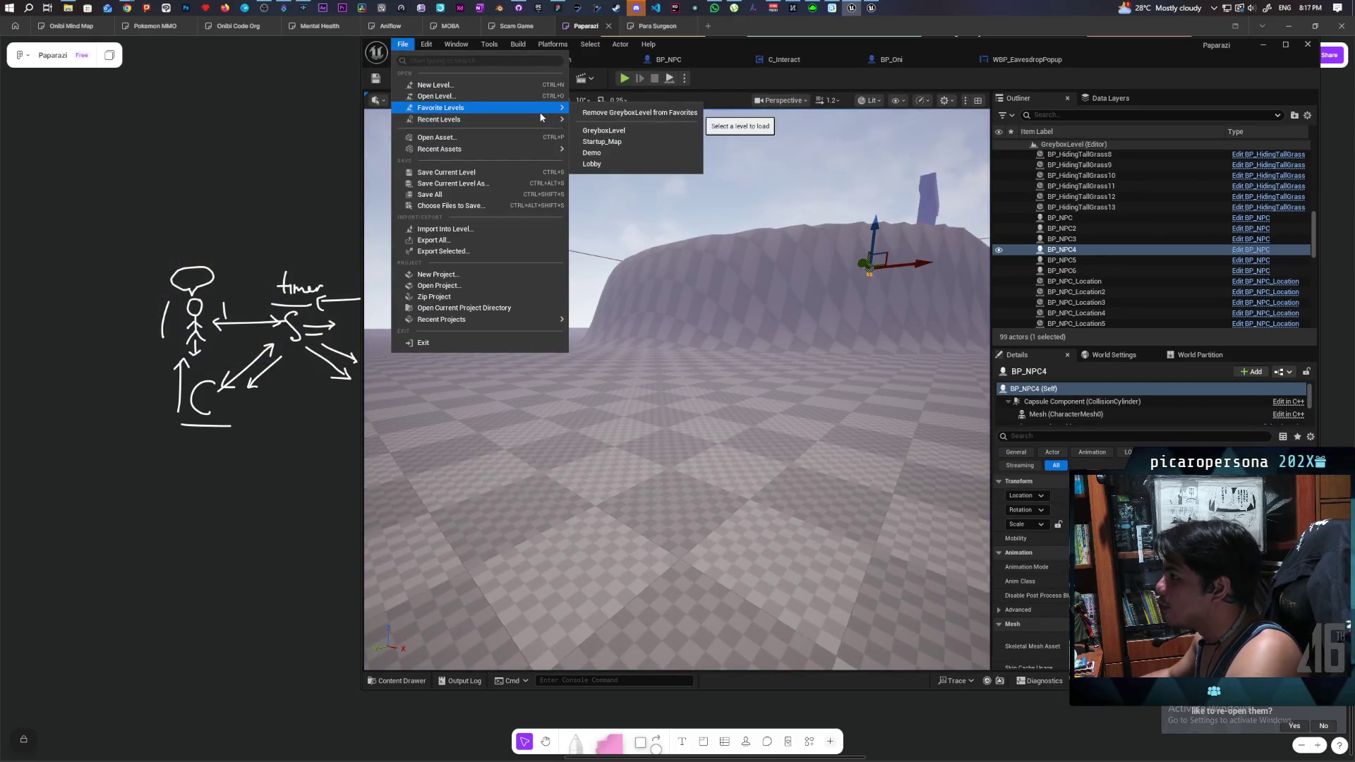
pyautogui.click(686, 370)
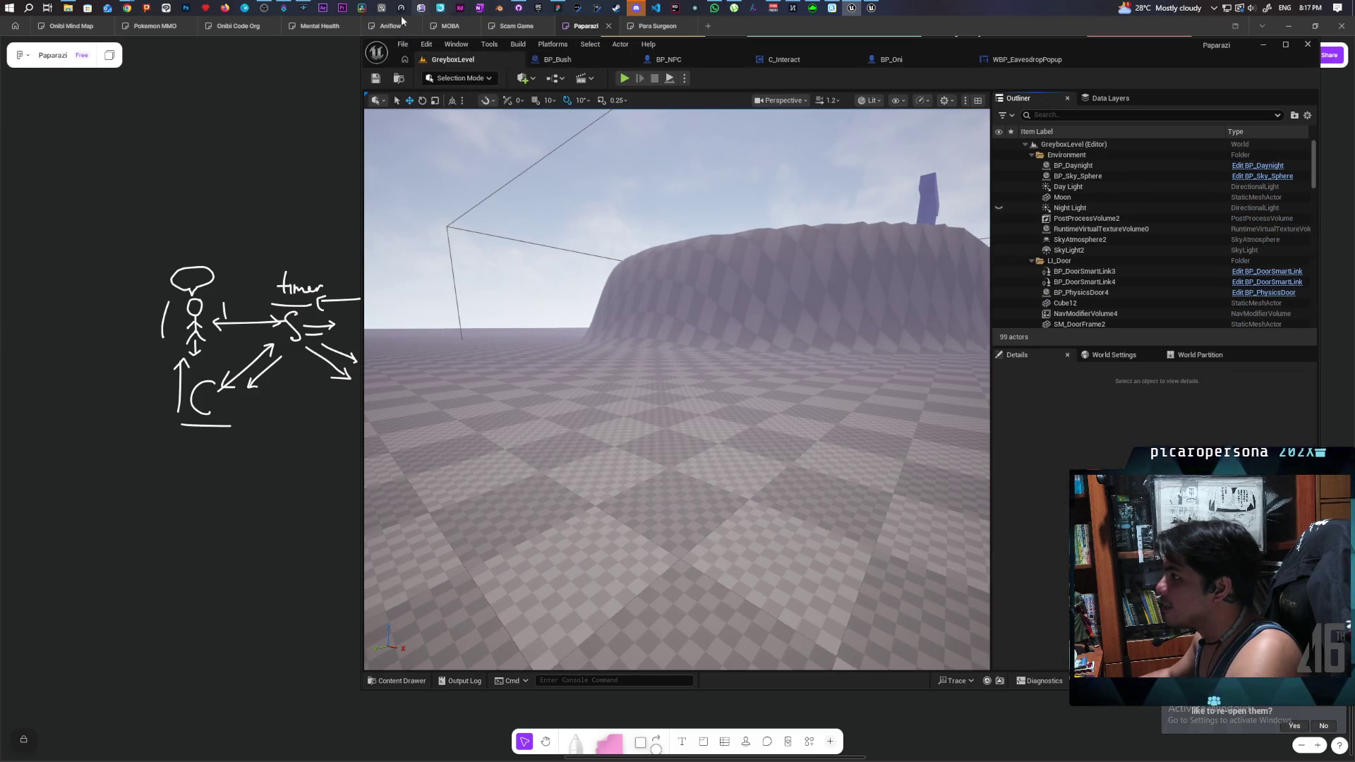
pyautogui.click(404, 44)
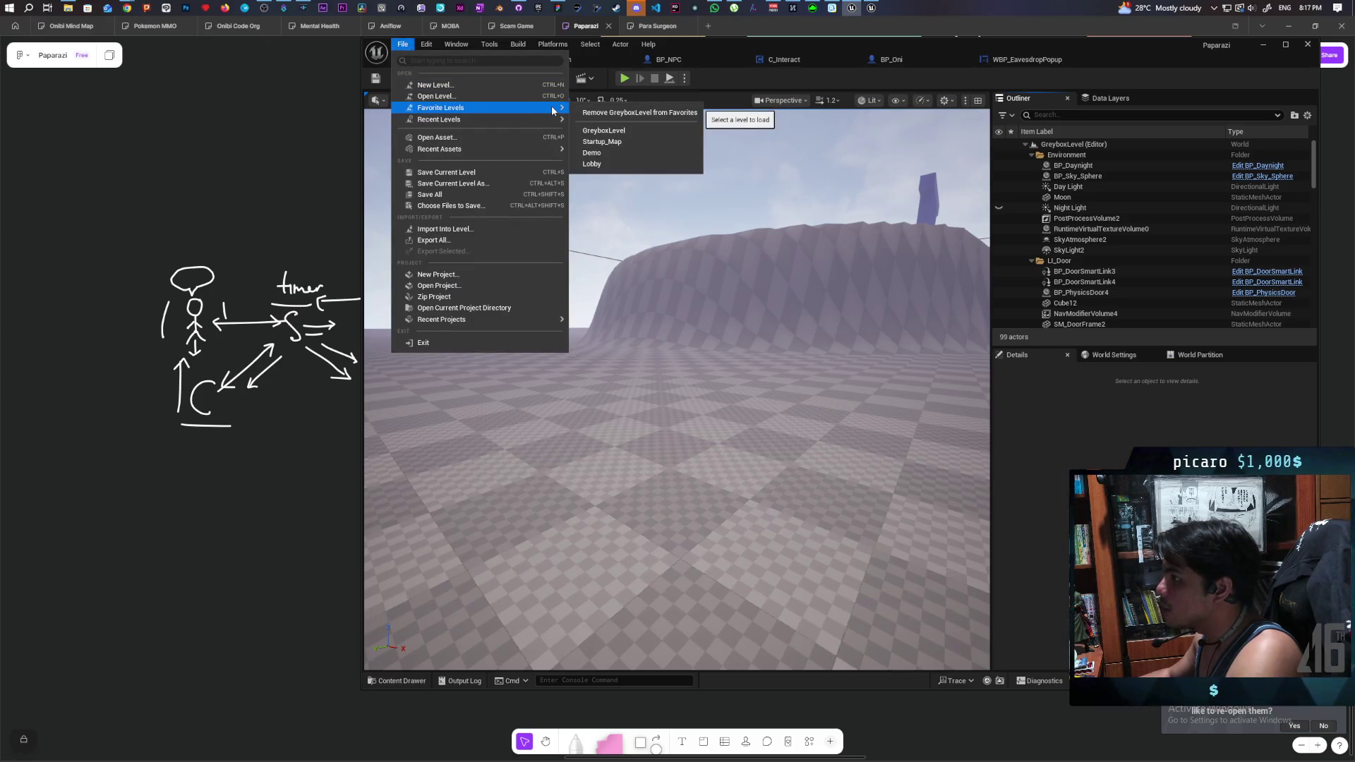
pyautogui.click(632, 156)
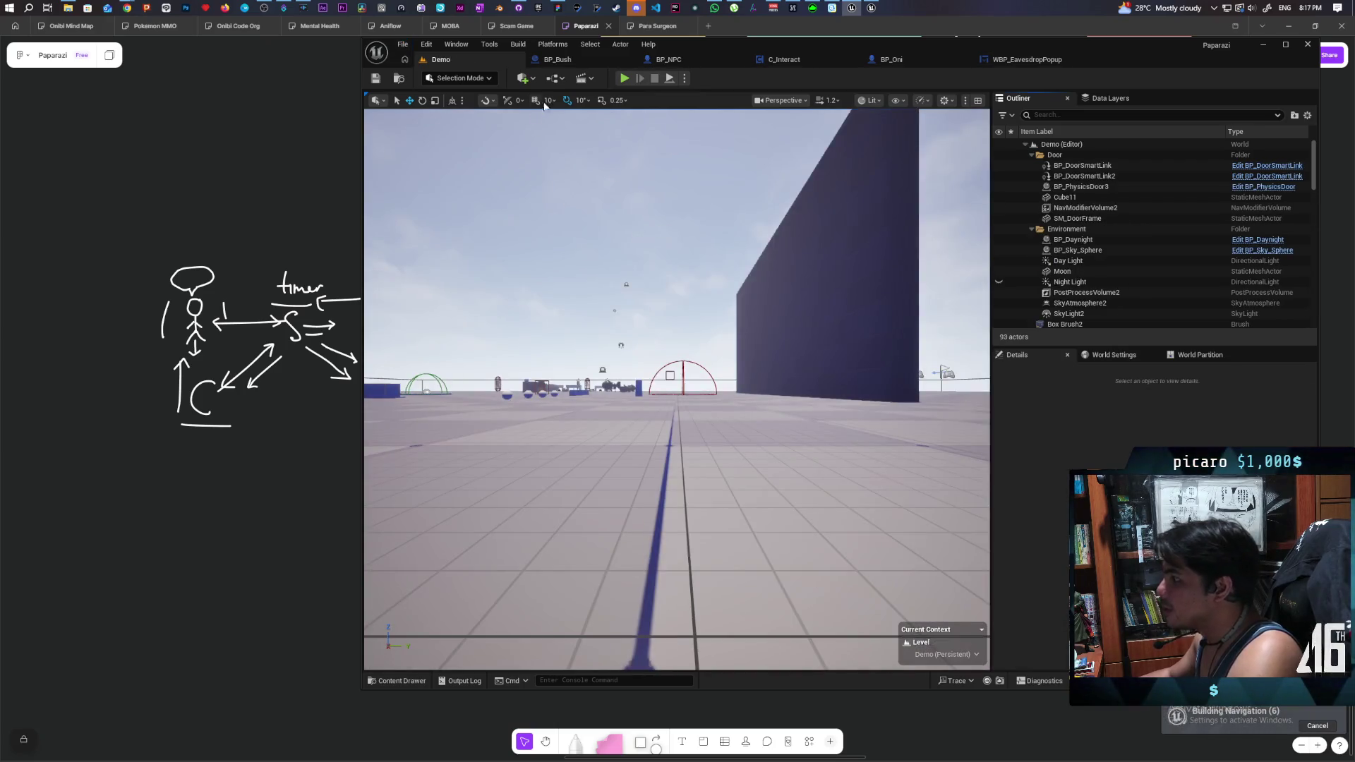
pyautogui.click(625, 78)
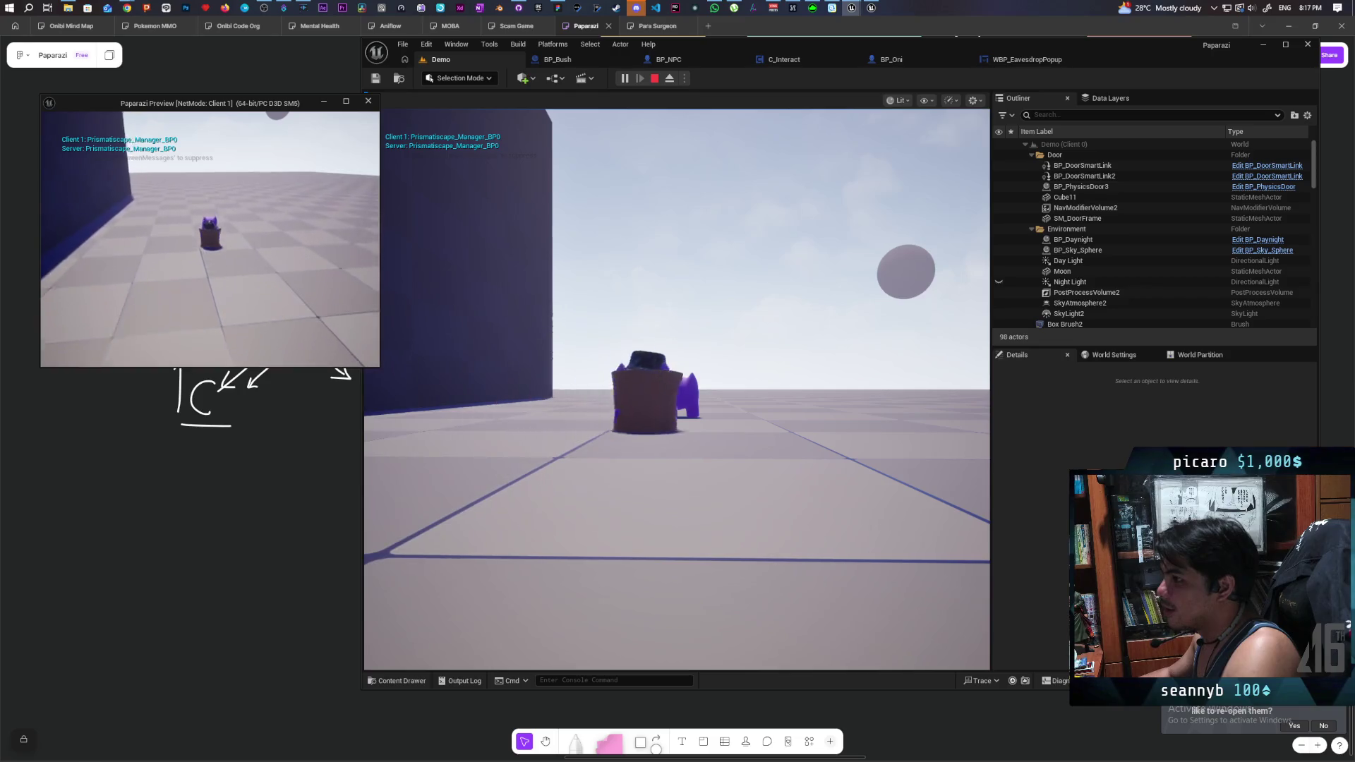
# - Remove the hat disguise, disguise the character as a box, and walk toward the blue spheres
pyautogui.hotkey('alt', 'Tab')
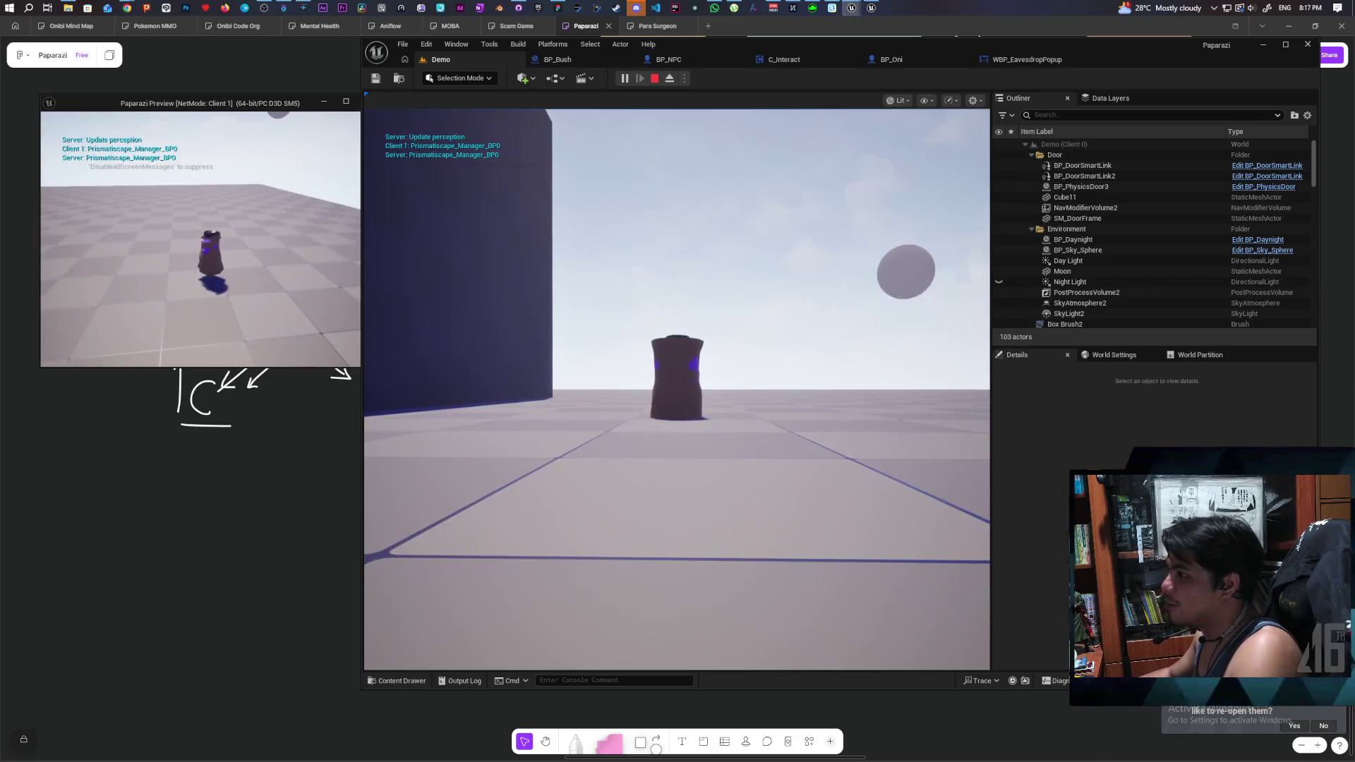
pyautogui.press('e')
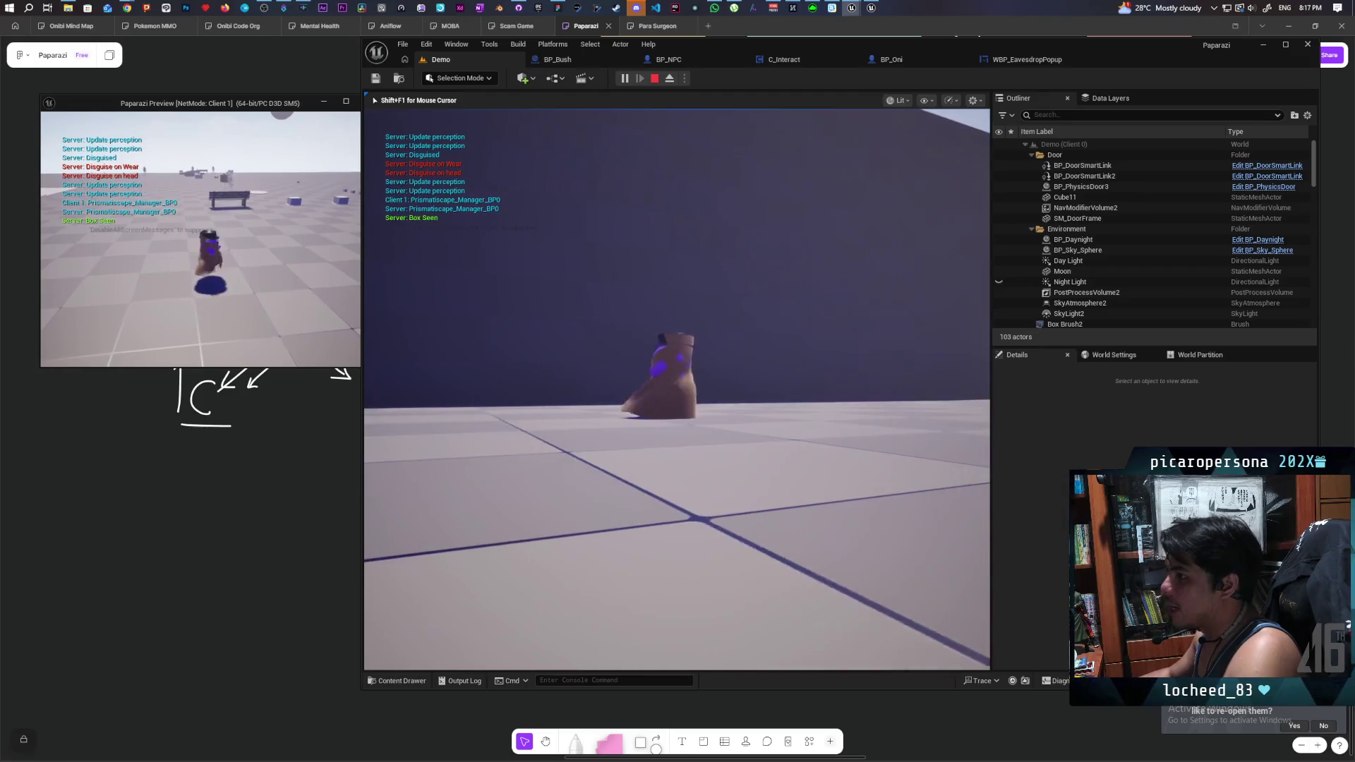
pyautogui.press('e')
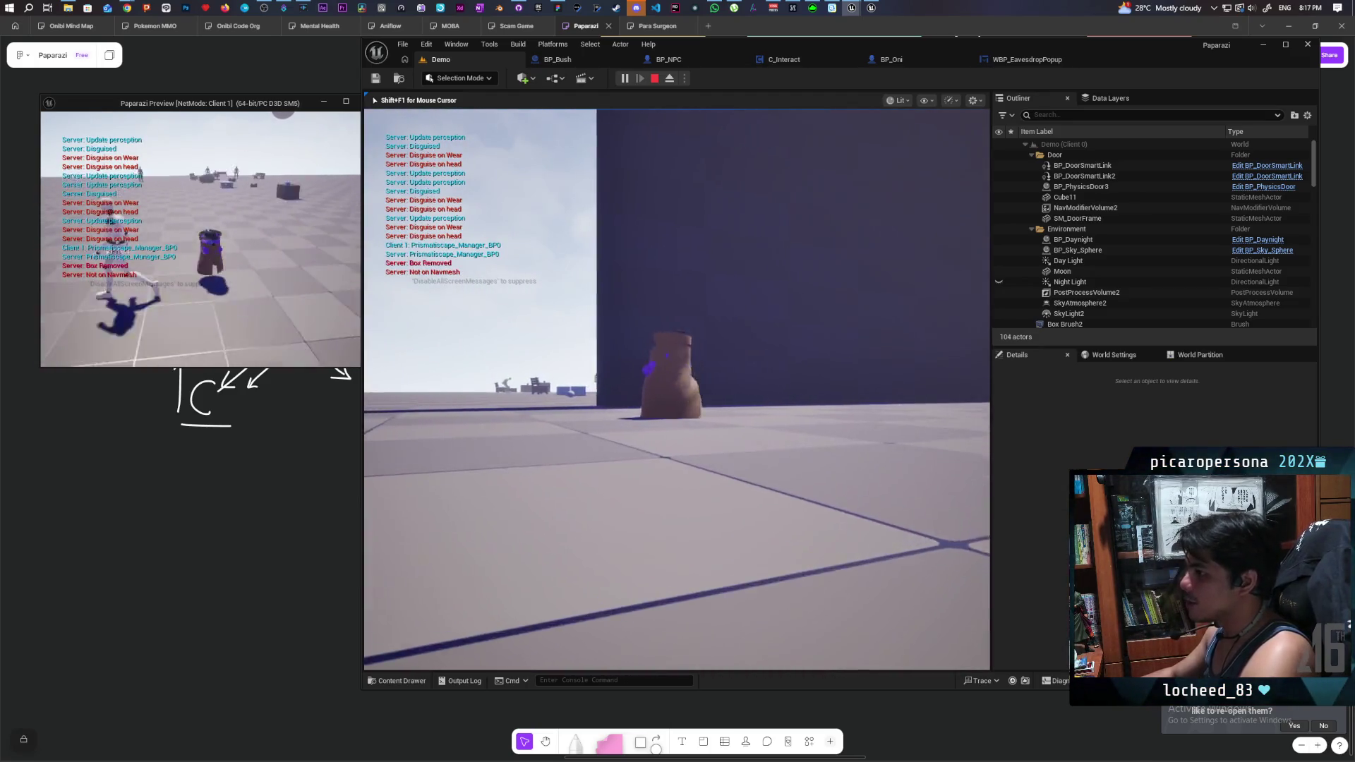
pyautogui.press('e')
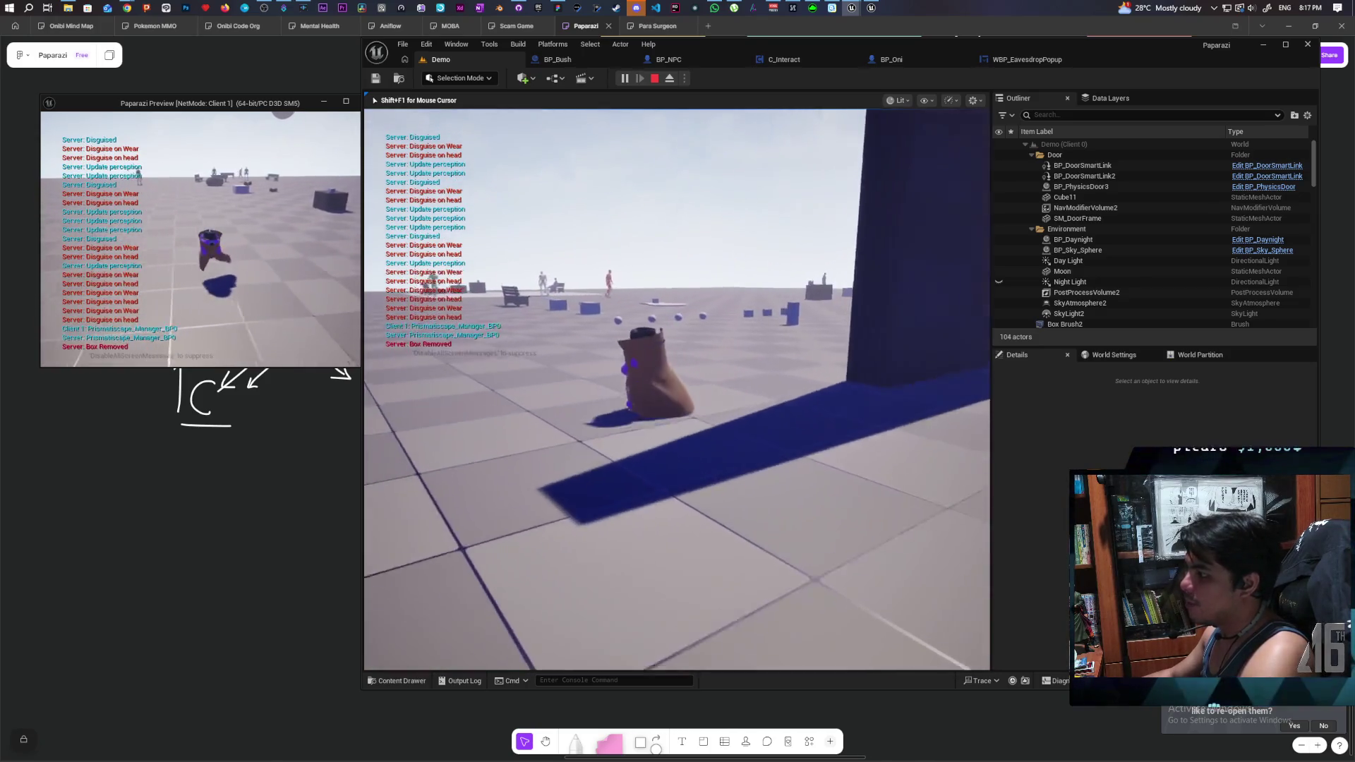
pyautogui.press('w')
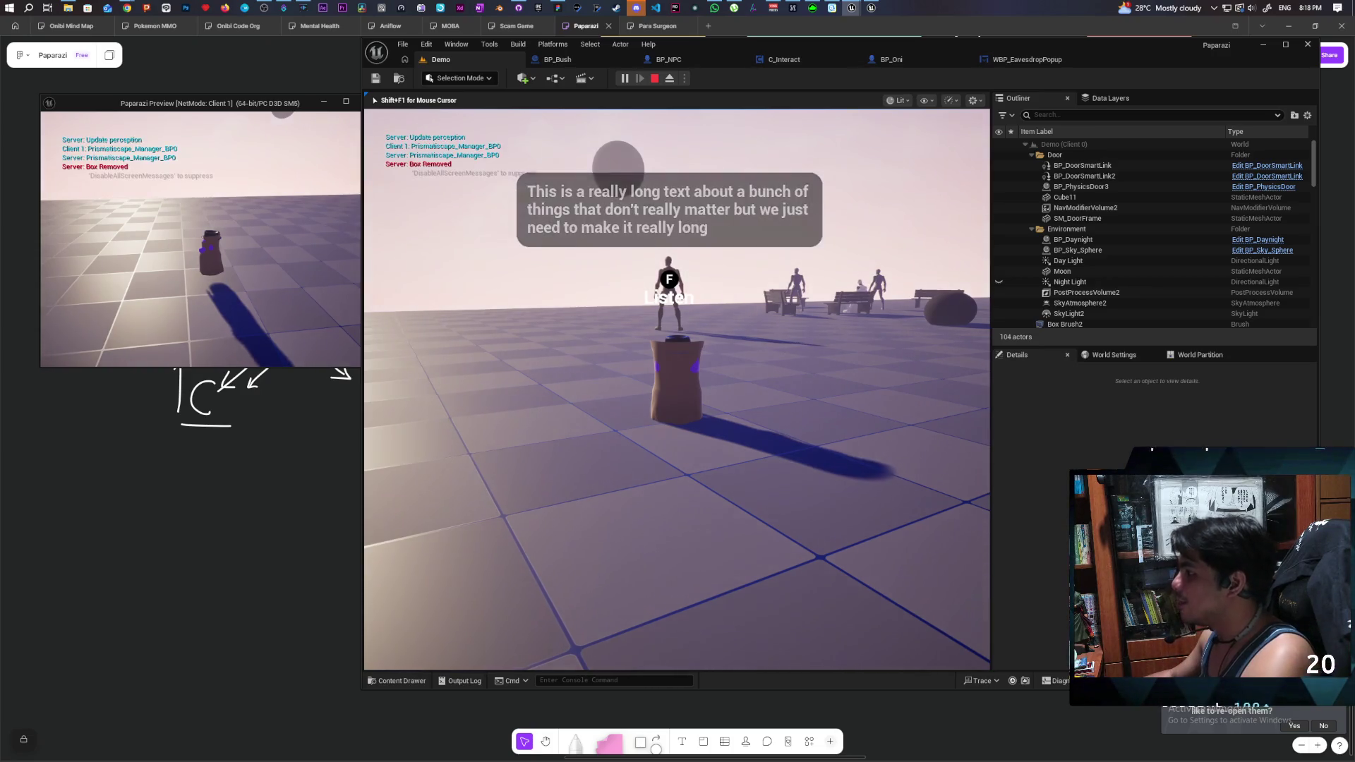
# - Switch disguise, walk past the rock and cat props to the table NPC, then stop playtesting
pyautogui.press('a')
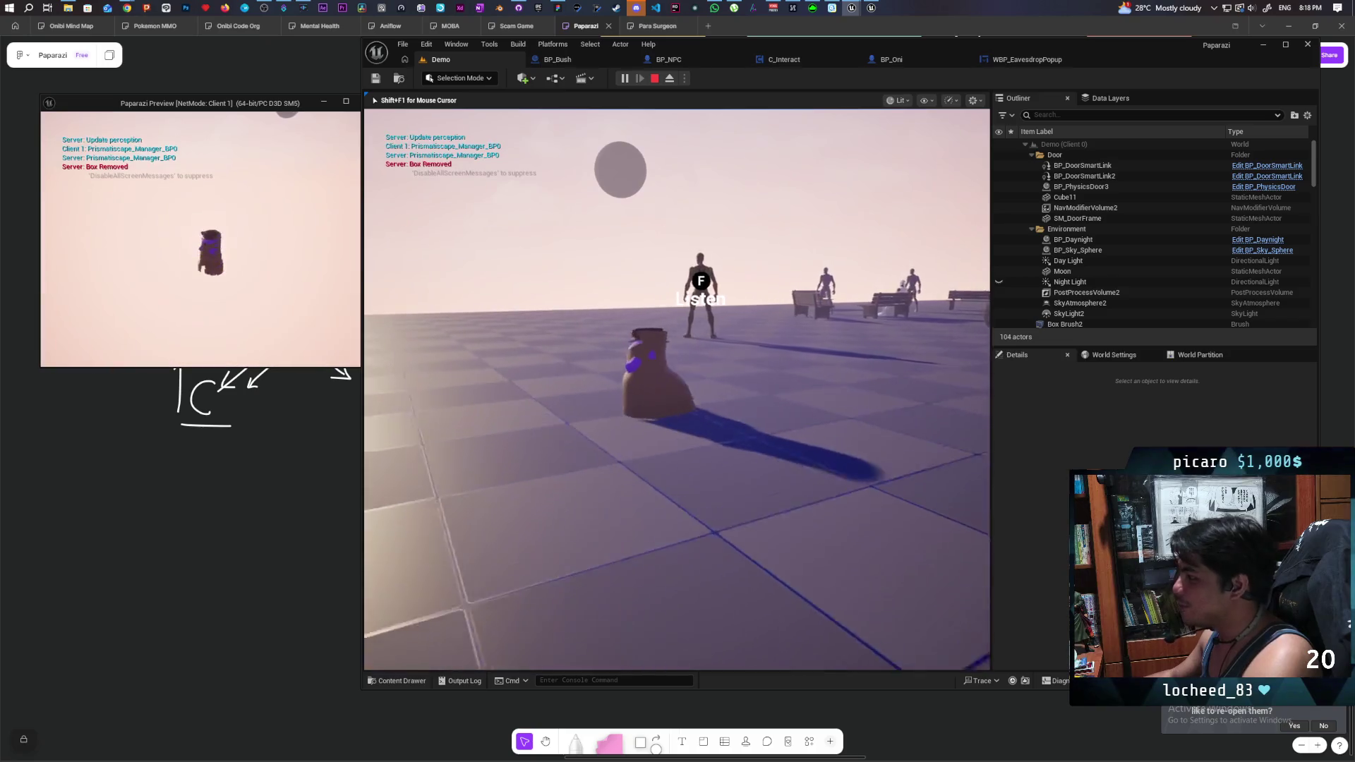
pyautogui.press('a')
pyautogui.press('e')
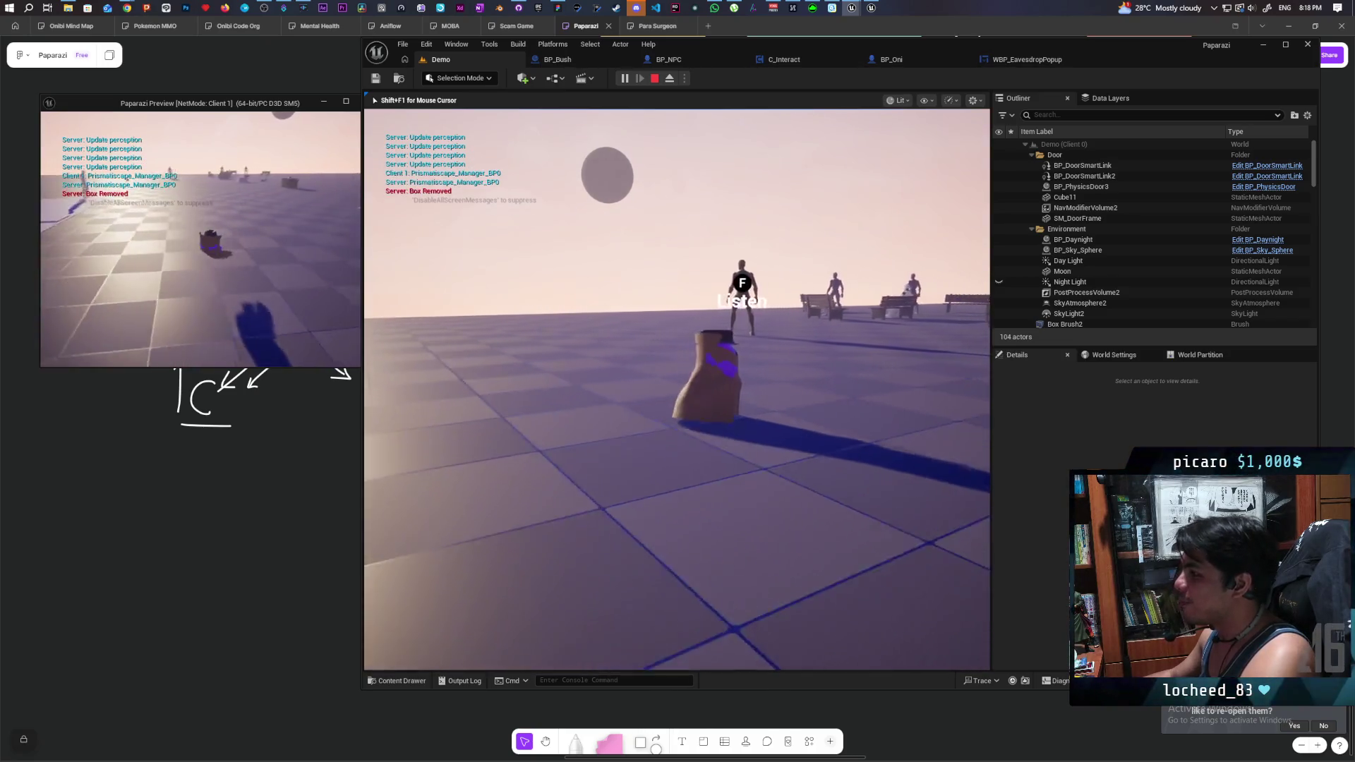
pyautogui.press('d')
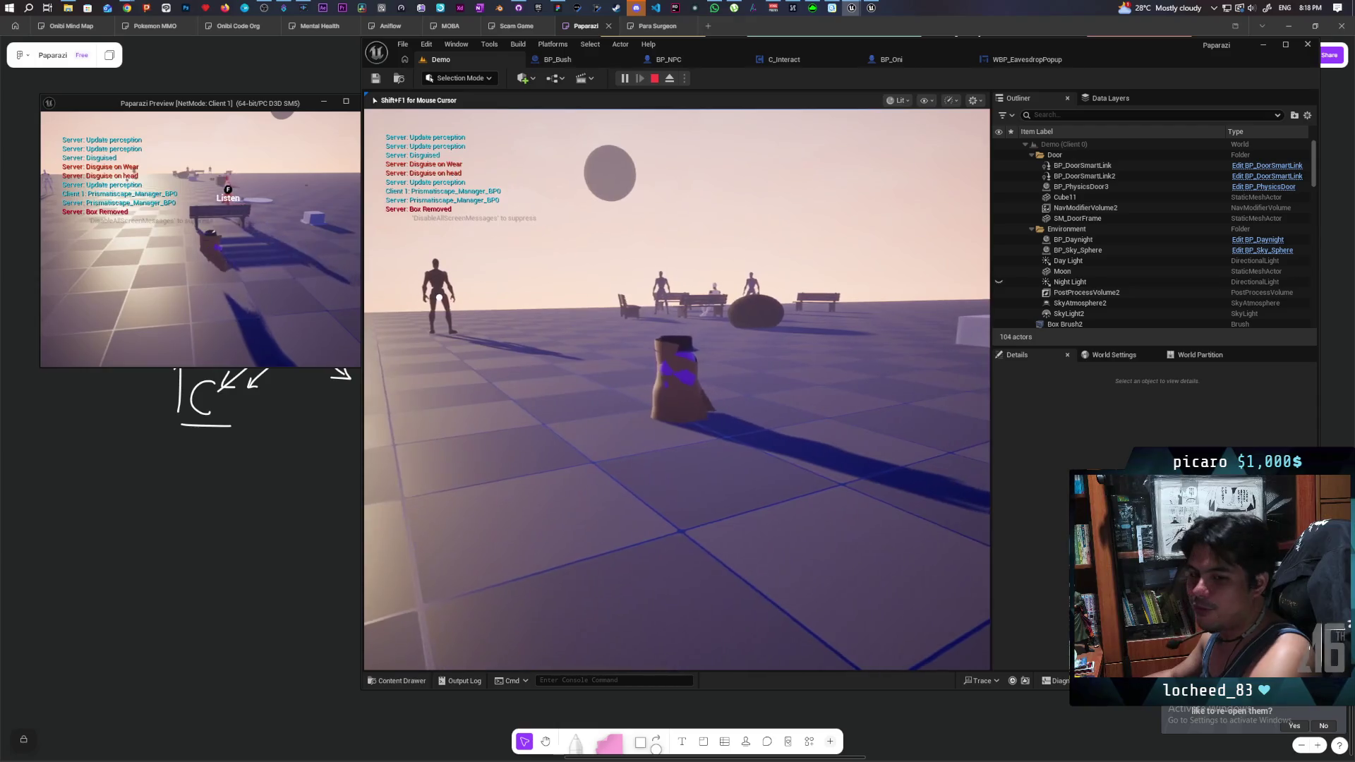
pyautogui.press('w')
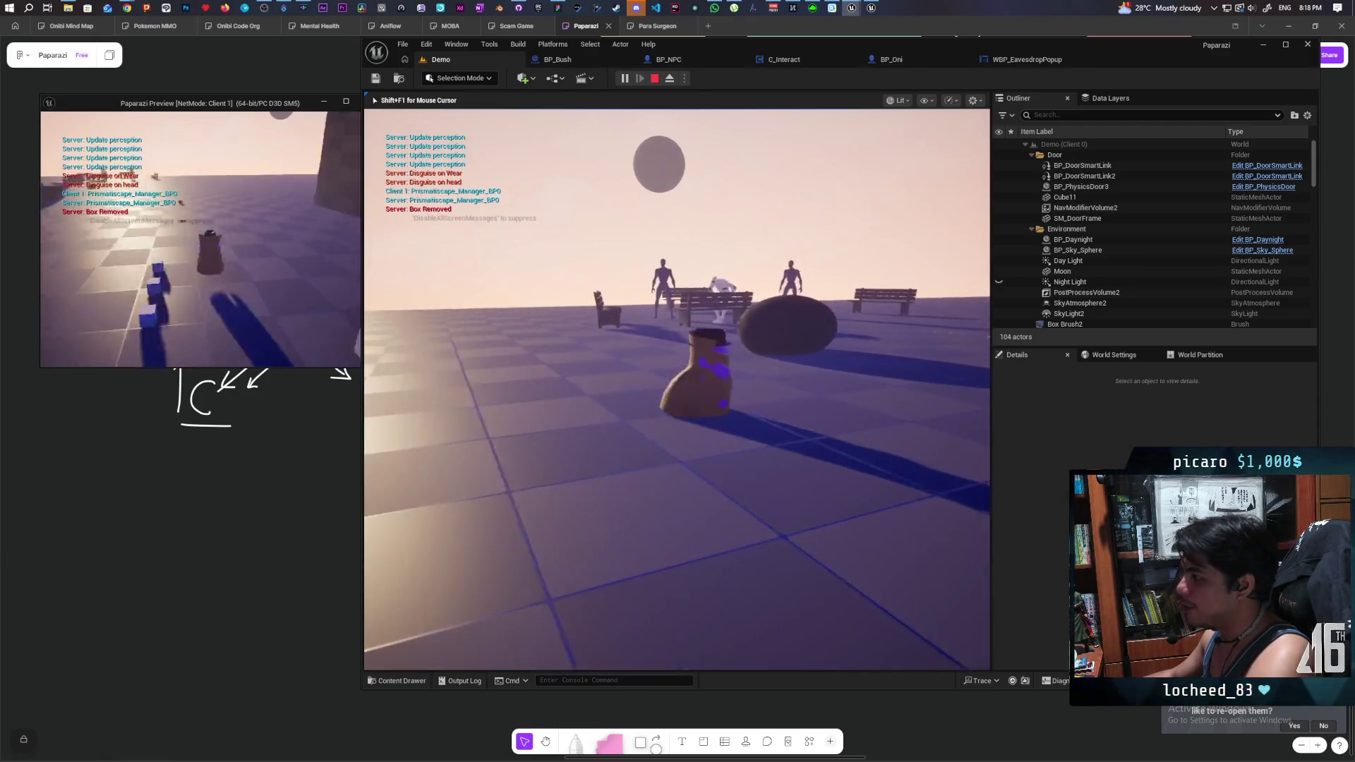
pyautogui.press('d')
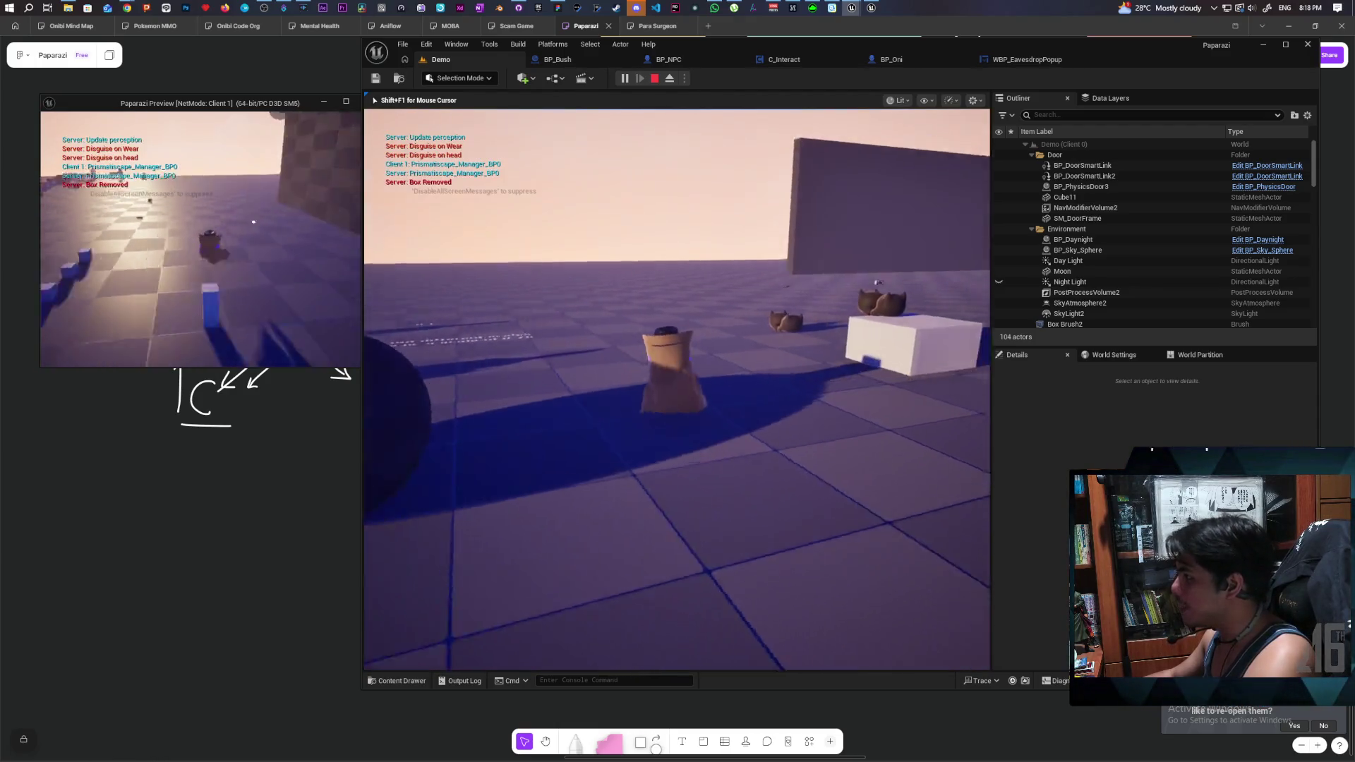
pyautogui.press('w')
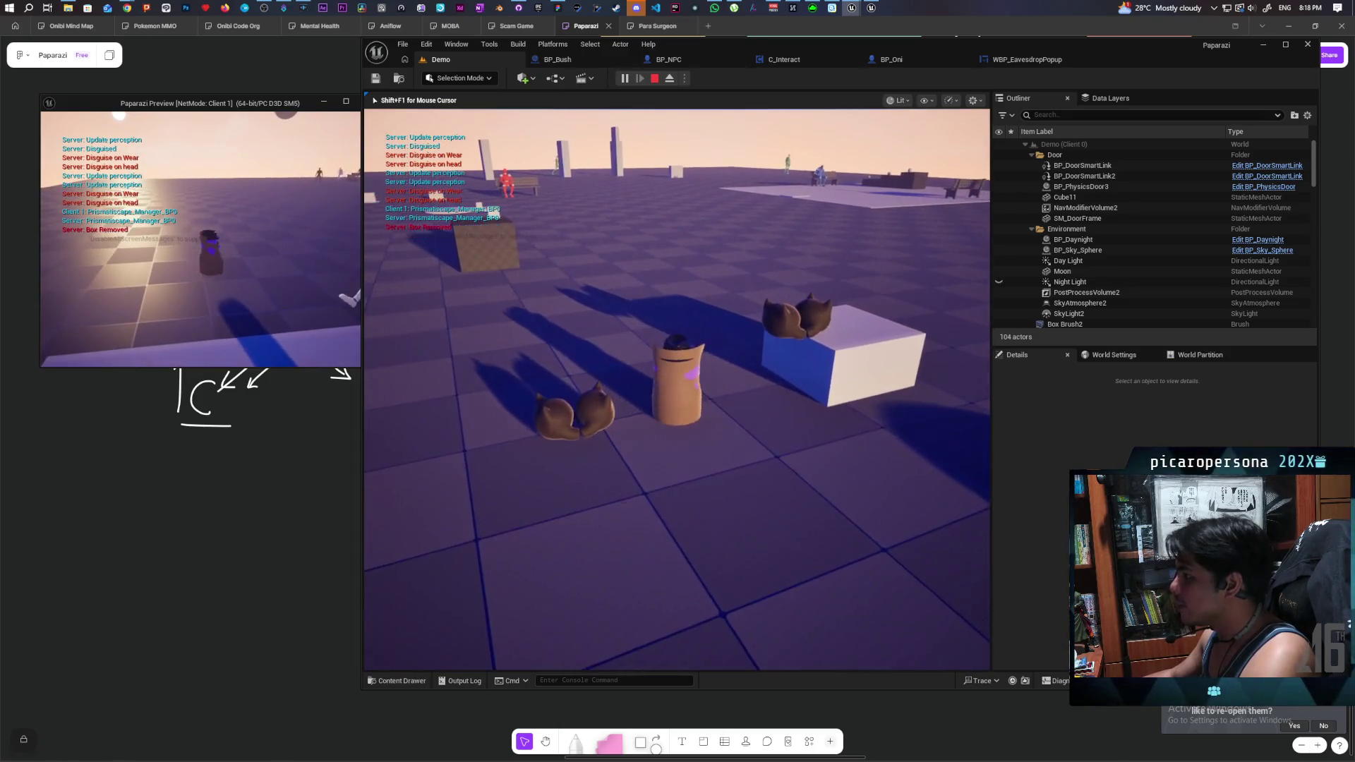
pyautogui.press('a')
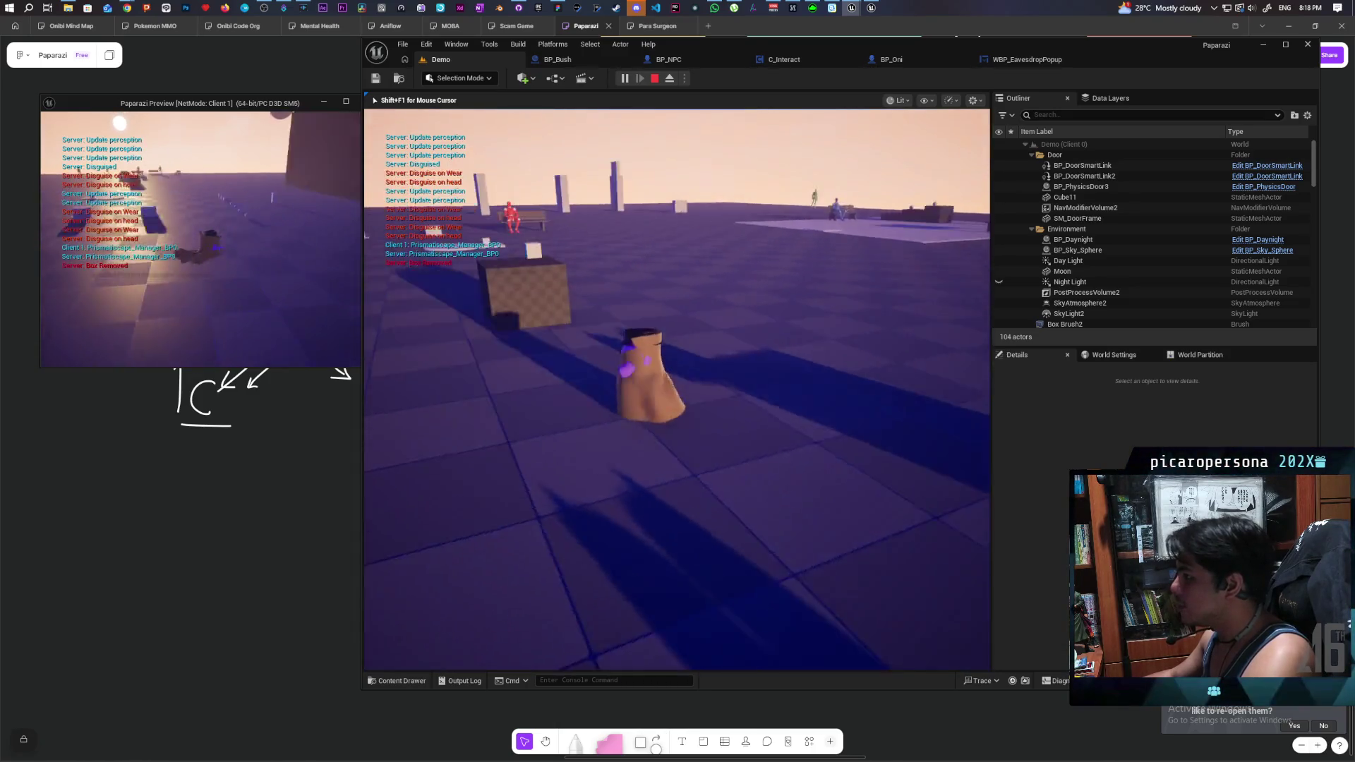
pyautogui.press('w')
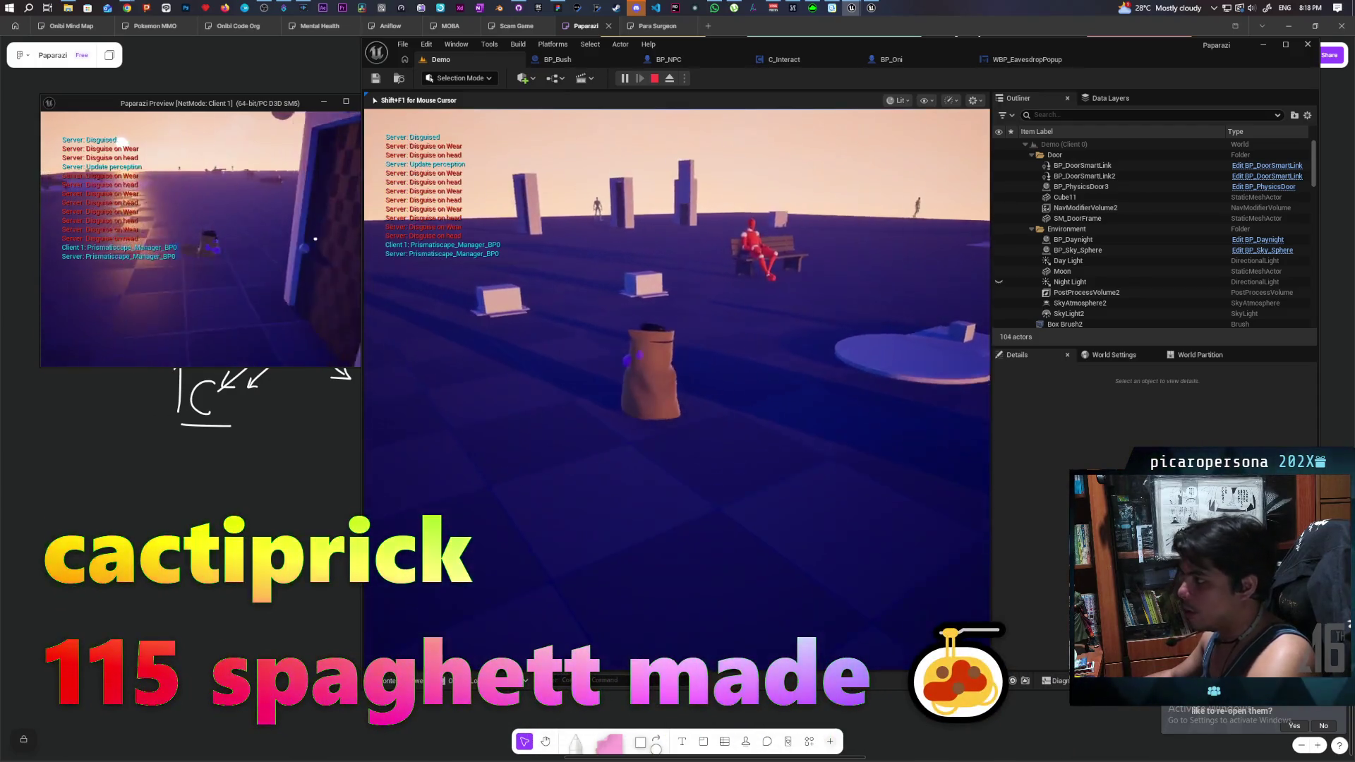
pyautogui.press('Escape')
pyautogui.click(402, 44)
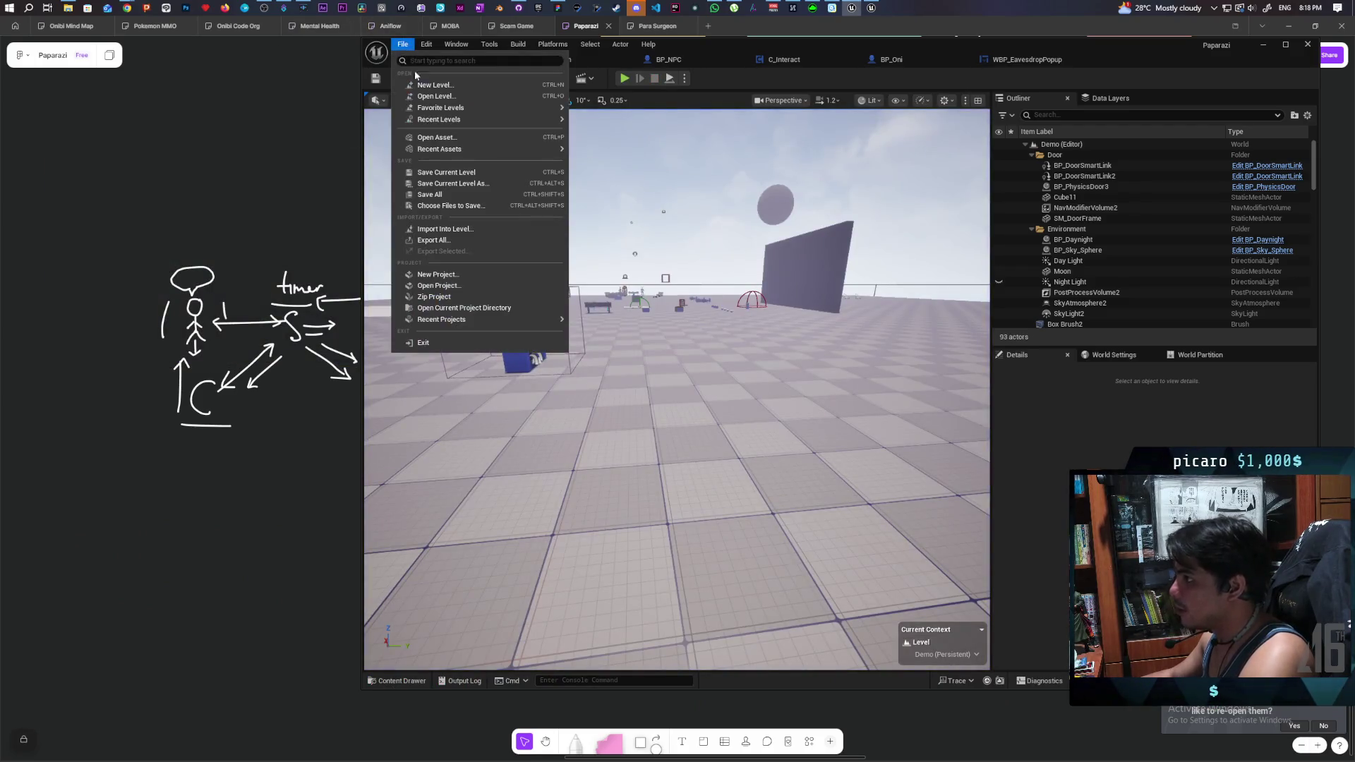
# - Load GreyboxLevel from Favorite Levels, briefly view the Miro town-map board, then minimize it
pyautogui.moveTo(519, 109)
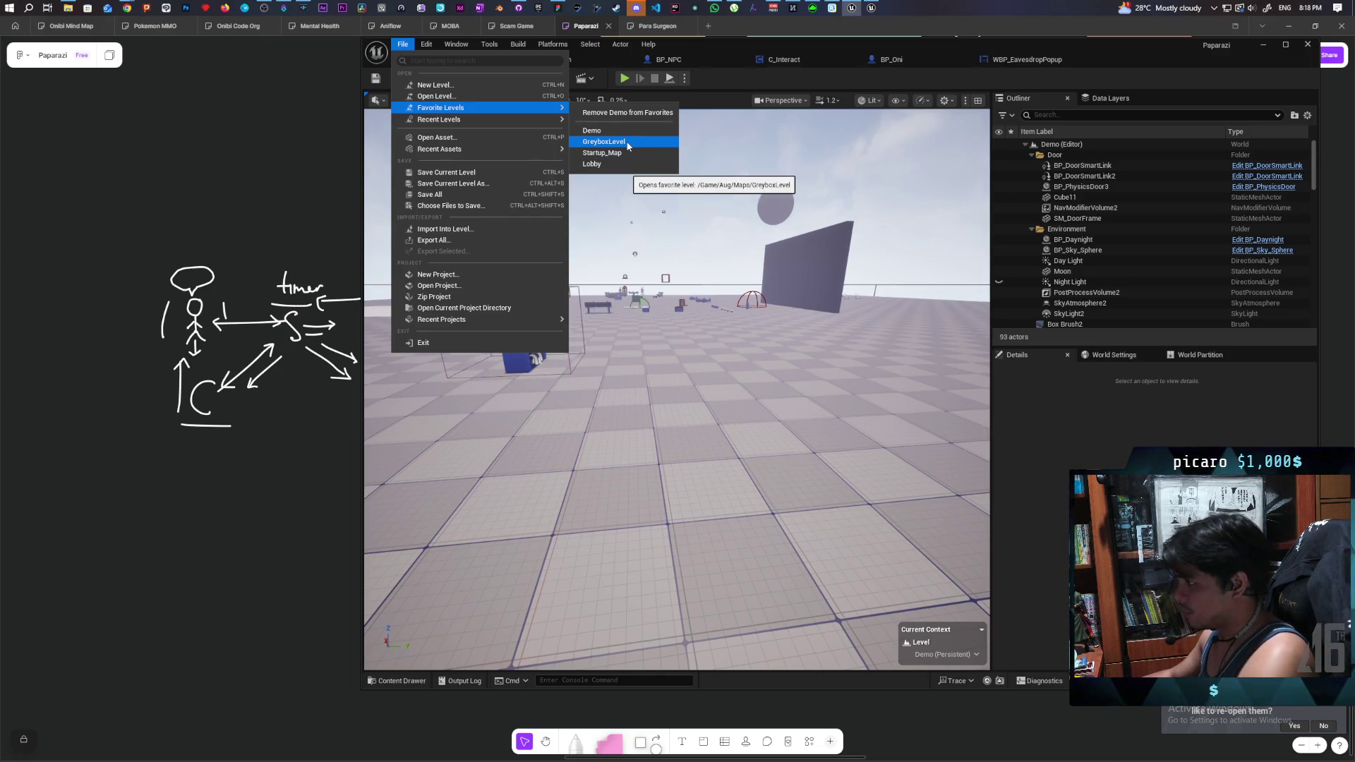
pyautogui.click(627, 145)
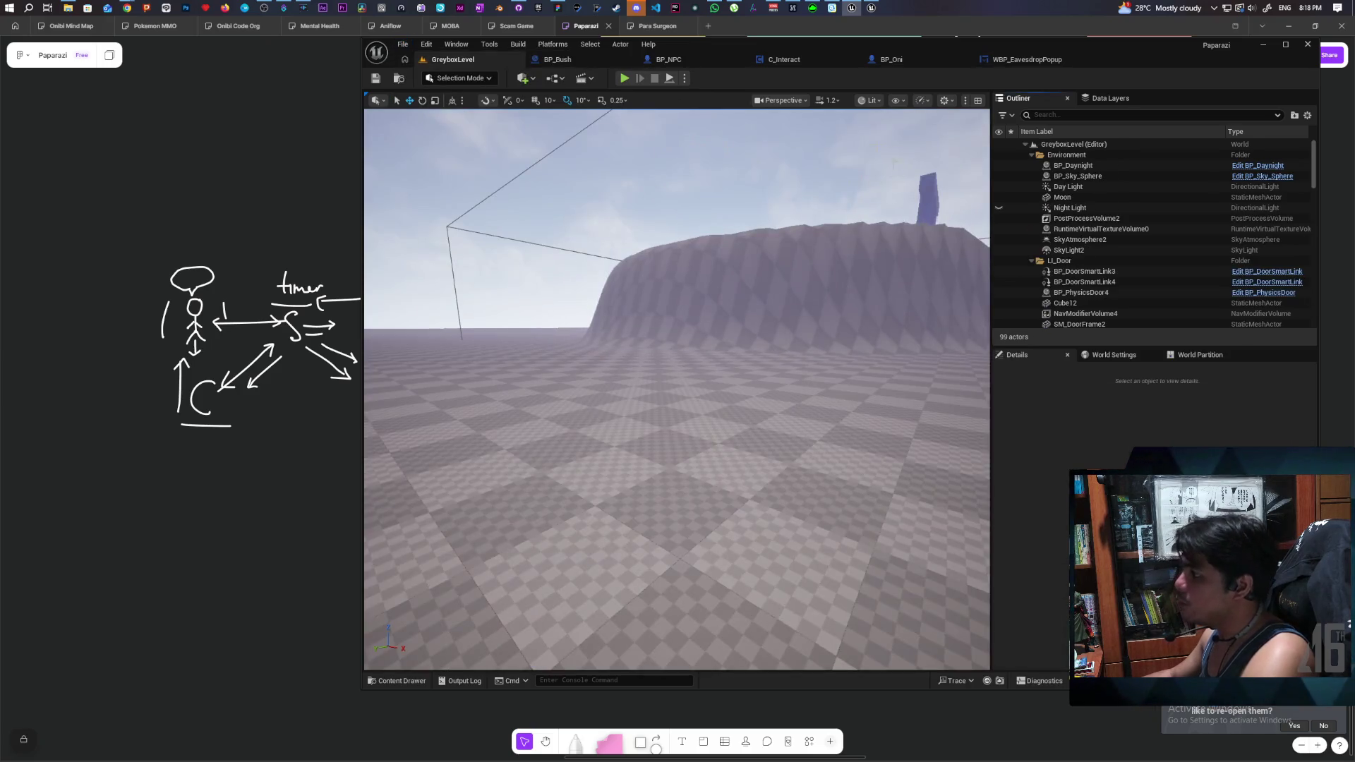
pyautogui.moveTo(127, 7)
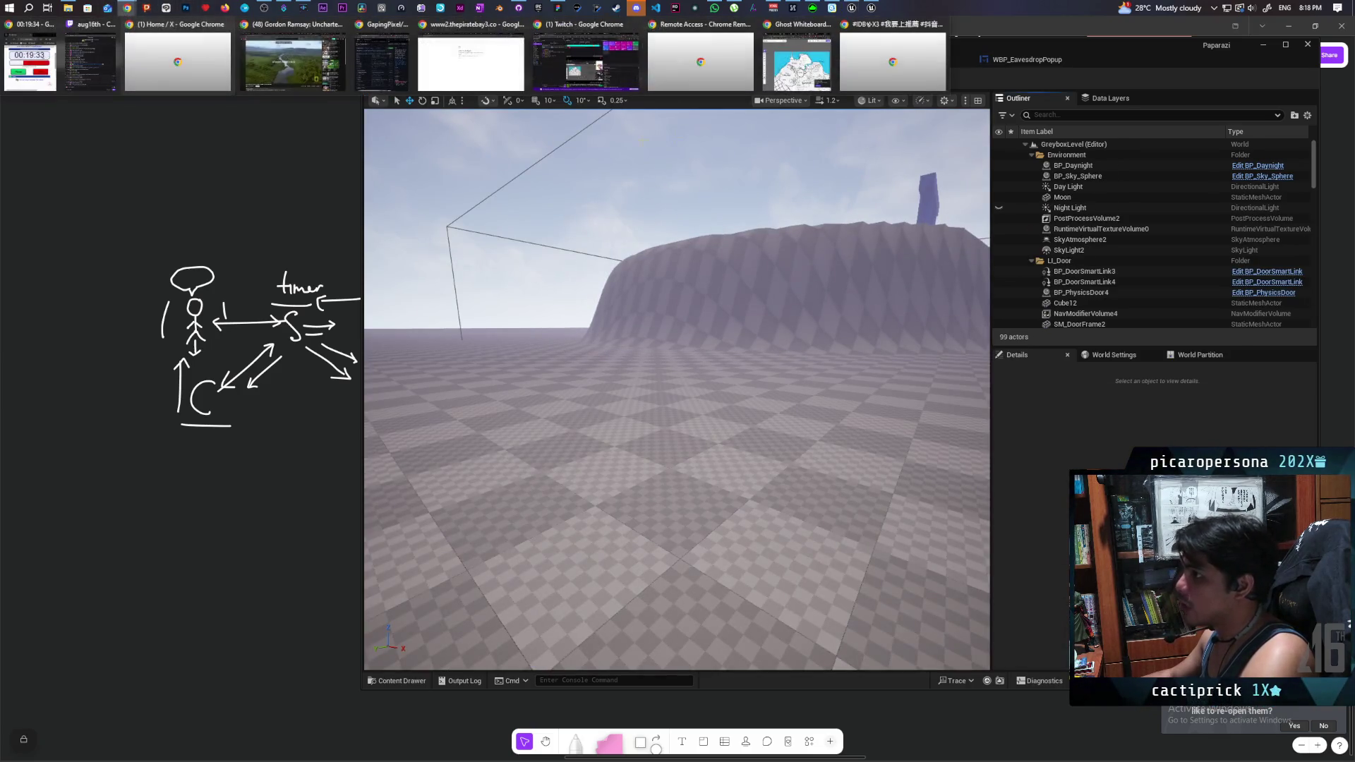
pyautogui.click(796, 60)
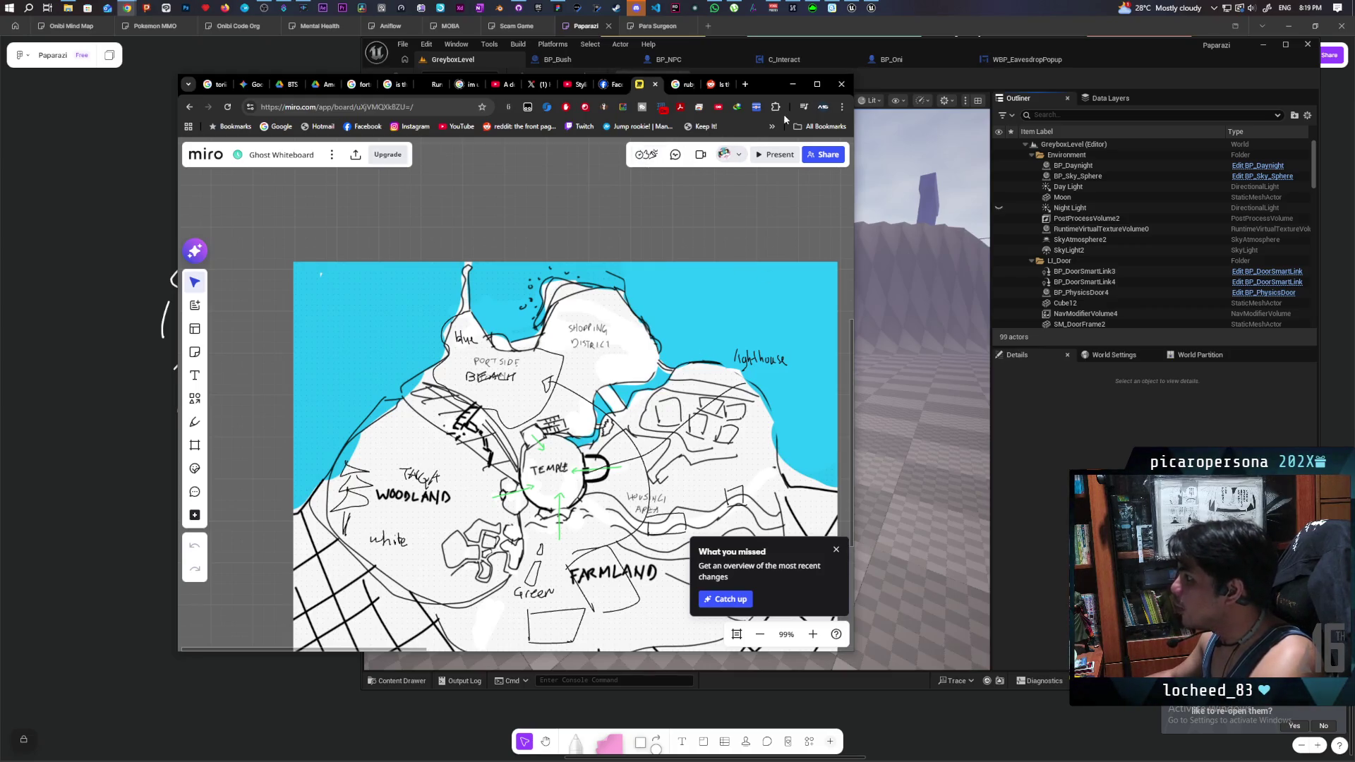
pyautogui.click(795, 83)
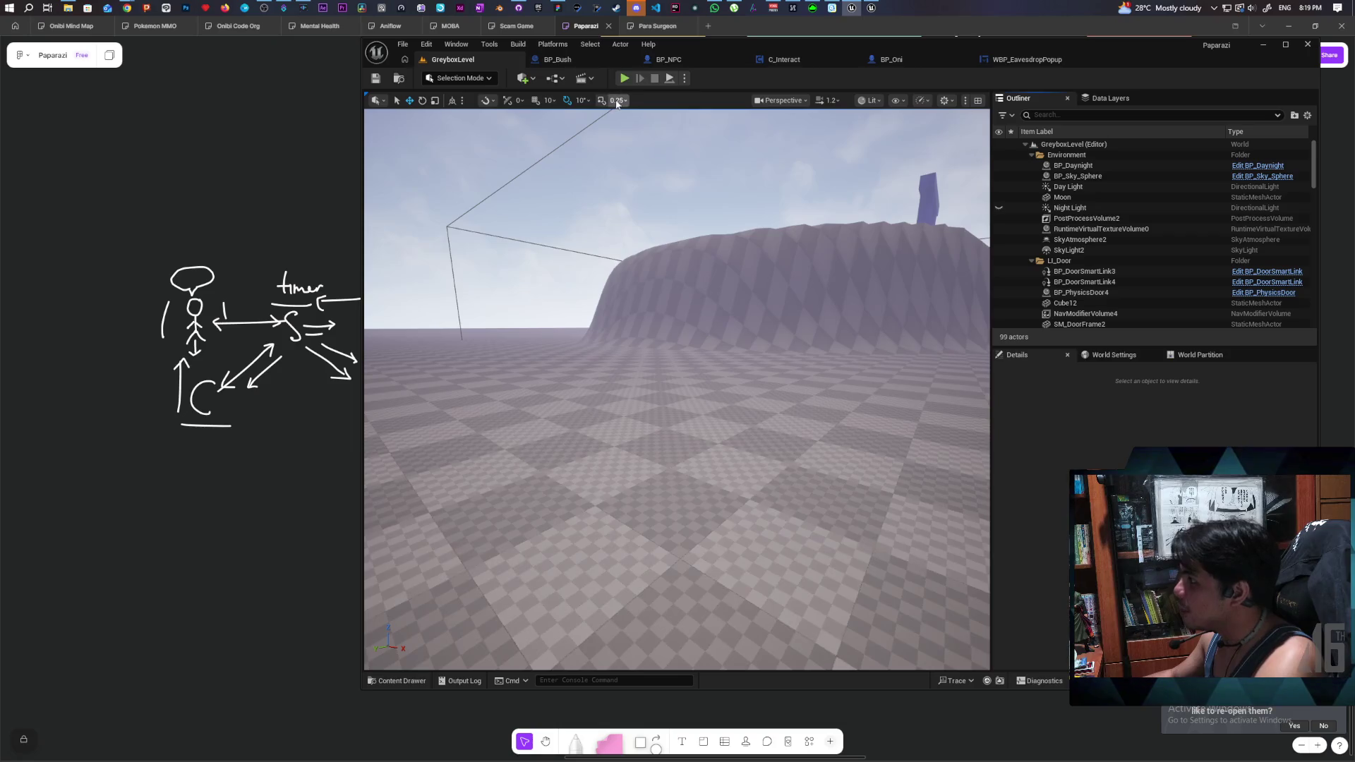
# - Fly the camera over the bushes, flags and white box, then start playtesting GreyboxLevel
pyautogui.moveTo(621, 212)
pyautogui.mouseDown()
pyautogui.moveTo(621, 300)
pyautogui.moveTo(607, 300)
pyautogui.moveTo(619, 300)
pyautogui.mouseUp()
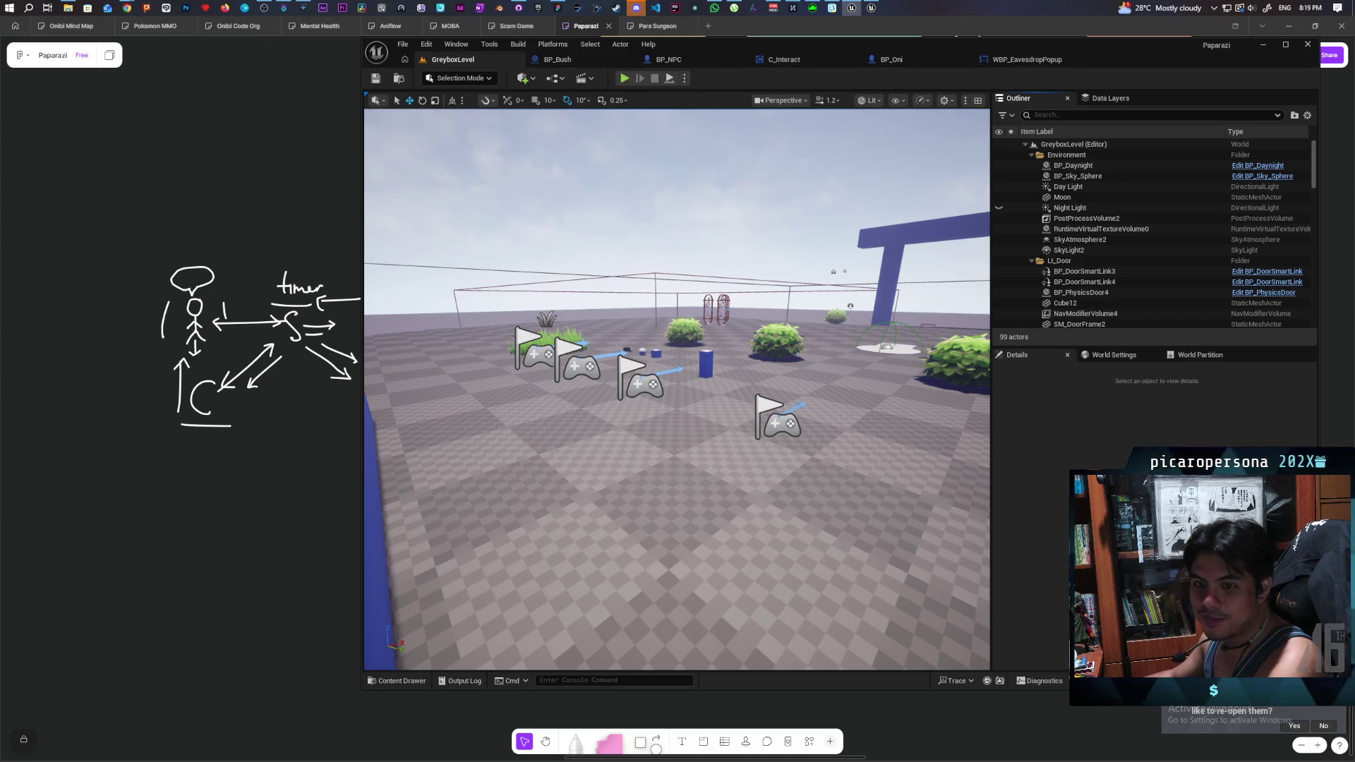
pyautogui.moveTo(677, 388)
pyautogui.mouseDown()
pyautogui.moveTo(706, 389)
pyautogui.moveTo(741, 424)
pyautogui.moveTo(660, 463)
pyautogui.moveTo(677, 444)
pyautogui.moveTo(679, 480)
pyautogui.moveTo(654, 325)
pyautogui.mouseUp()
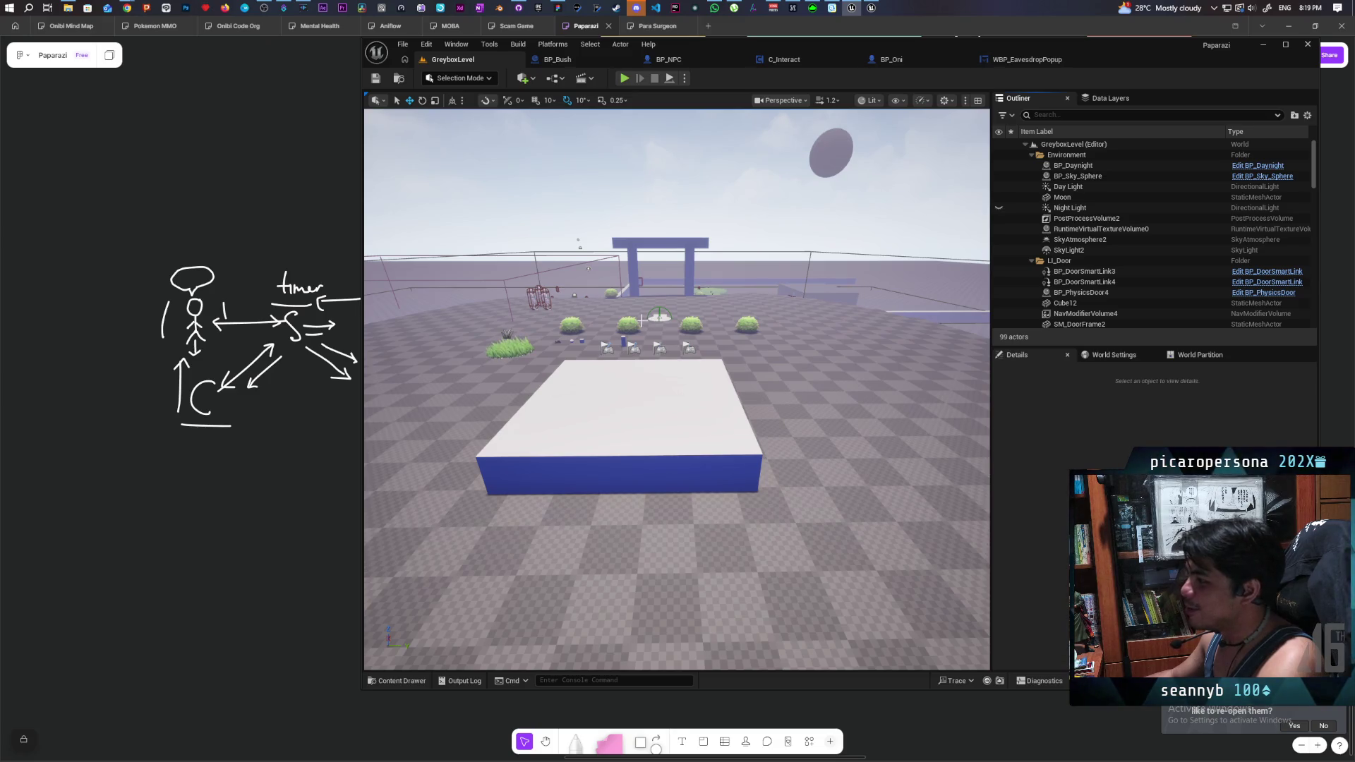
pyautogui.moveTo(687, 304)
pyautogui.mouseDown()
pyautogui.moveTo(689, 346)
pyautogui.moveTo(685, 302)
pyautogui.mouseUp()
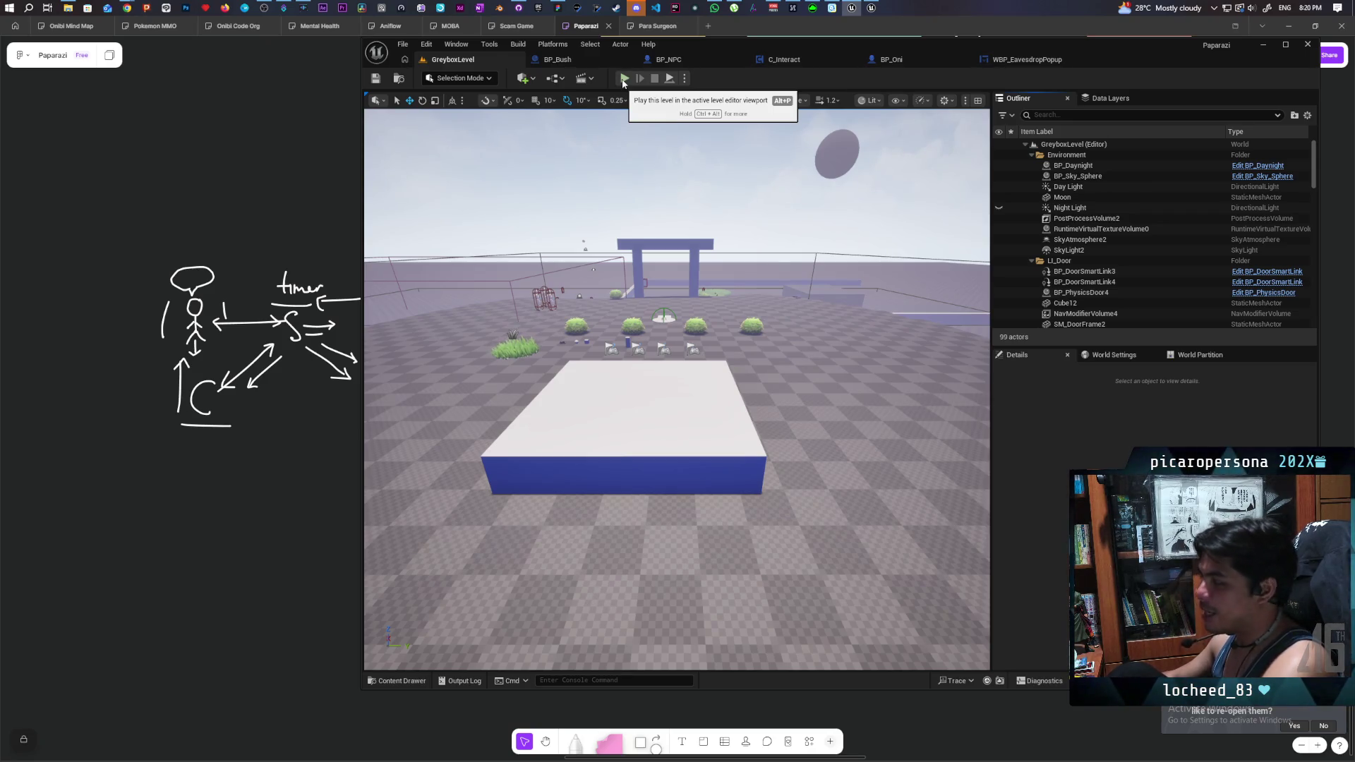
pyautogui.click(624, 79)
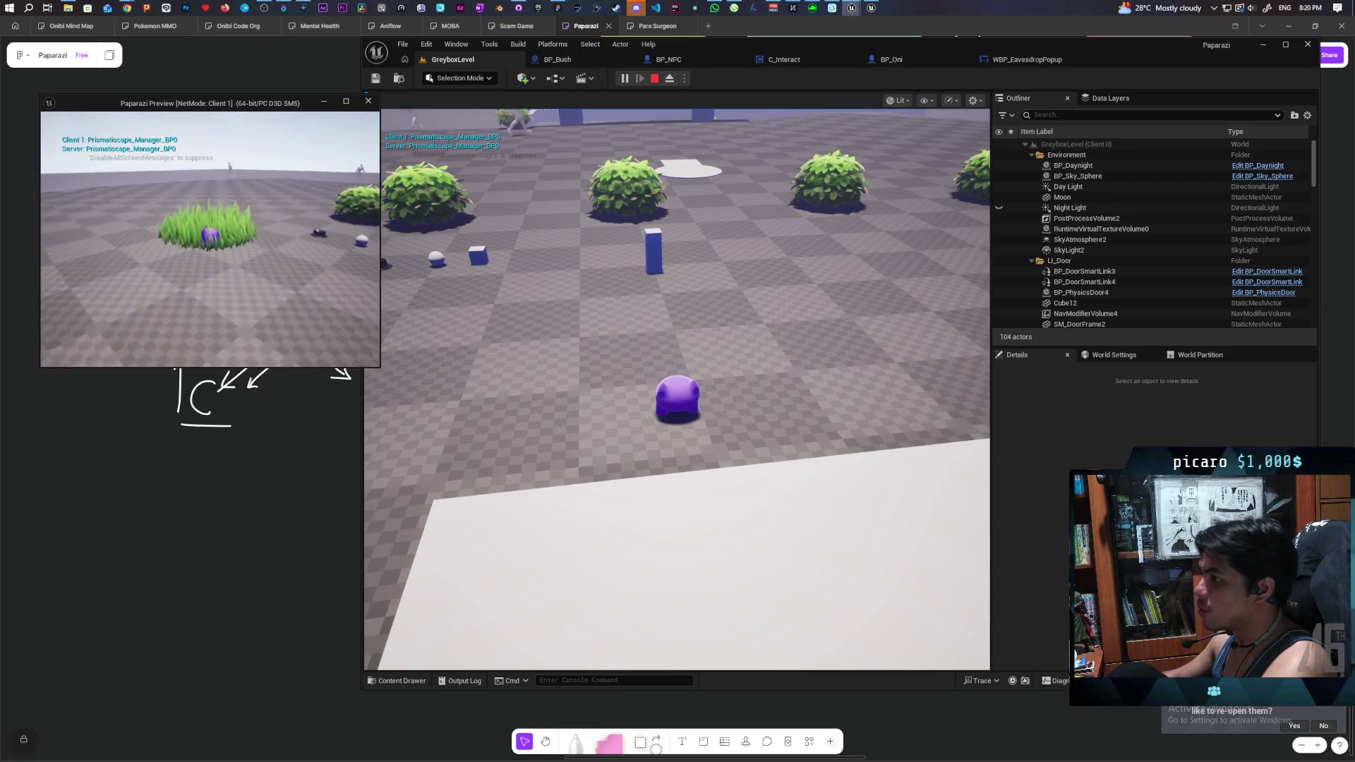
pyautogui.press('w')
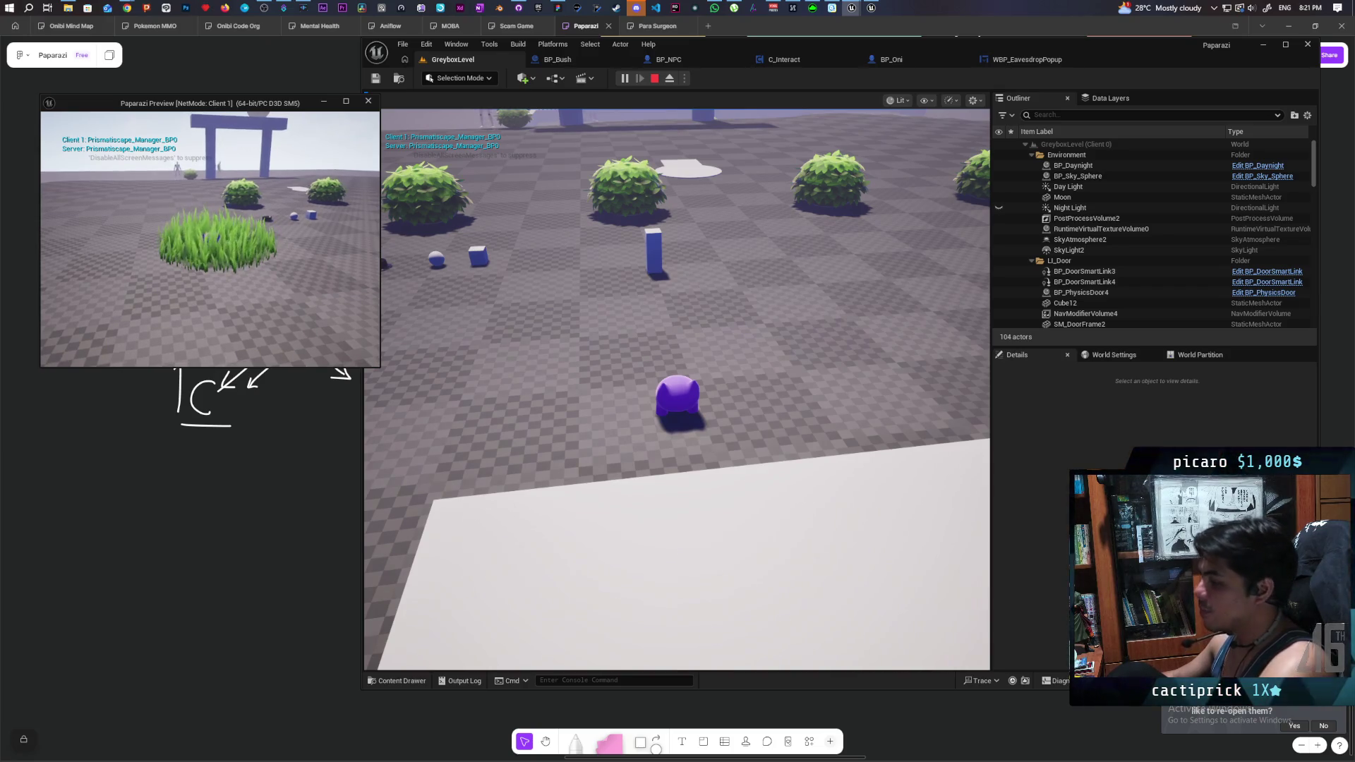
pyautogui.press('Escape')
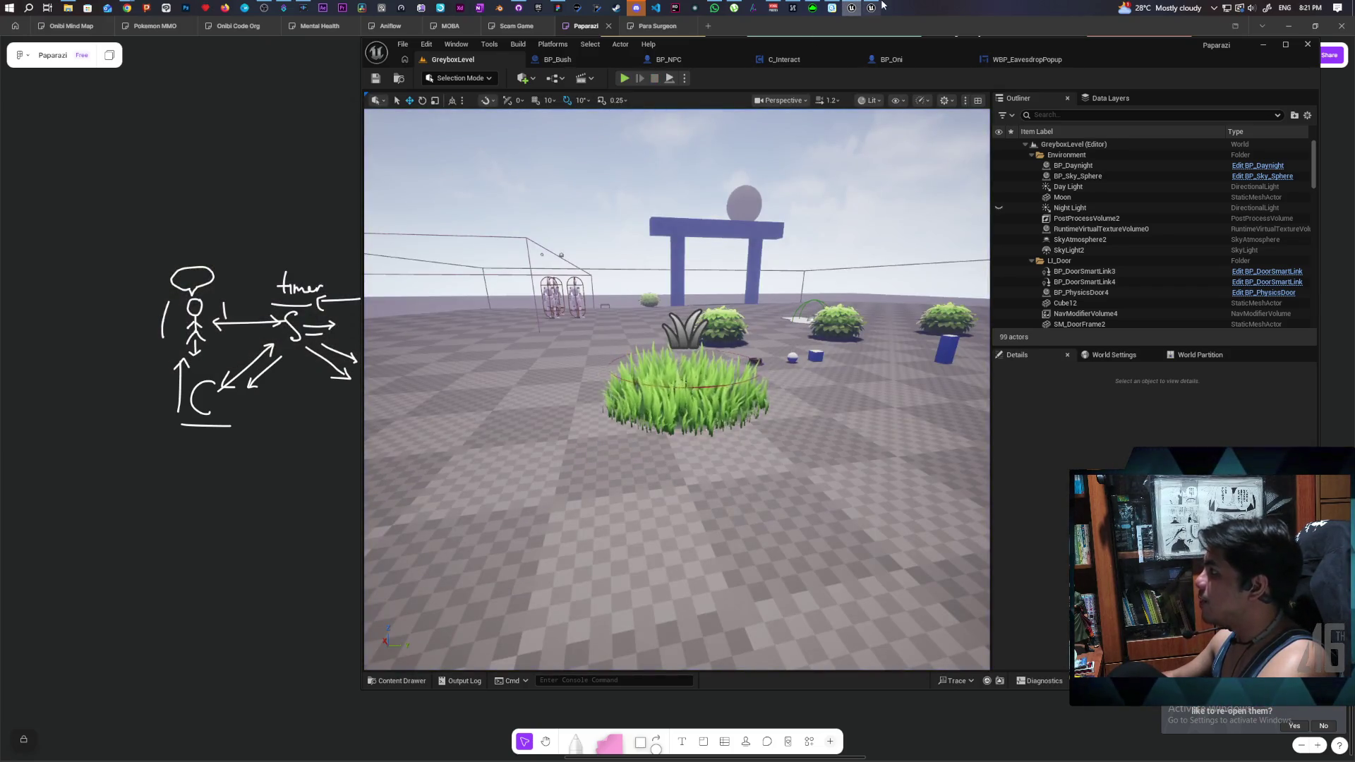
# - Bring up the Onibi editor, switch to the TestLevel tab, and Play In Editor with Alt+P
pyautogui.click(872, 8)
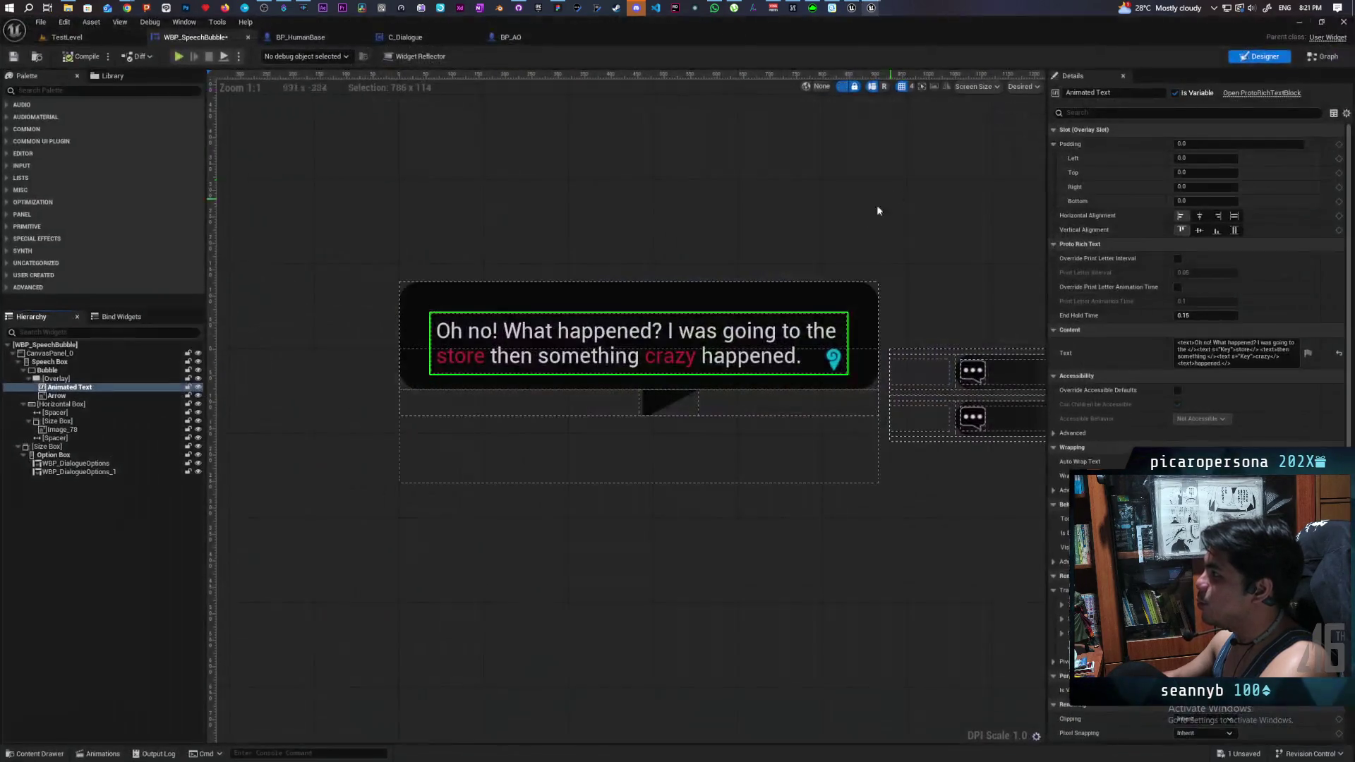
pyautogui.click(87, 39)
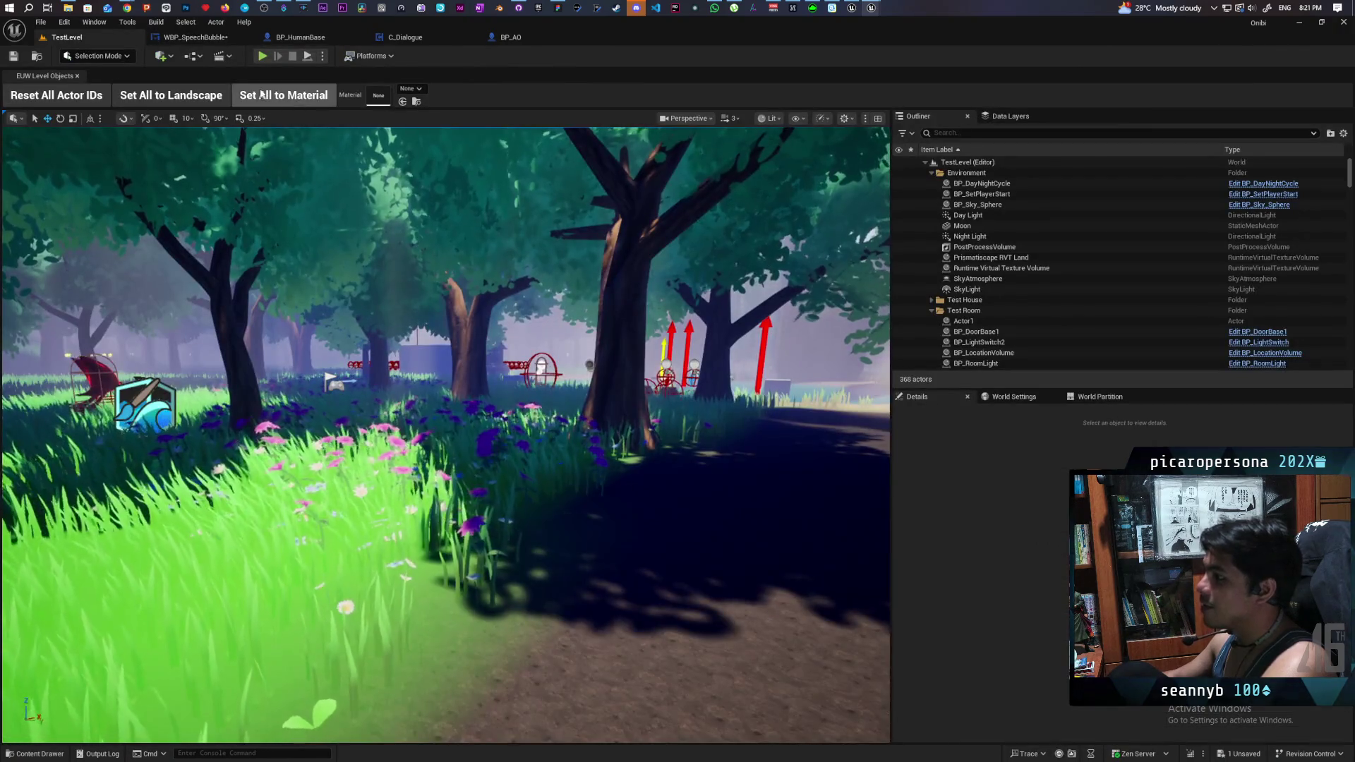
pyautogui.hotkey('alt', 'p')
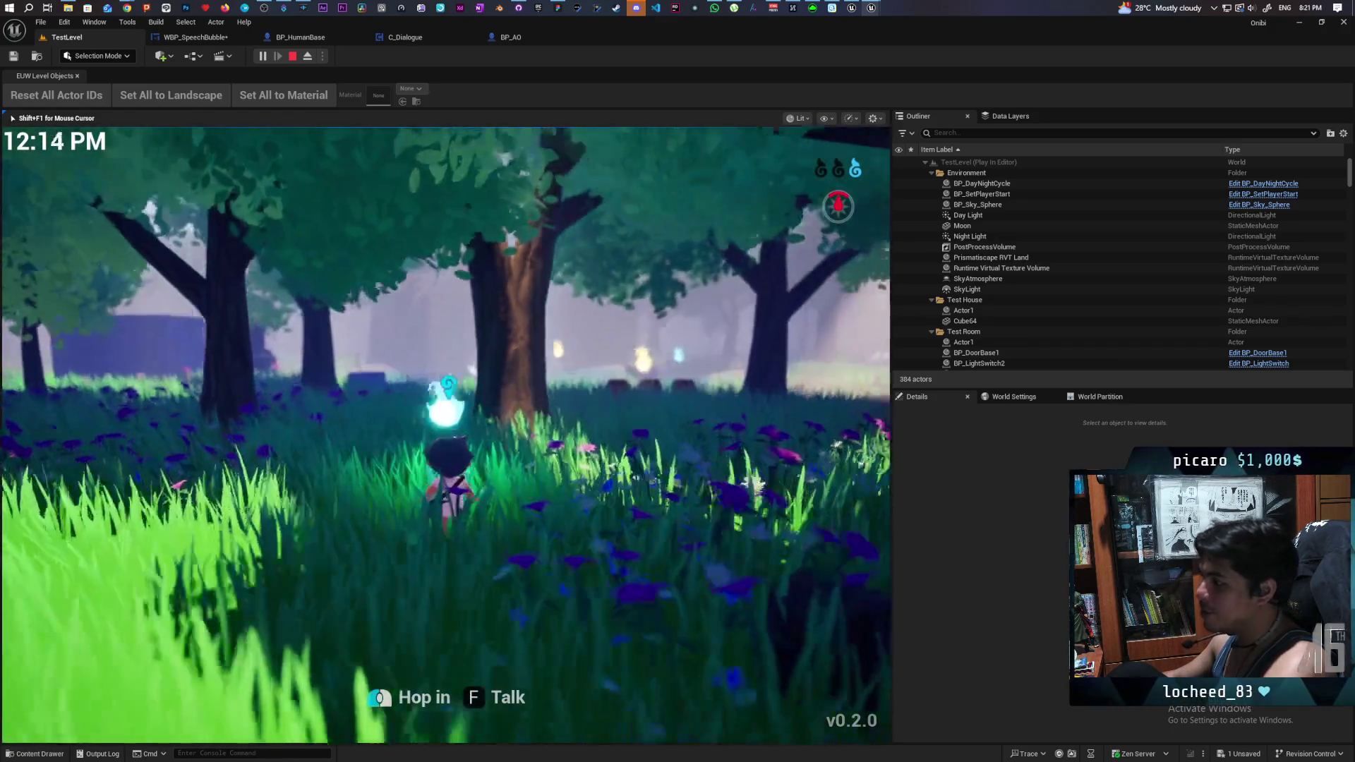
# - Run the character past the tree and wade through the rubber-duck pond
pyautogui.press('w')
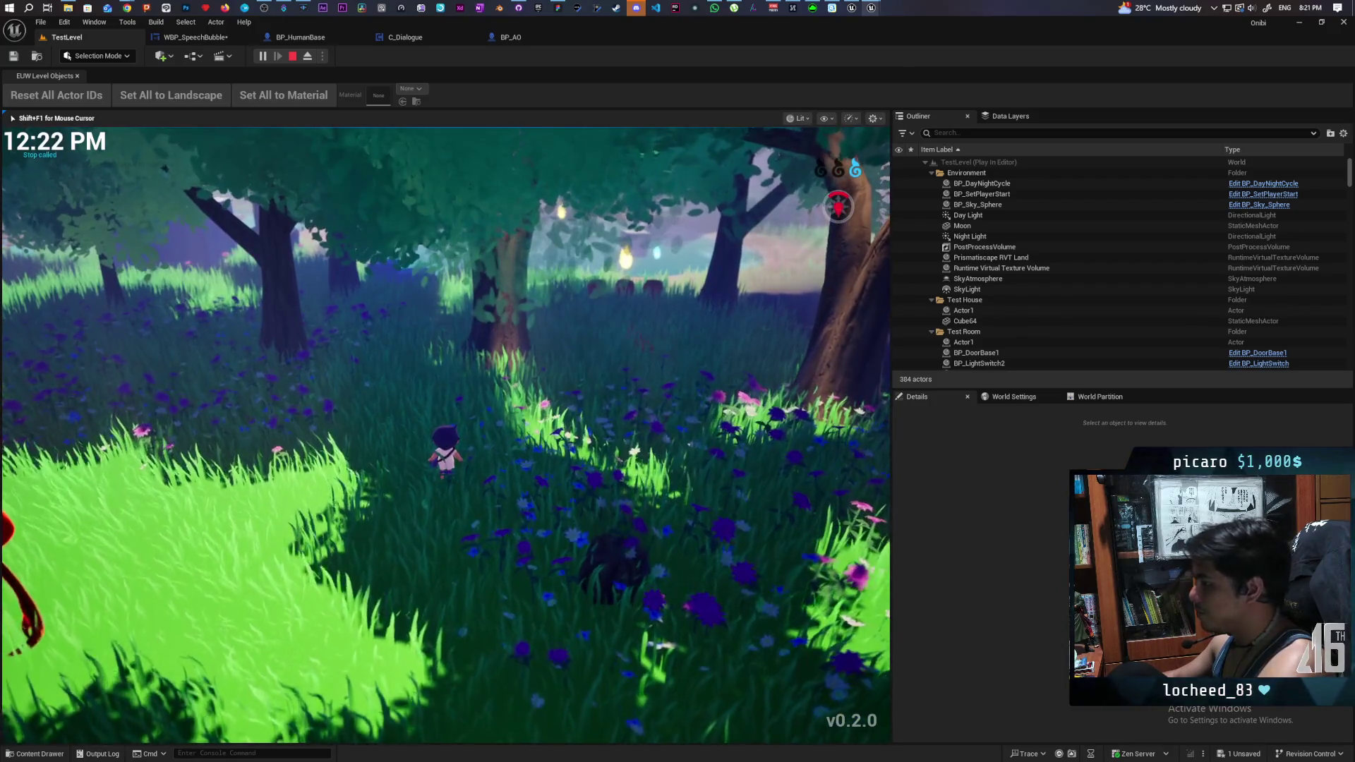
pyautogui.press('w')
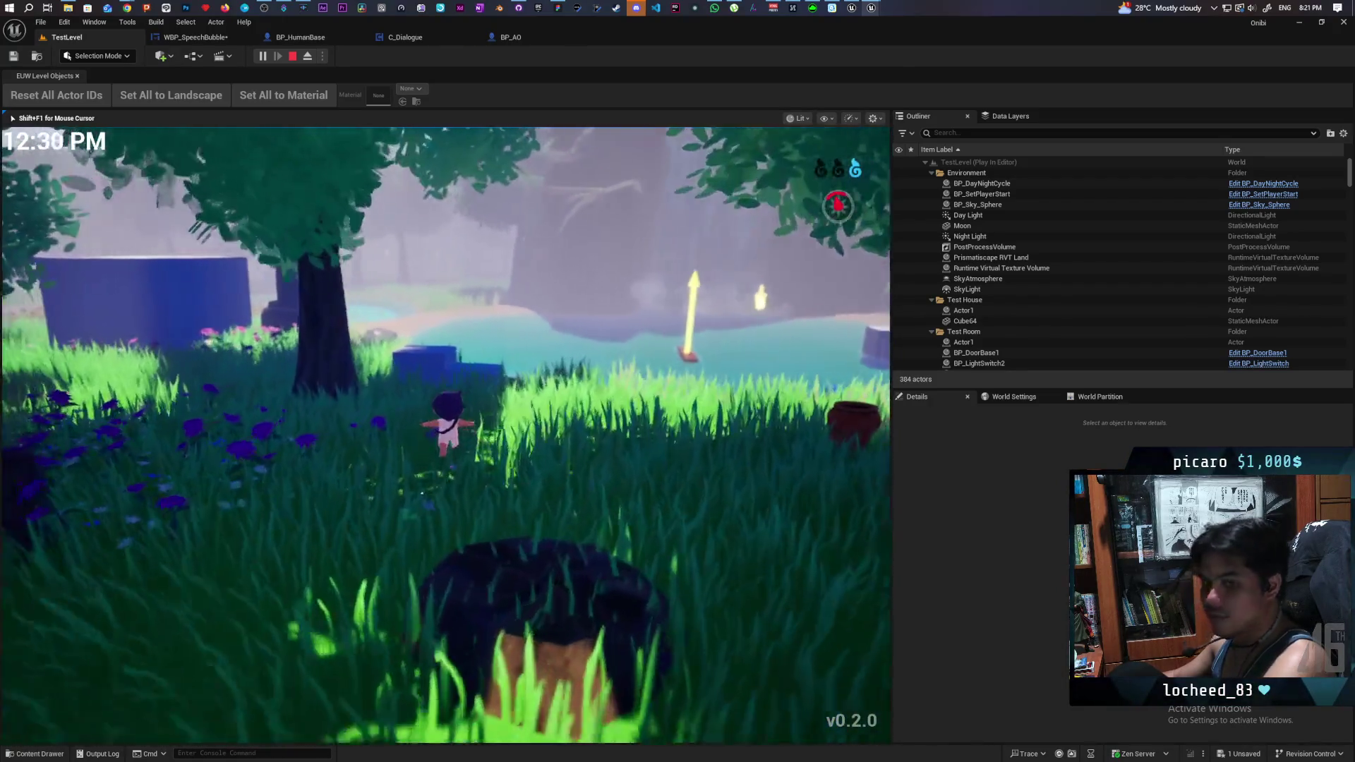
pyautogui.press('w')
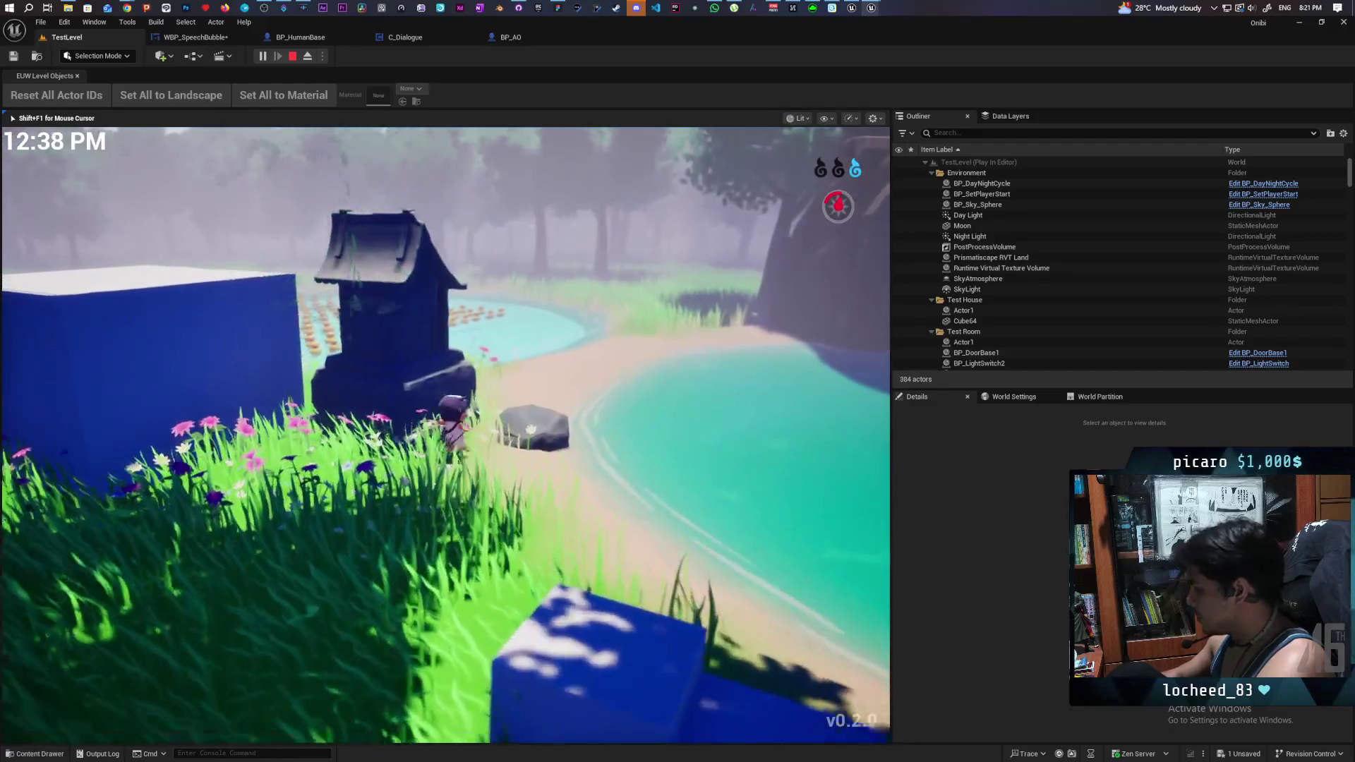
pyautogui.press('w')
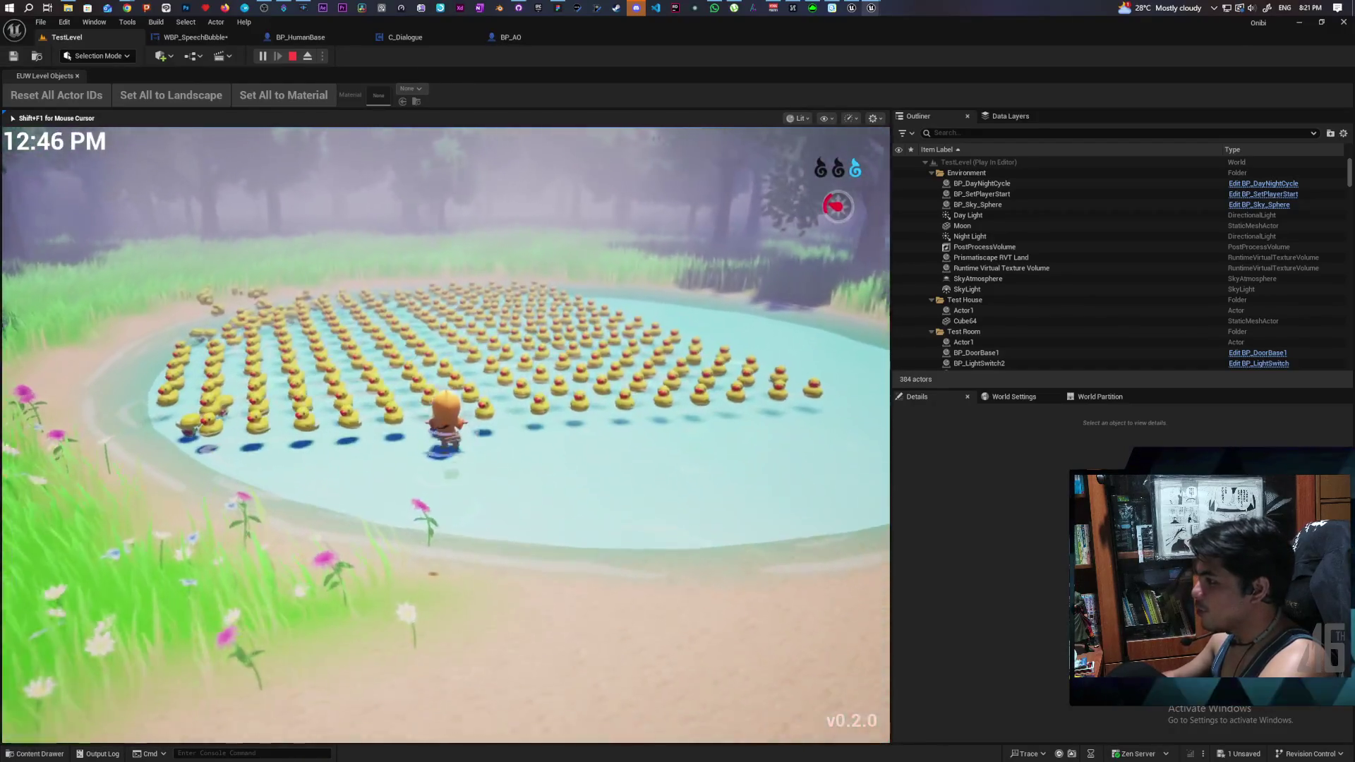
pyautogui.press('w')
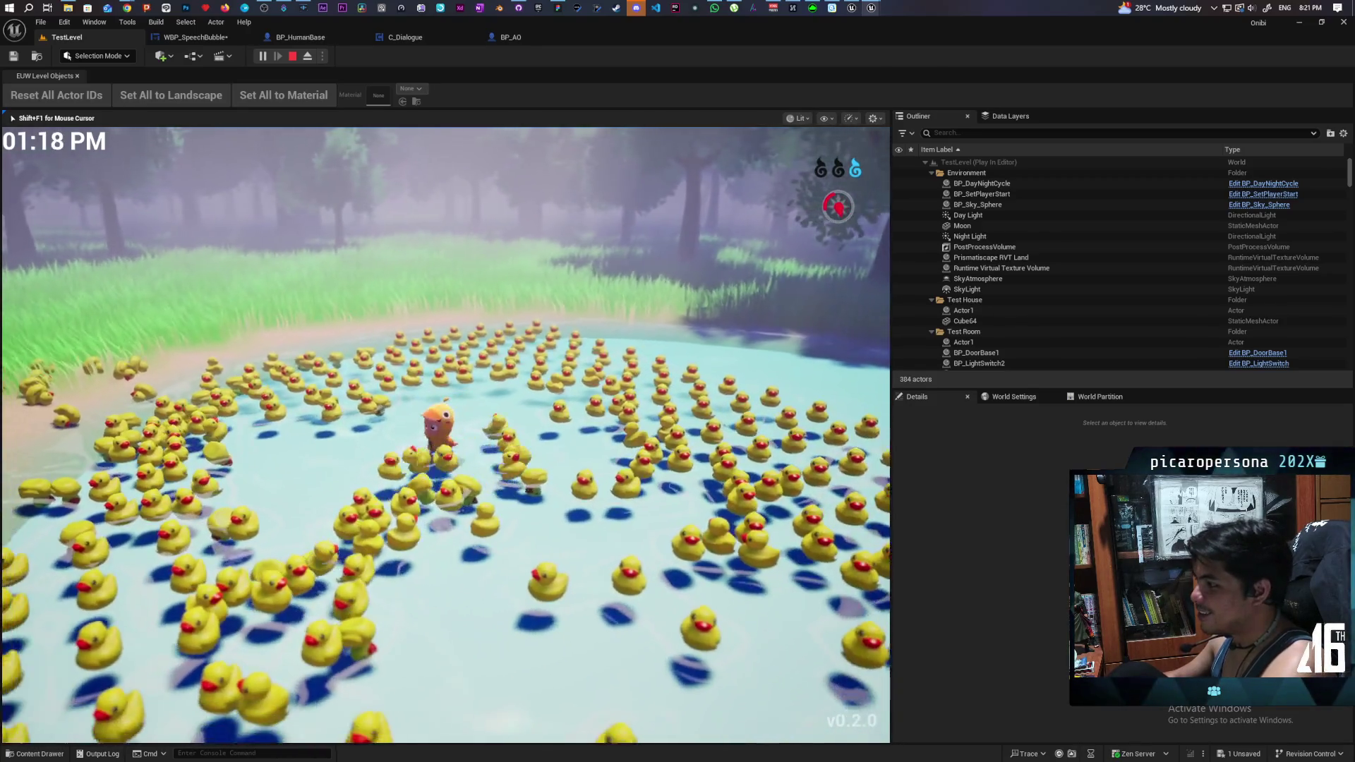
pyautogui.press('w')
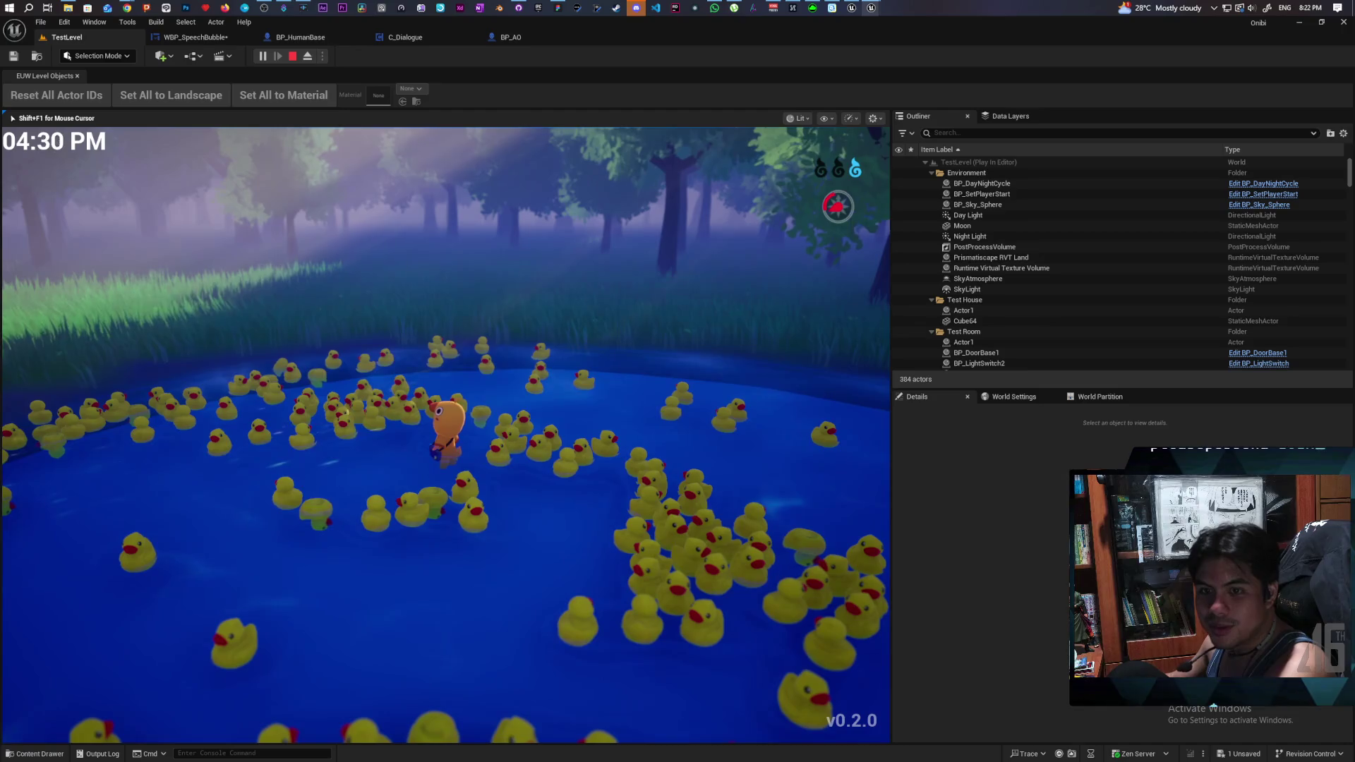
pyautogui.press('a')
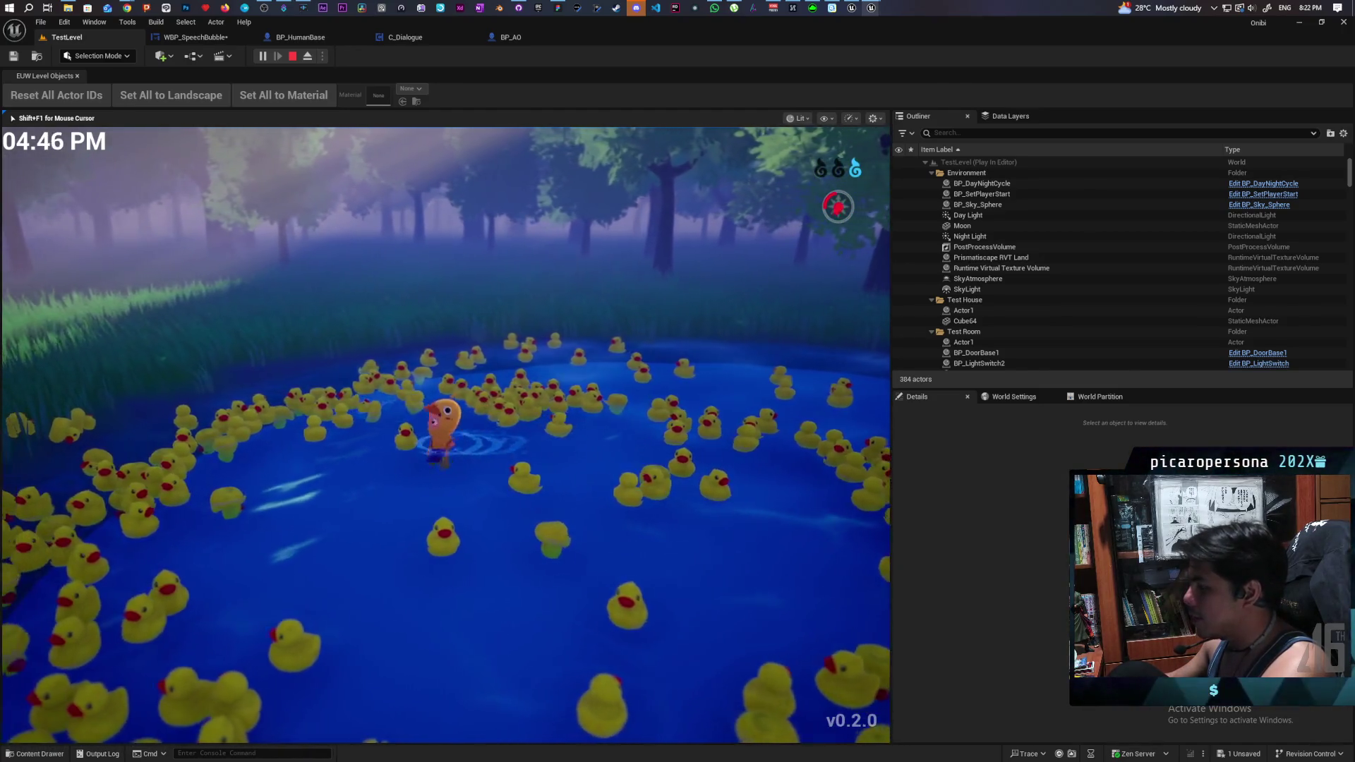
# - Possess the glowing ghost with F and steer it across the pond back toward the shore
pyautogui.press('f')
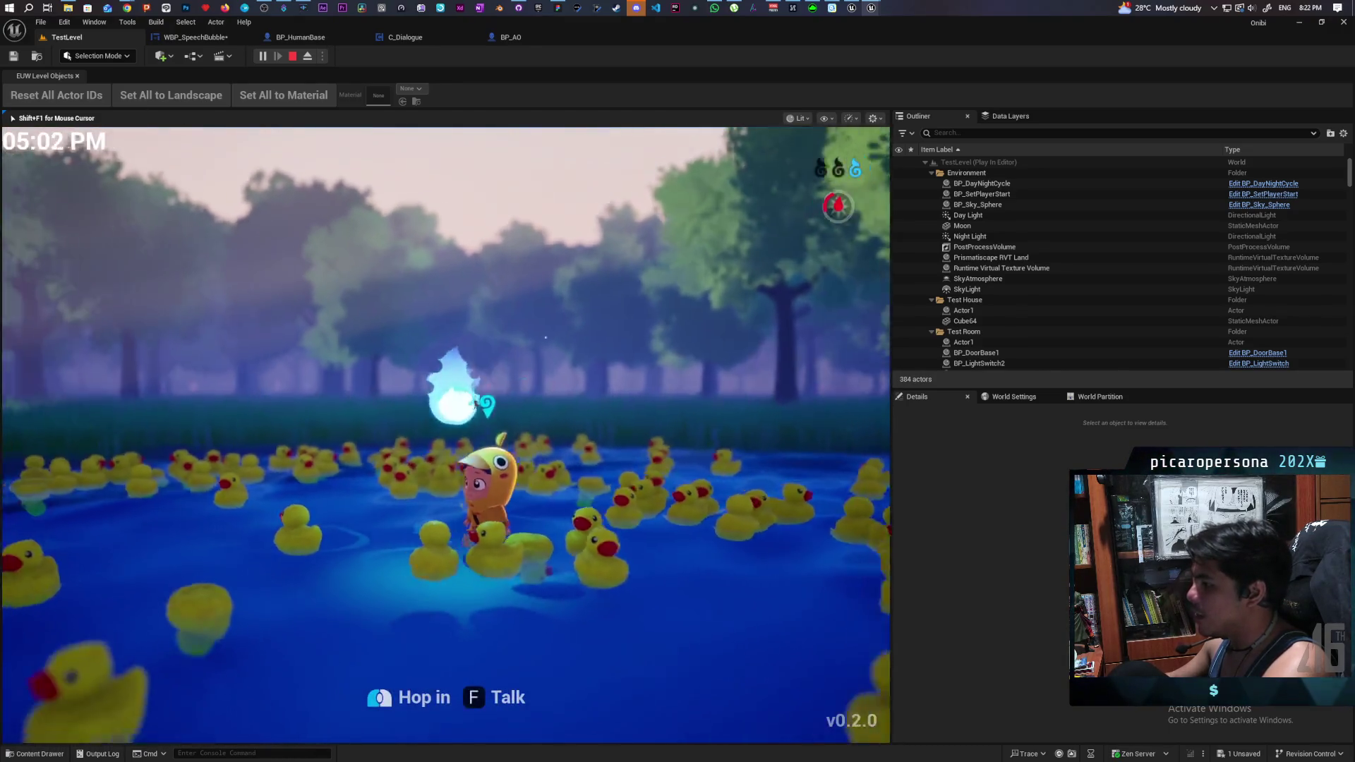
pyautogui.press('a')
pyautogui.press('d')
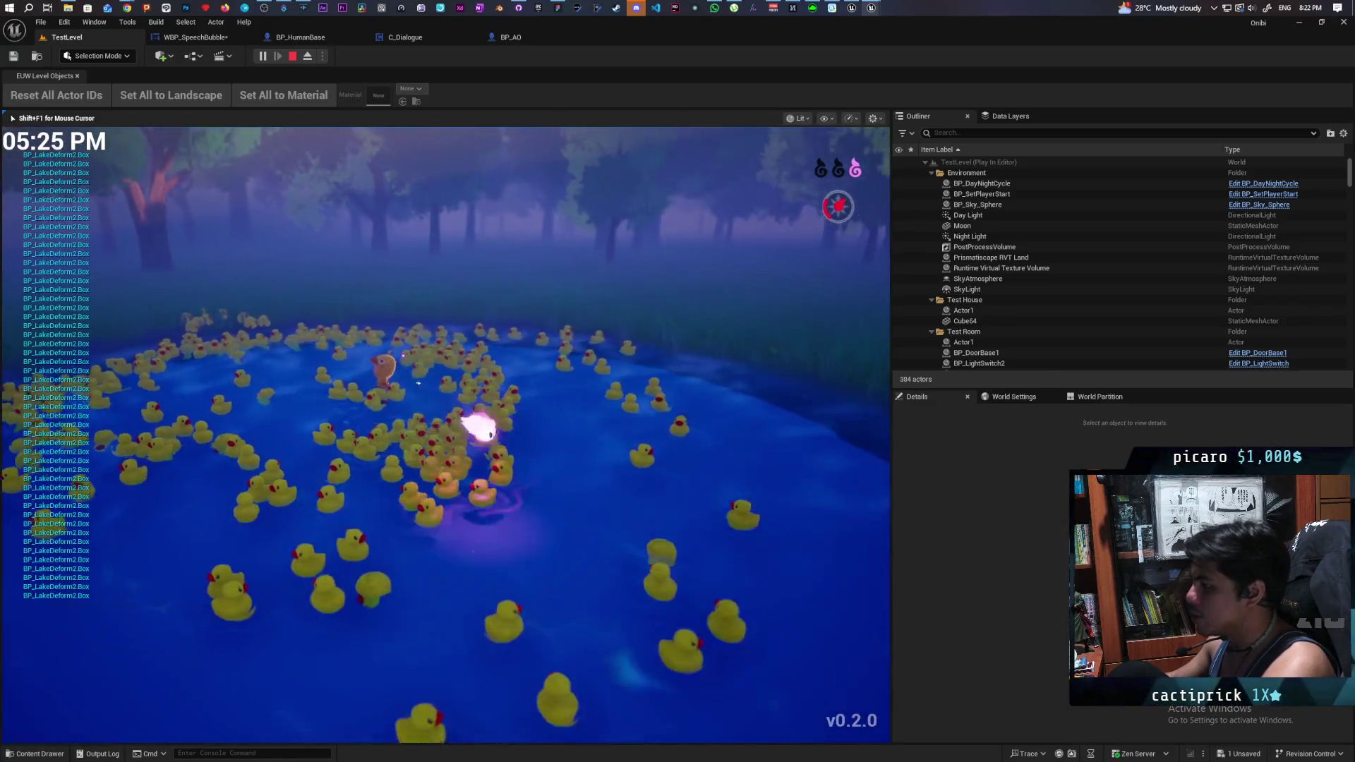
pyautogui.press('a')
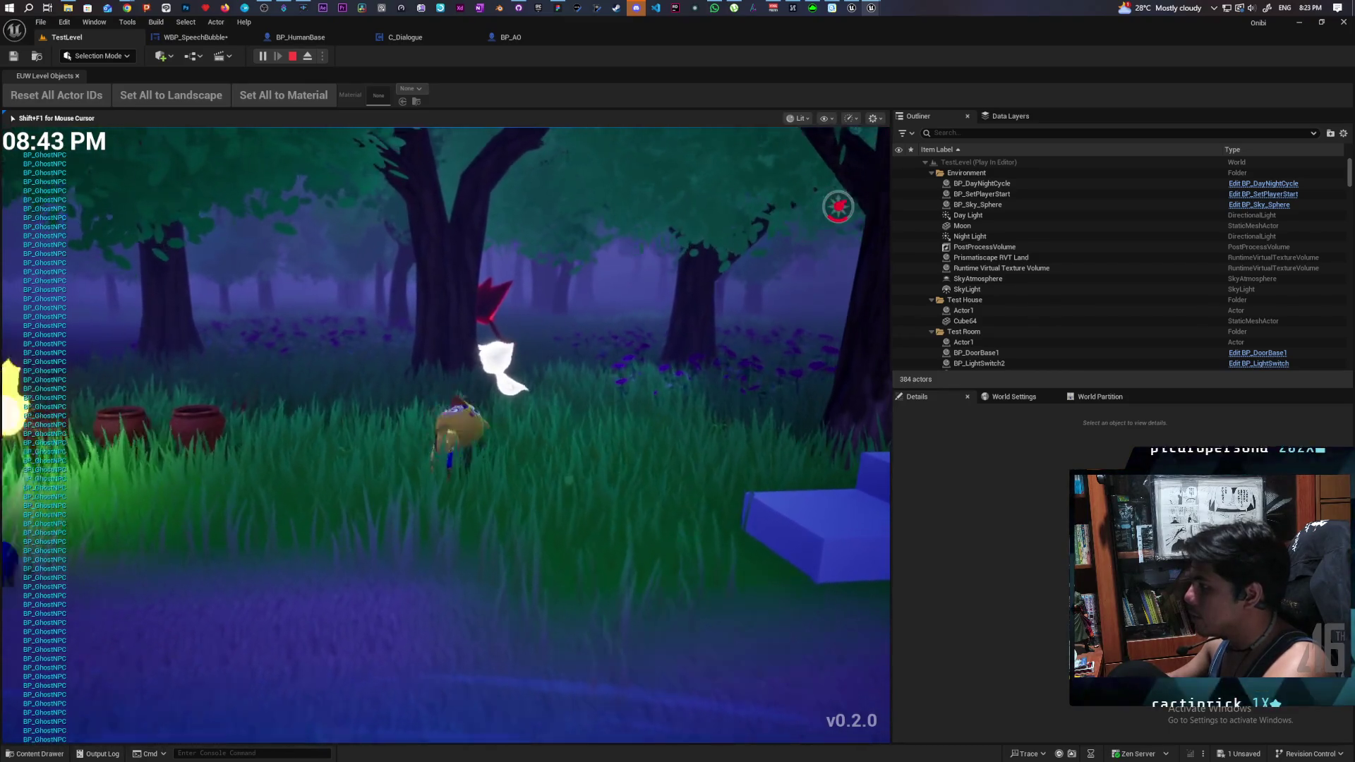
# - Talk with the ghost NPC Bob twice, dismissing his chickens-and-ducks line and closing the dialogue
pyautogui.press('f')
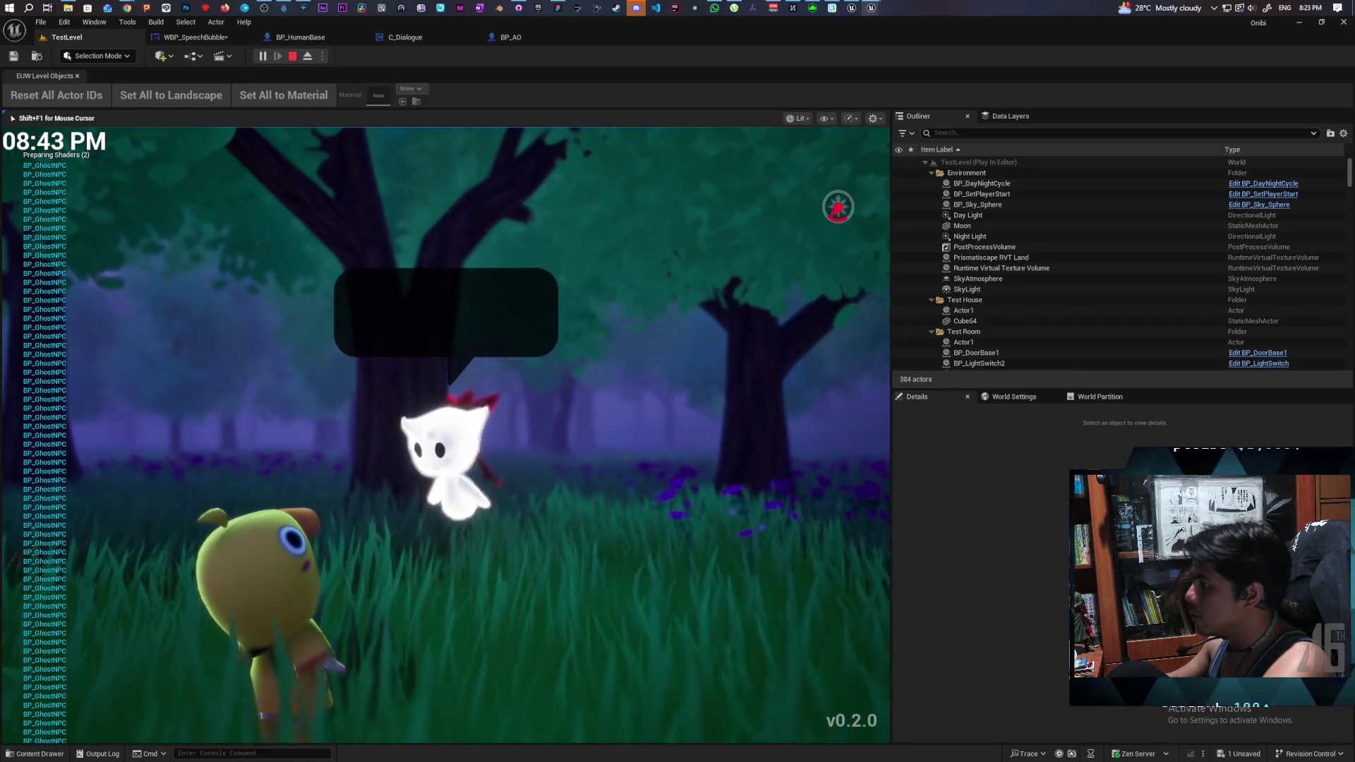
pyautogui.press('f')
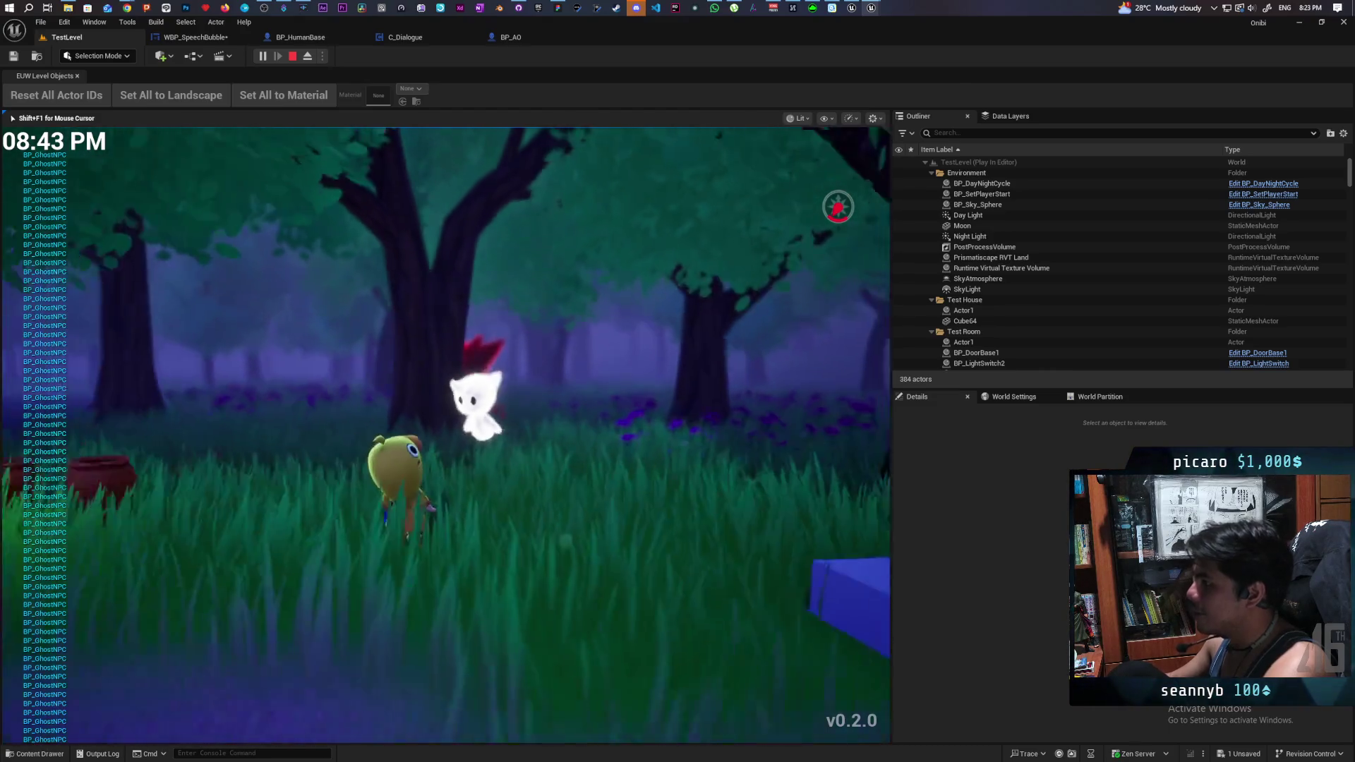
pyautogui.press('s')
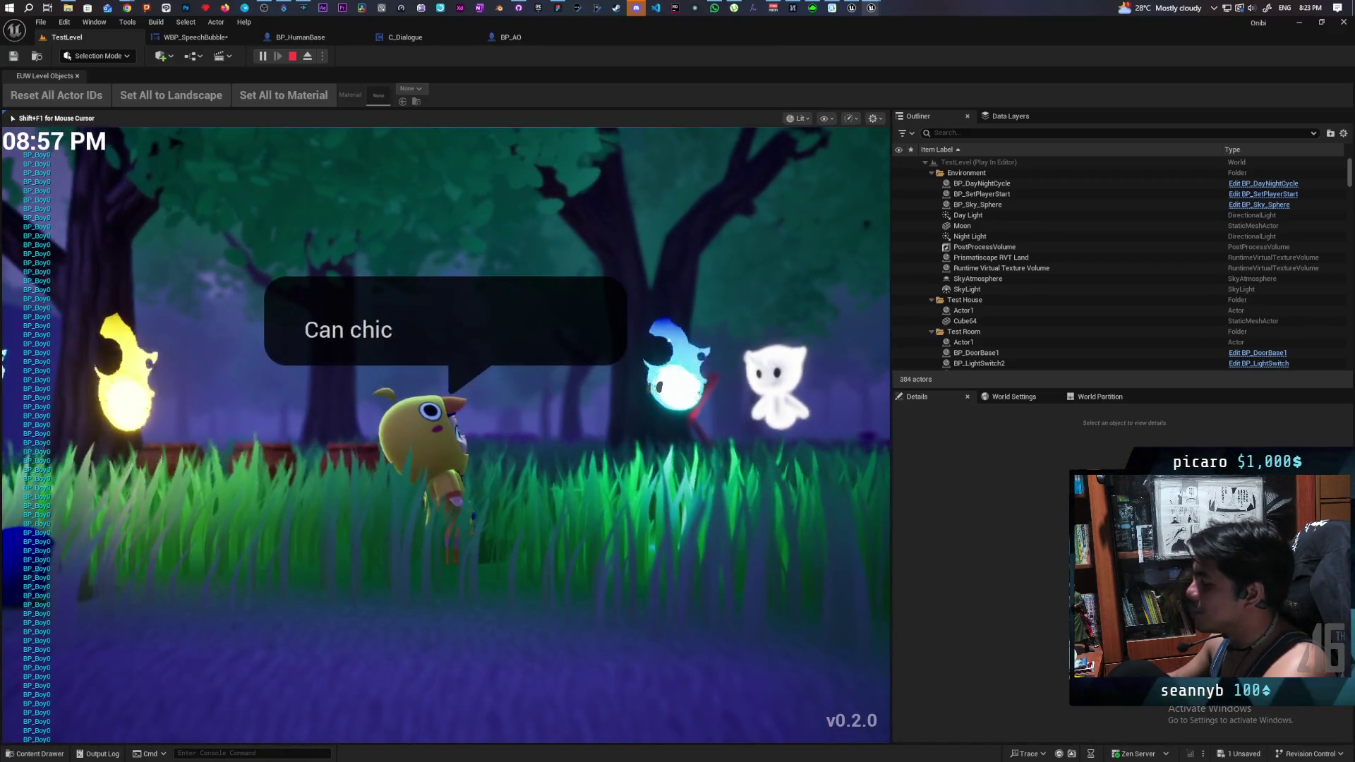
pyautogui.press('f')
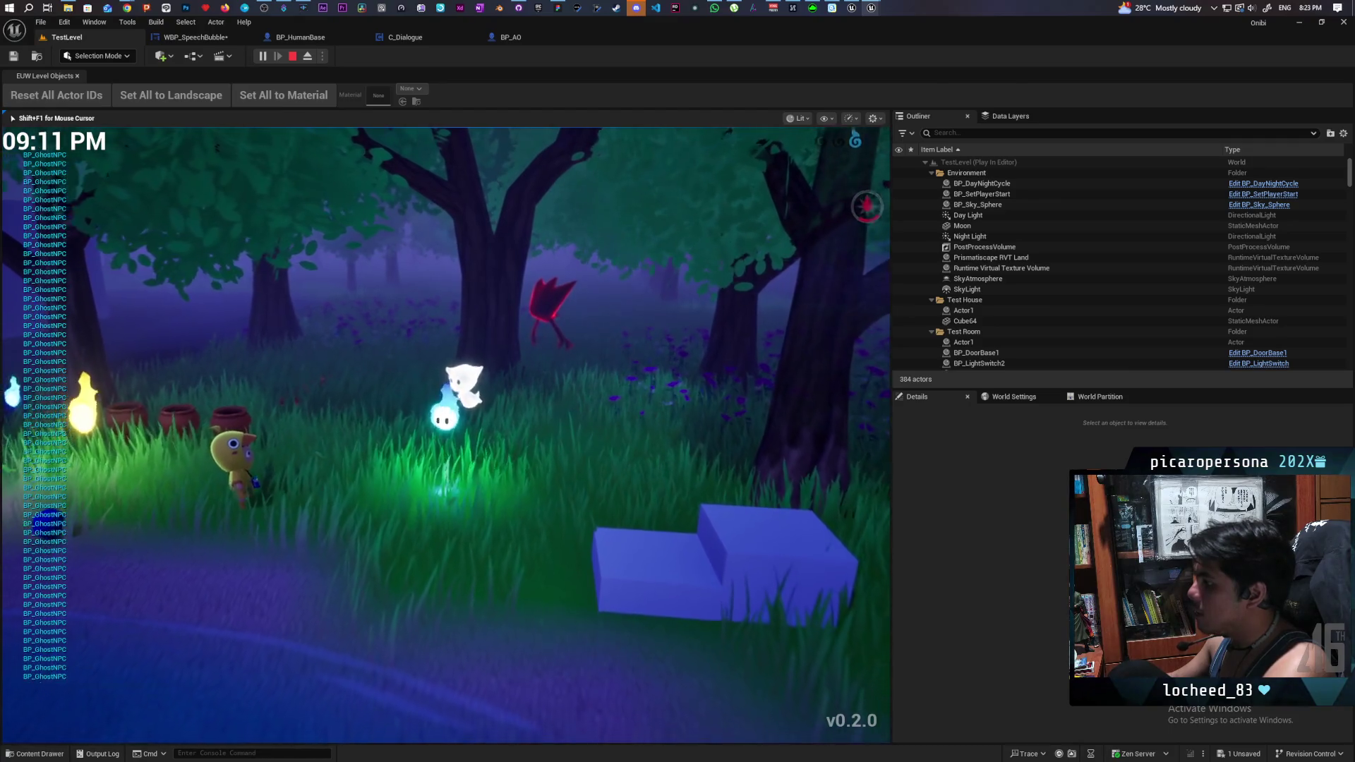
pyautogui.press('f')
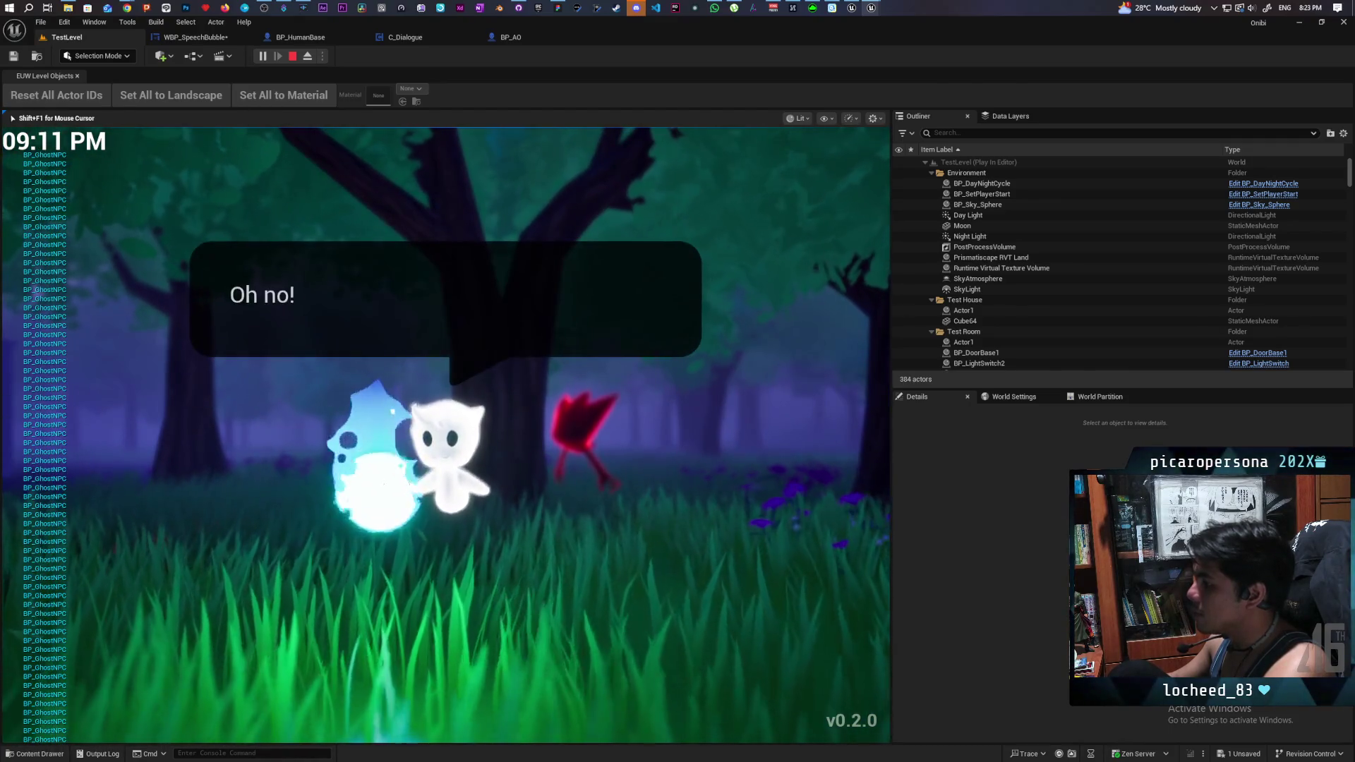
pyautogui.press('f')
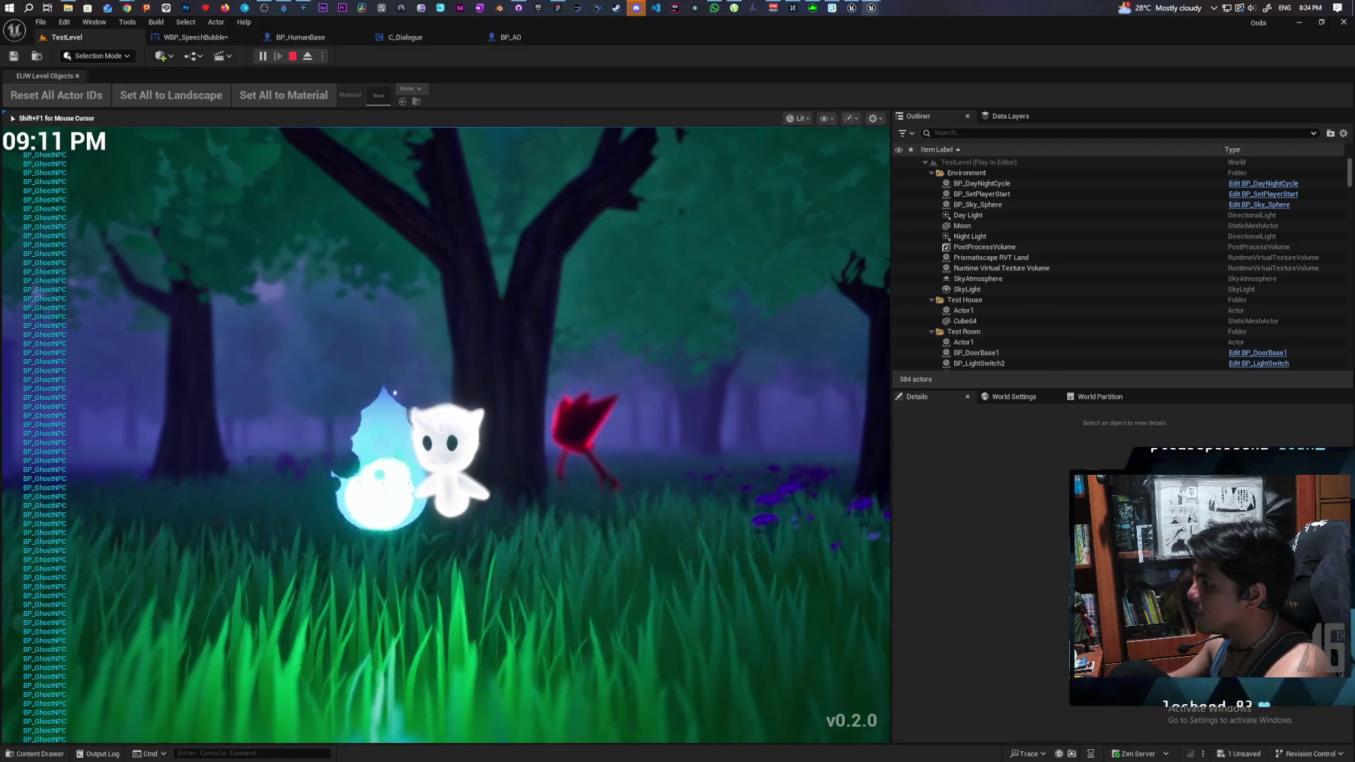
pyautogui.press('f')
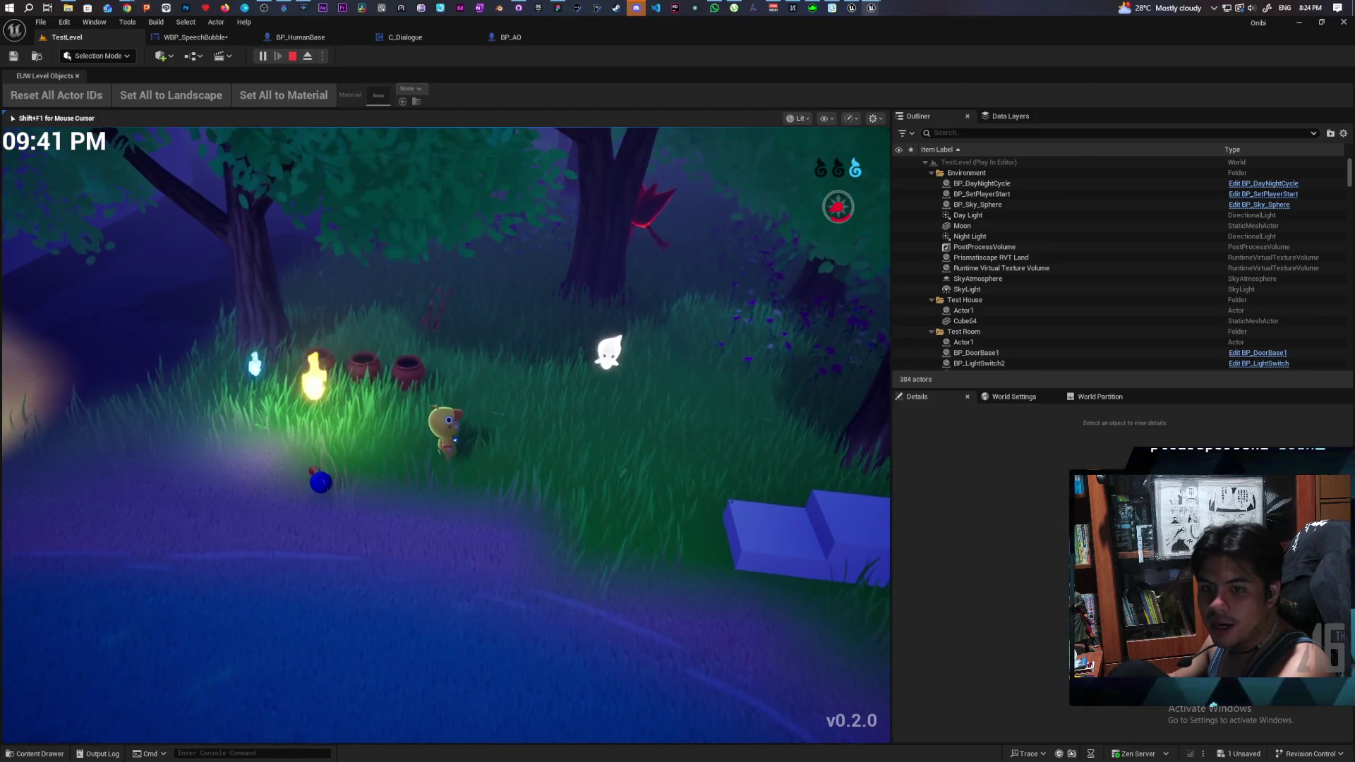
# - Fly the wisp through the lit house interior, past the red-shirted NPC and into the blue room
pyautogui.press('w')
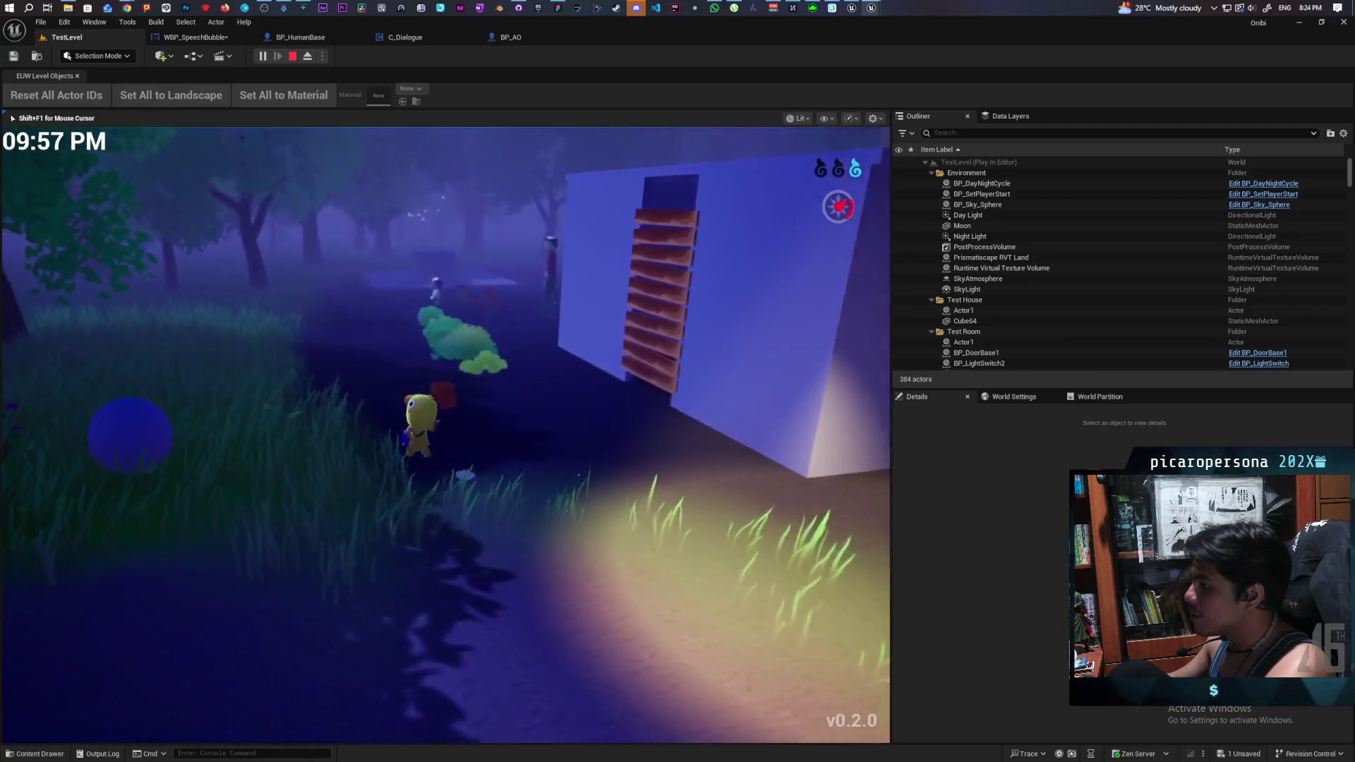
pyautogui.press('w')
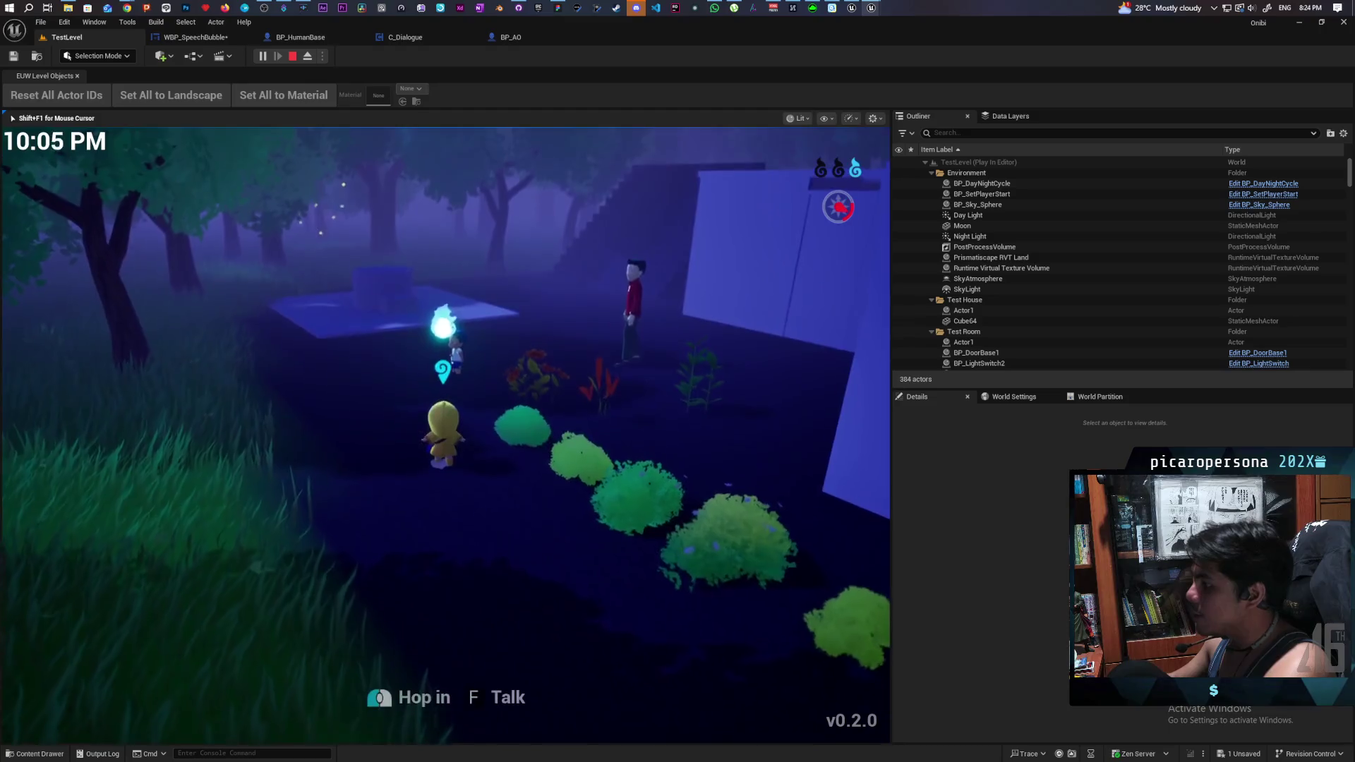
pyautogui.press('w')
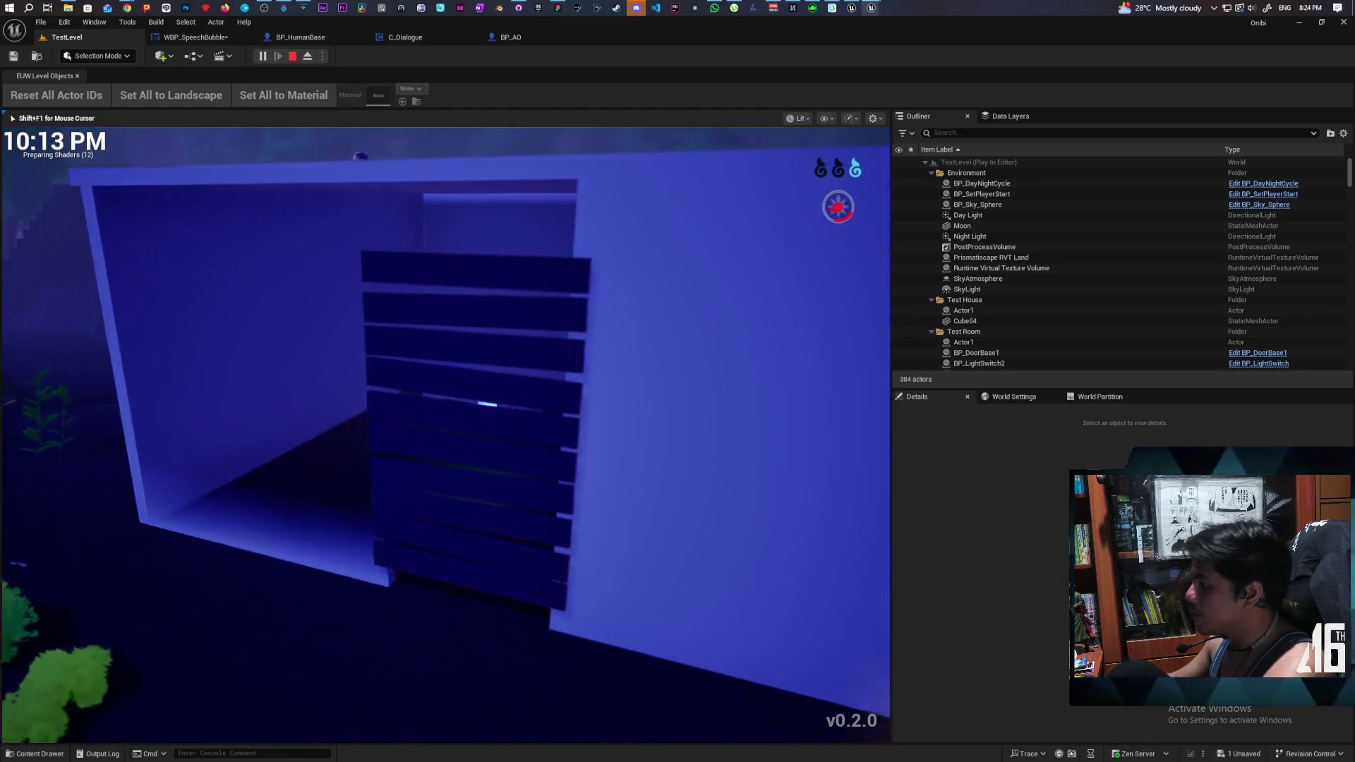
pyautogui.press('w')
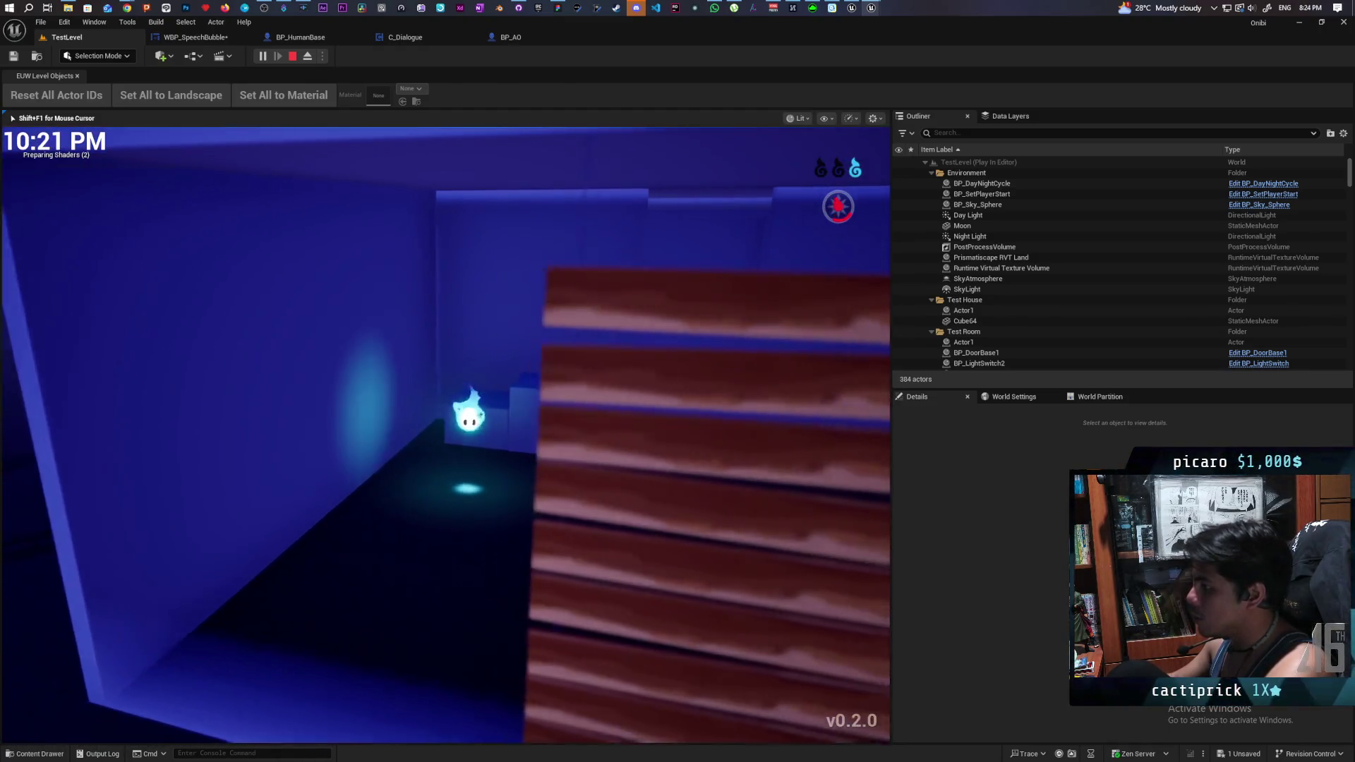
pyautogui.press('w')
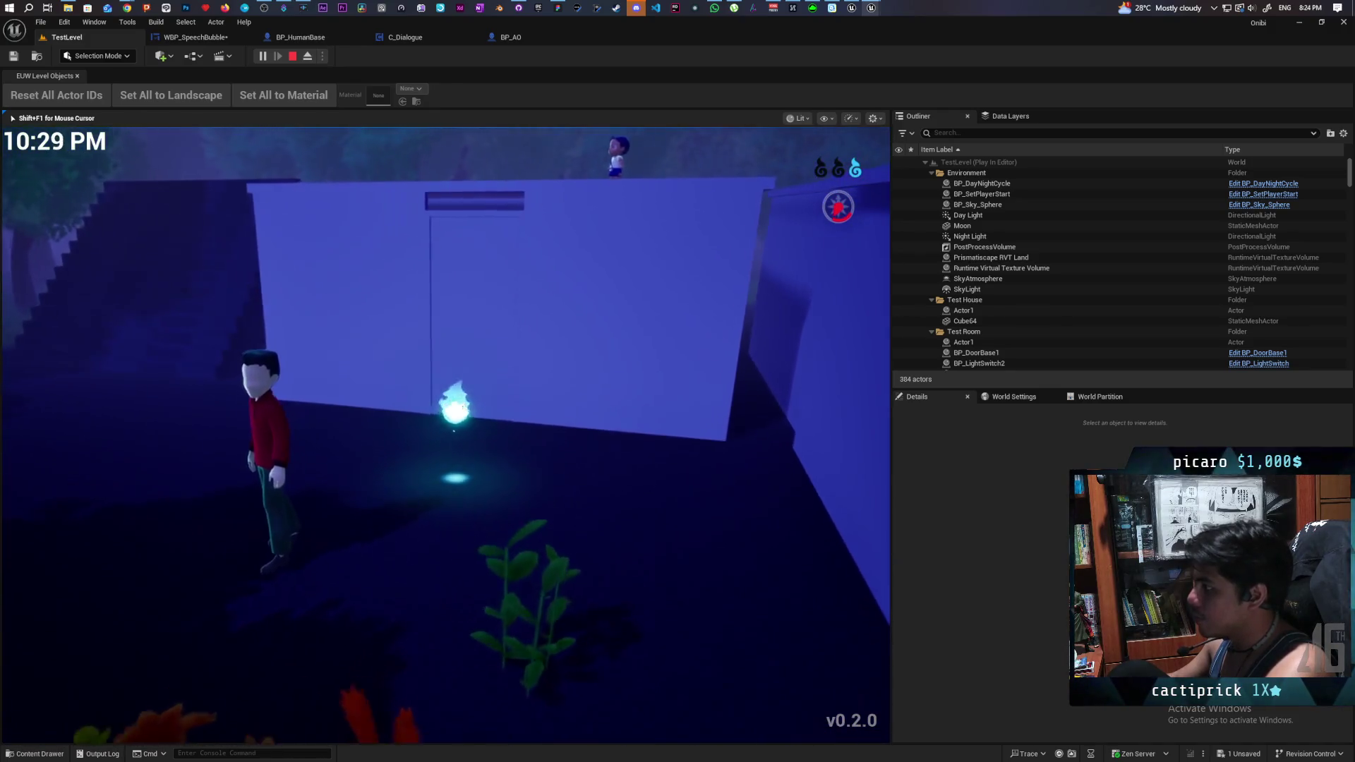
pyautogui.press('w')
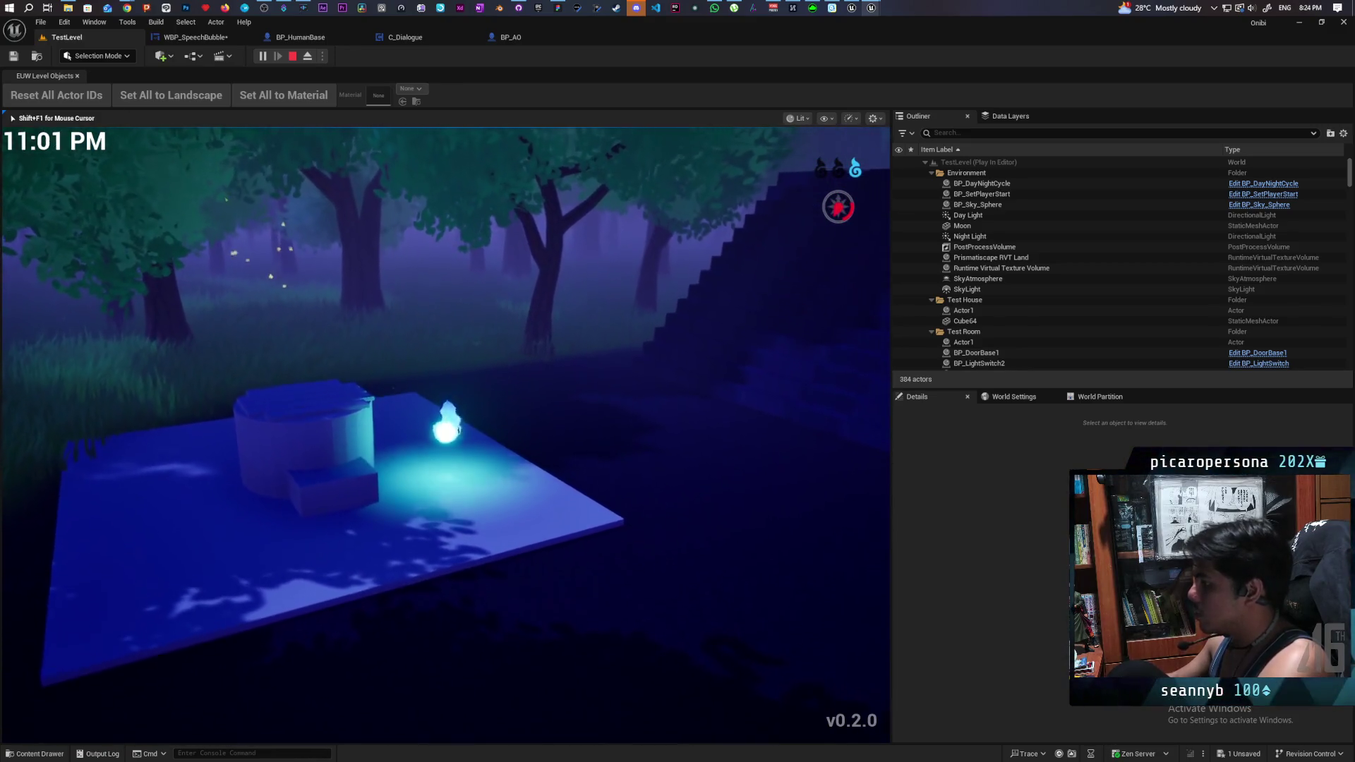
pyautogui.press('w')
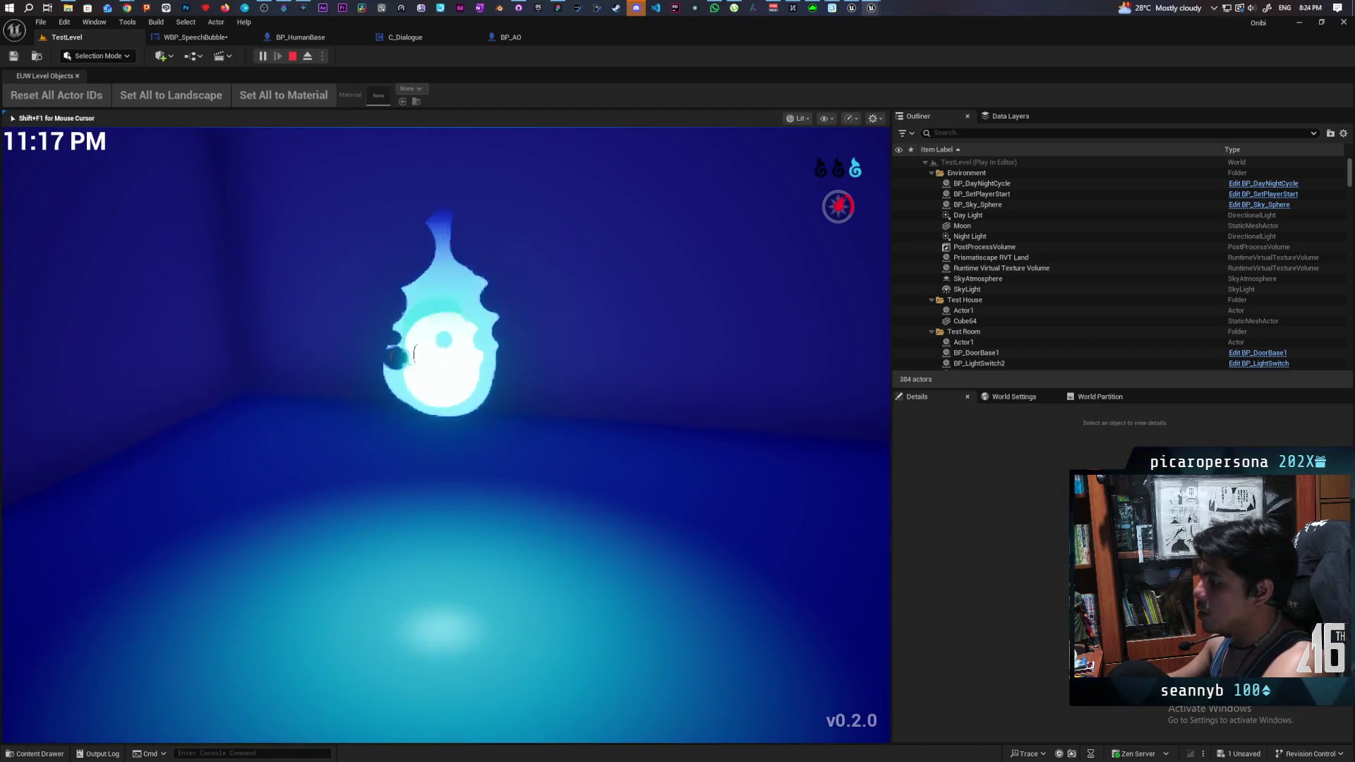
# - Bring the wisp back out to the platform, through the forest grass, and beside the character
pyautogui.press('s')
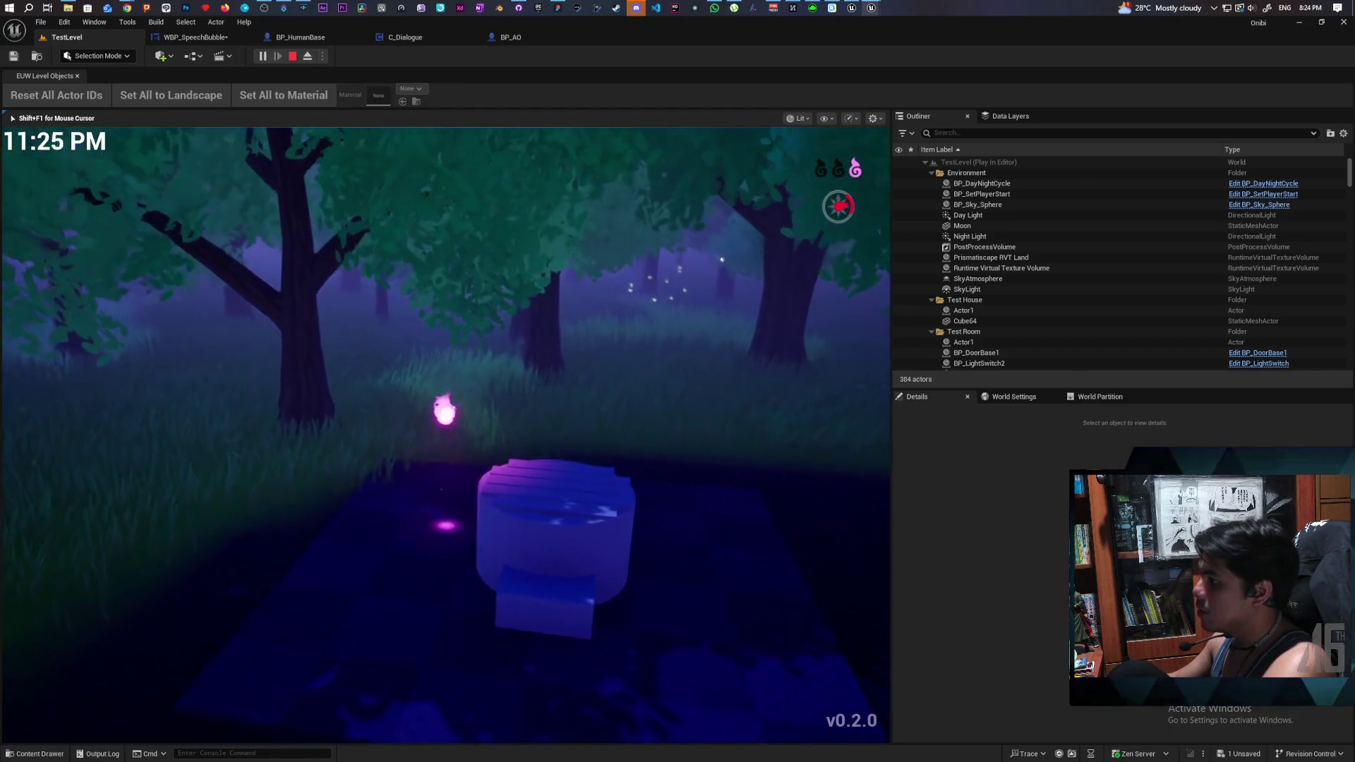
pyautogui.press('s')
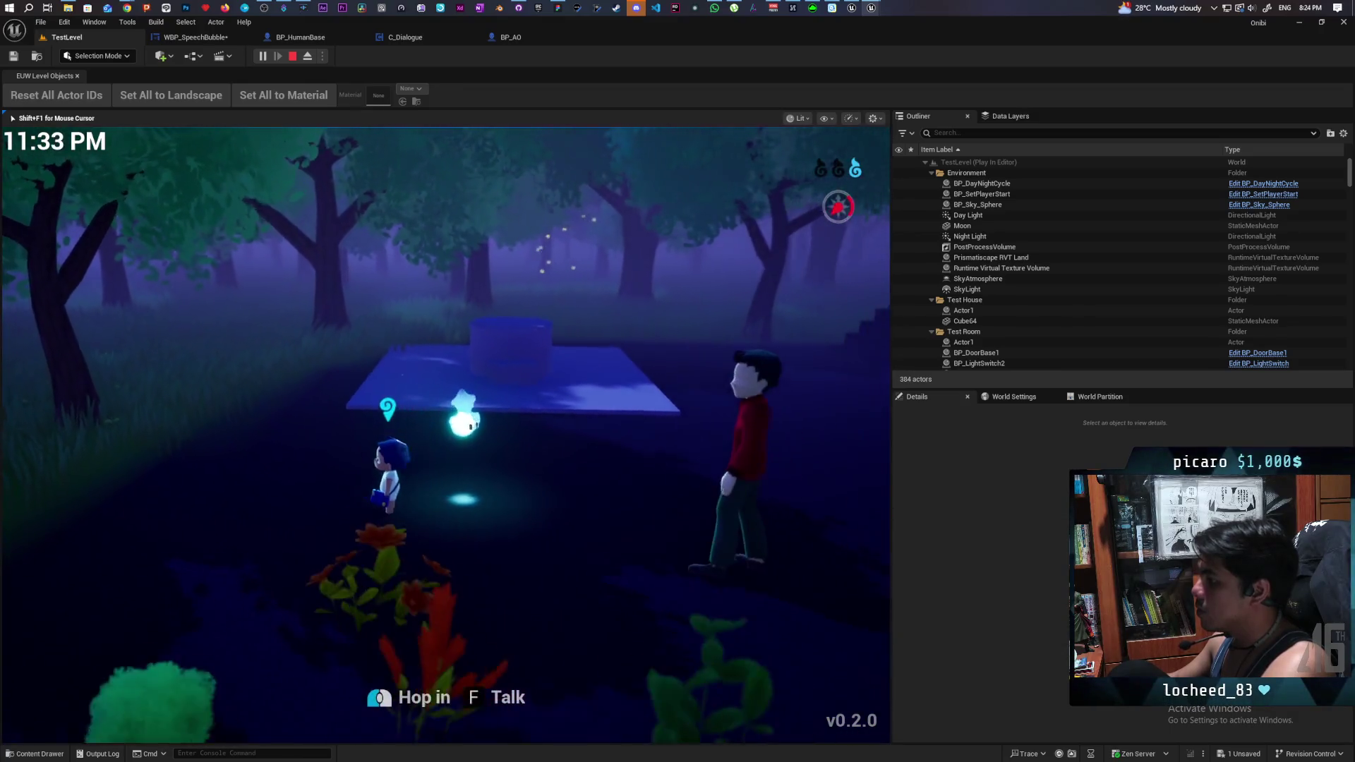
pyautogui.press('s')
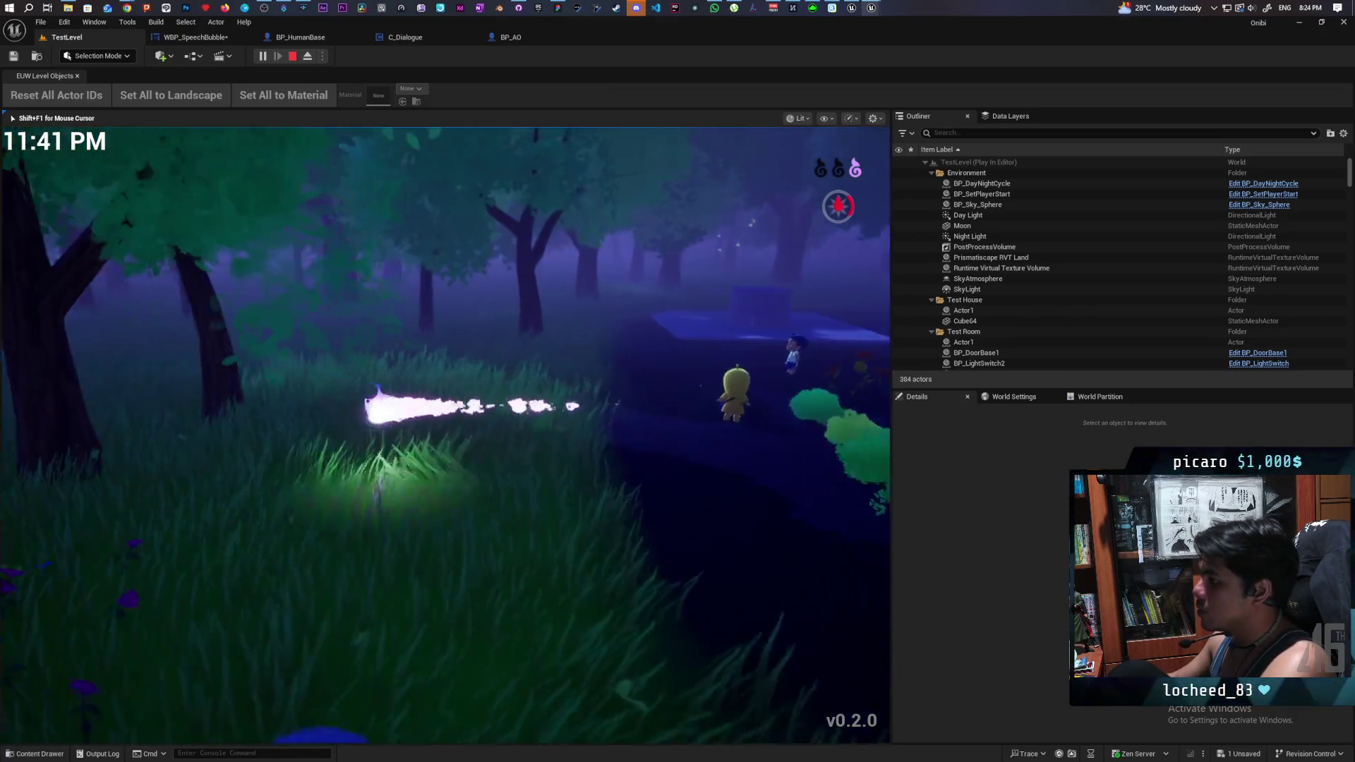
pyautogui.press('s')
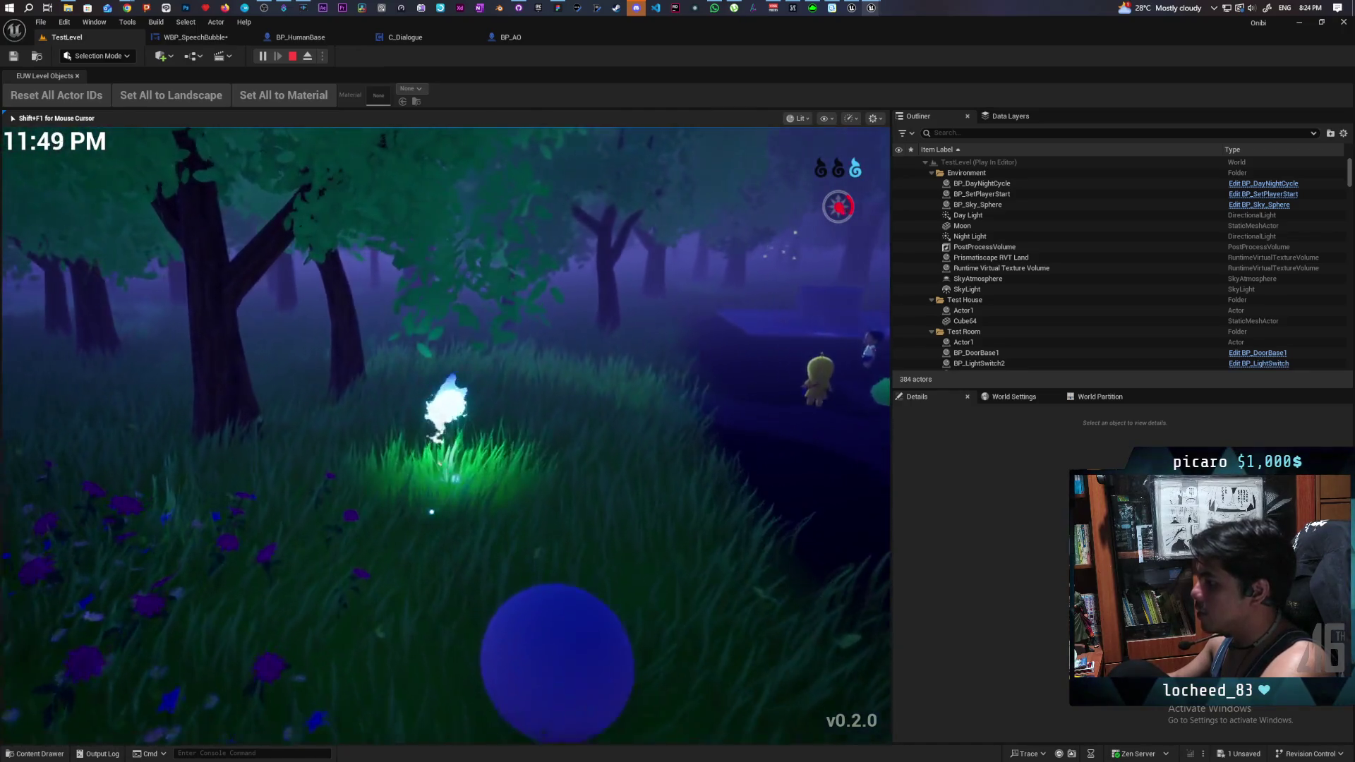
pyautogui.press('s')
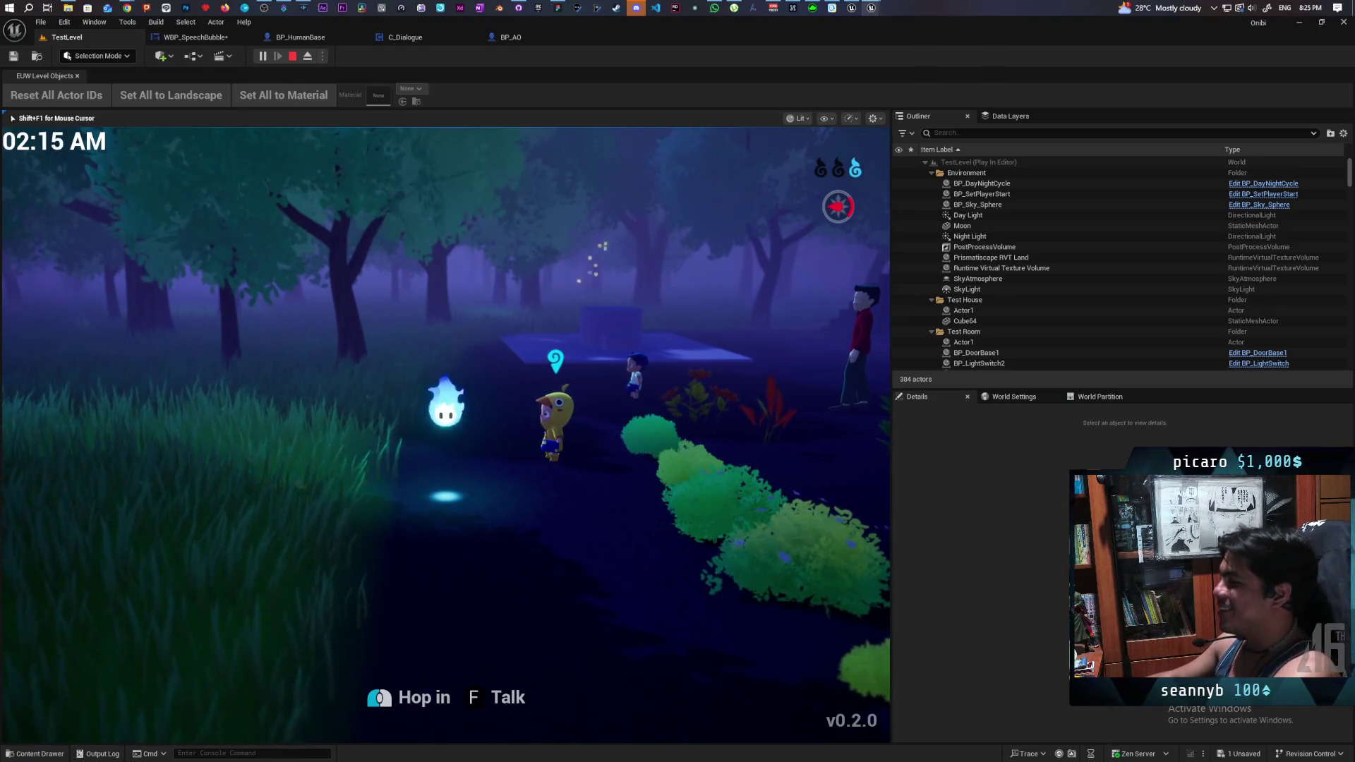
# - Fly the wisp from the tall grass to the yellow character and hop into her
pyautogui.press('w')
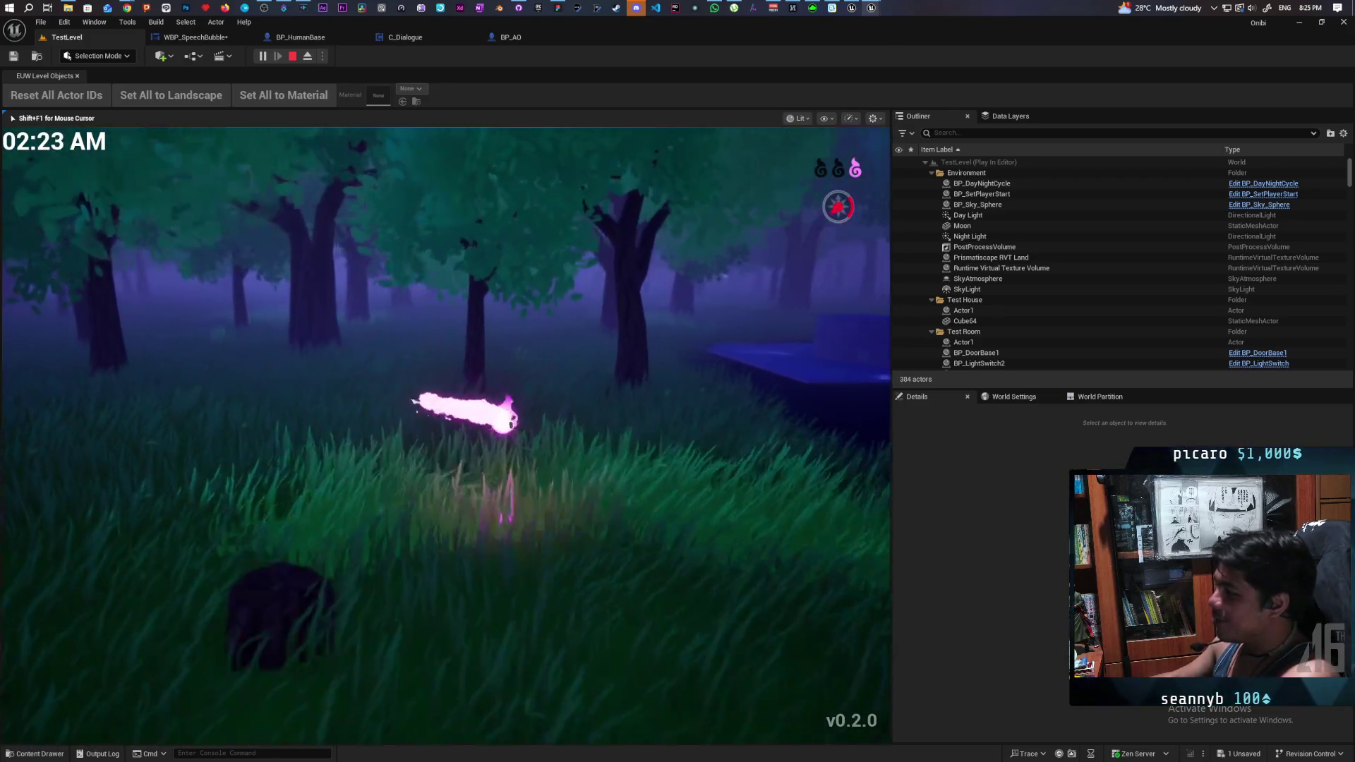
pyautogui.press('w')
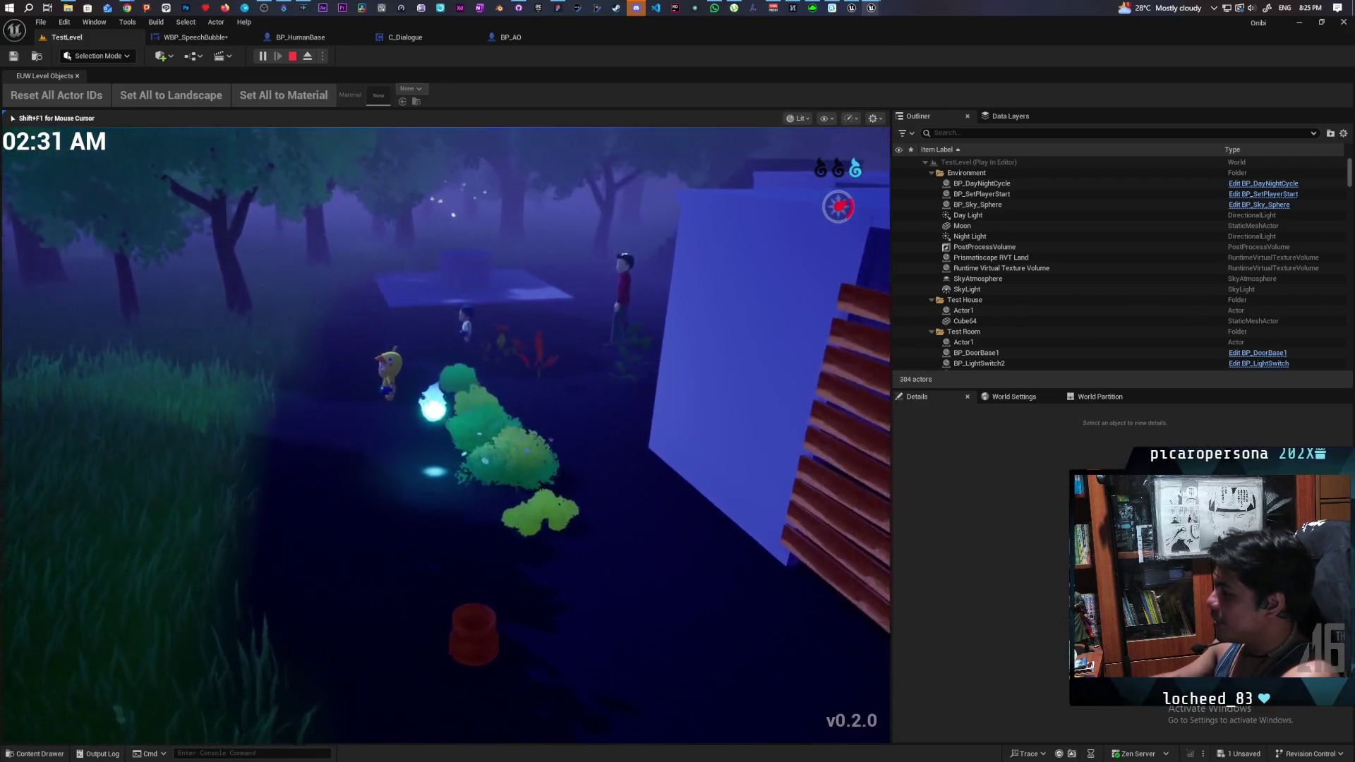
pyautogui.press('w')
pyautogui.press('e')
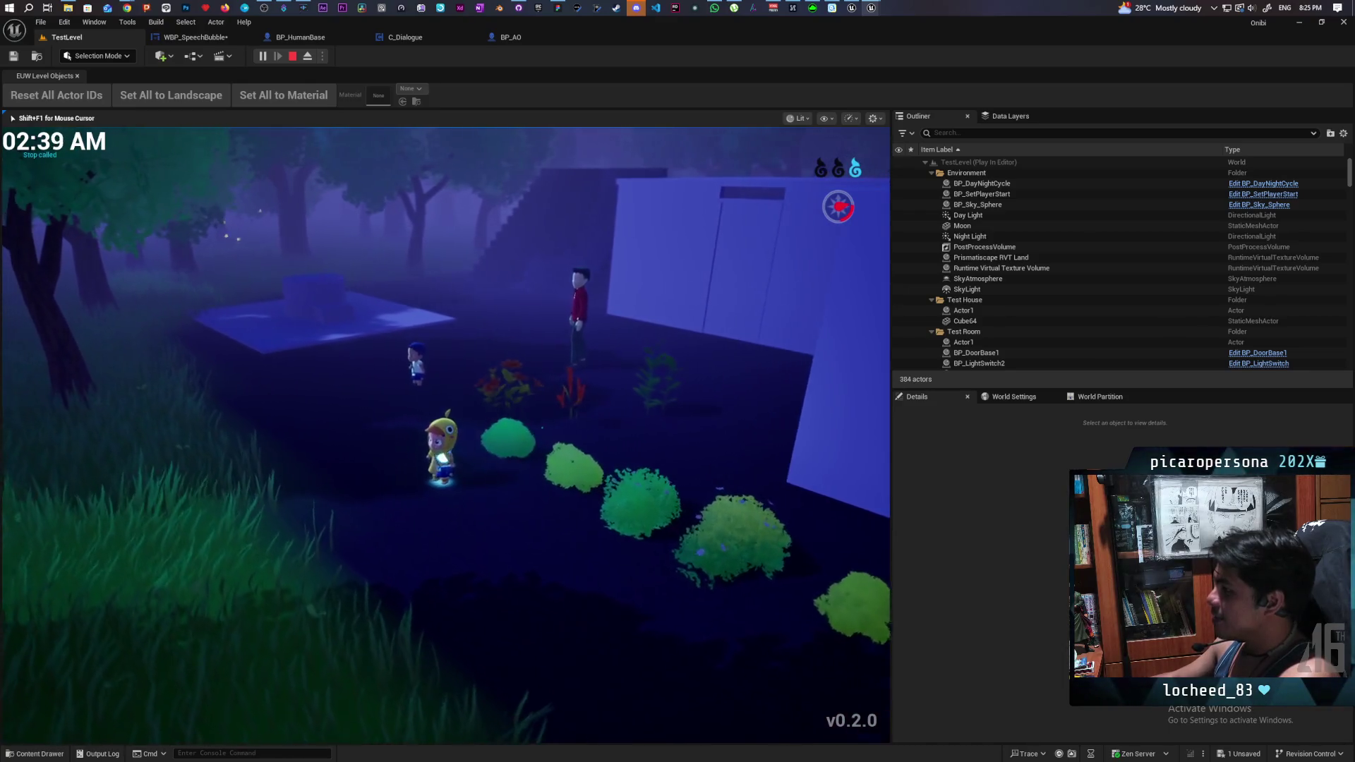
# - Walk the character up the stairs onto the blue block's roof toward the lamp post
pyautogui.press('w')
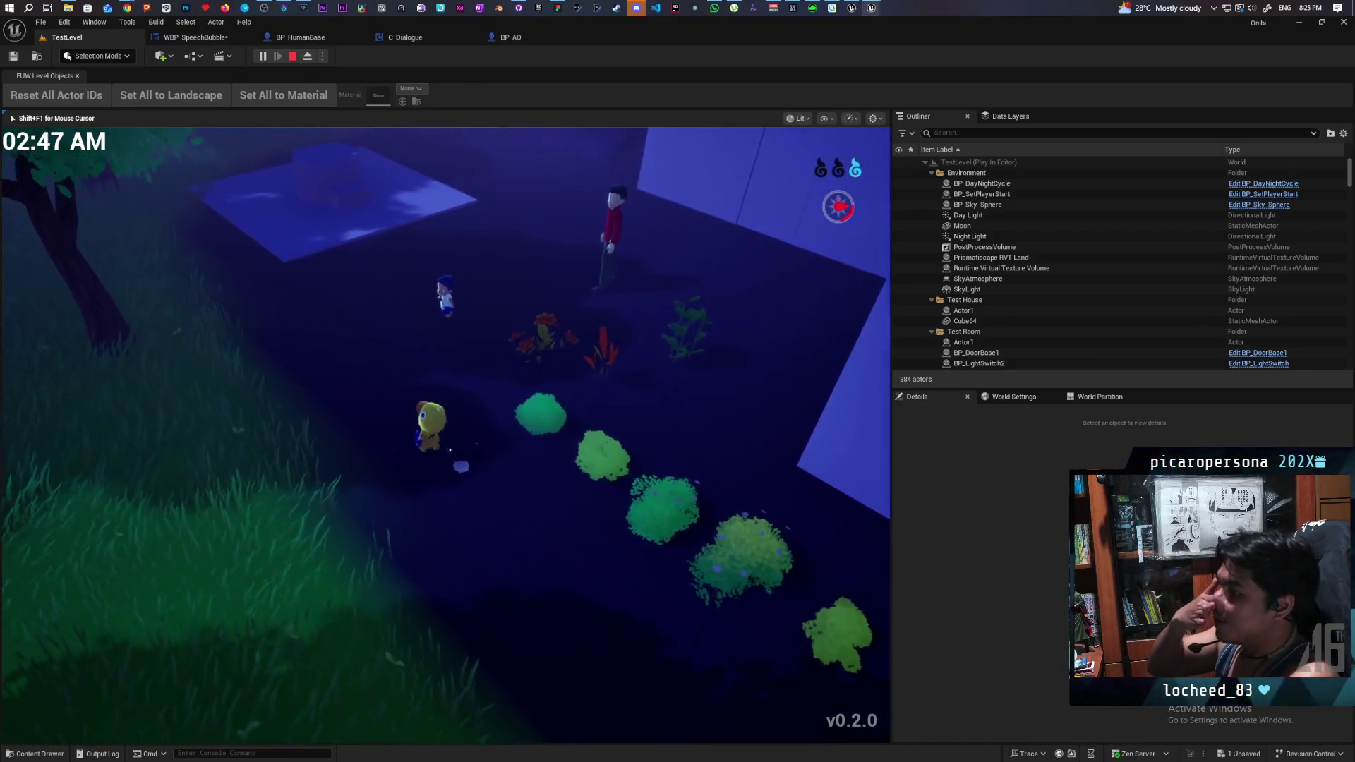
pyautogui.press('w')
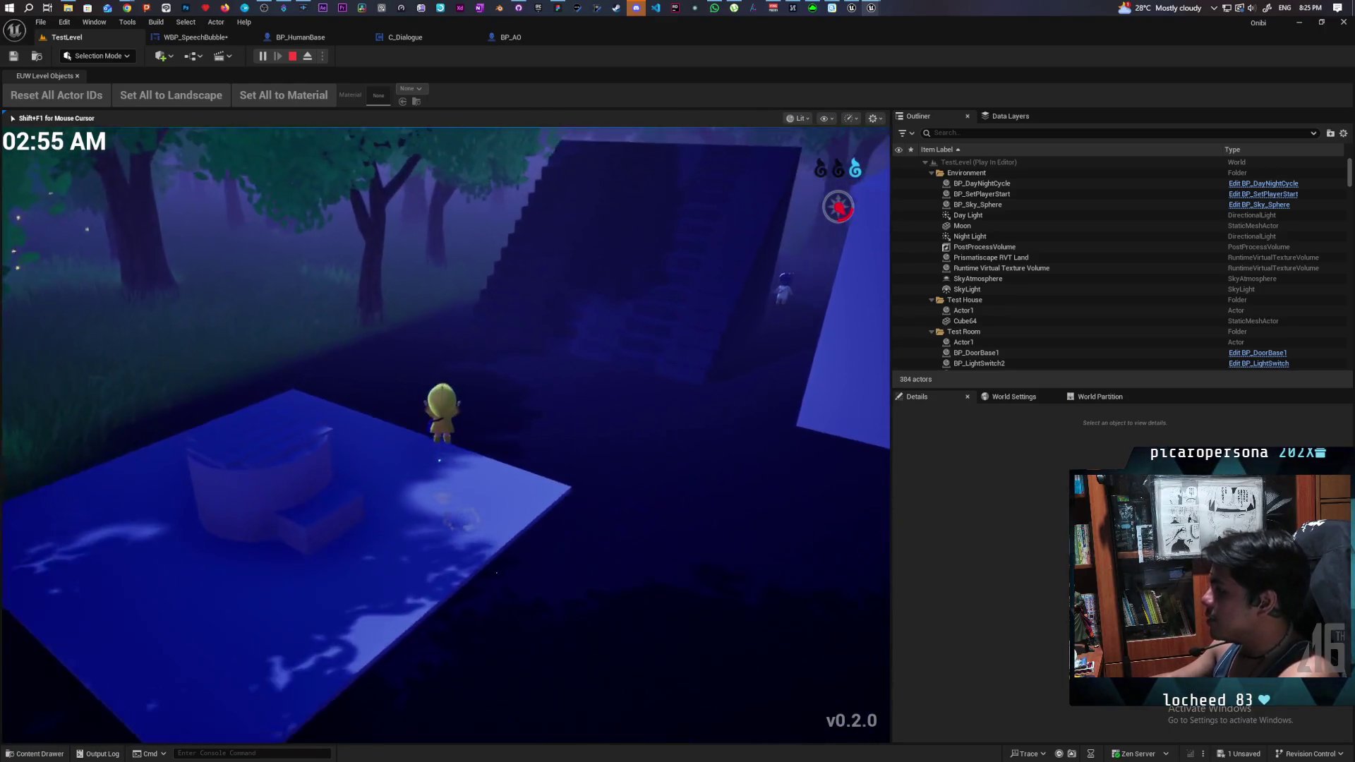
pyautogui.press('w')
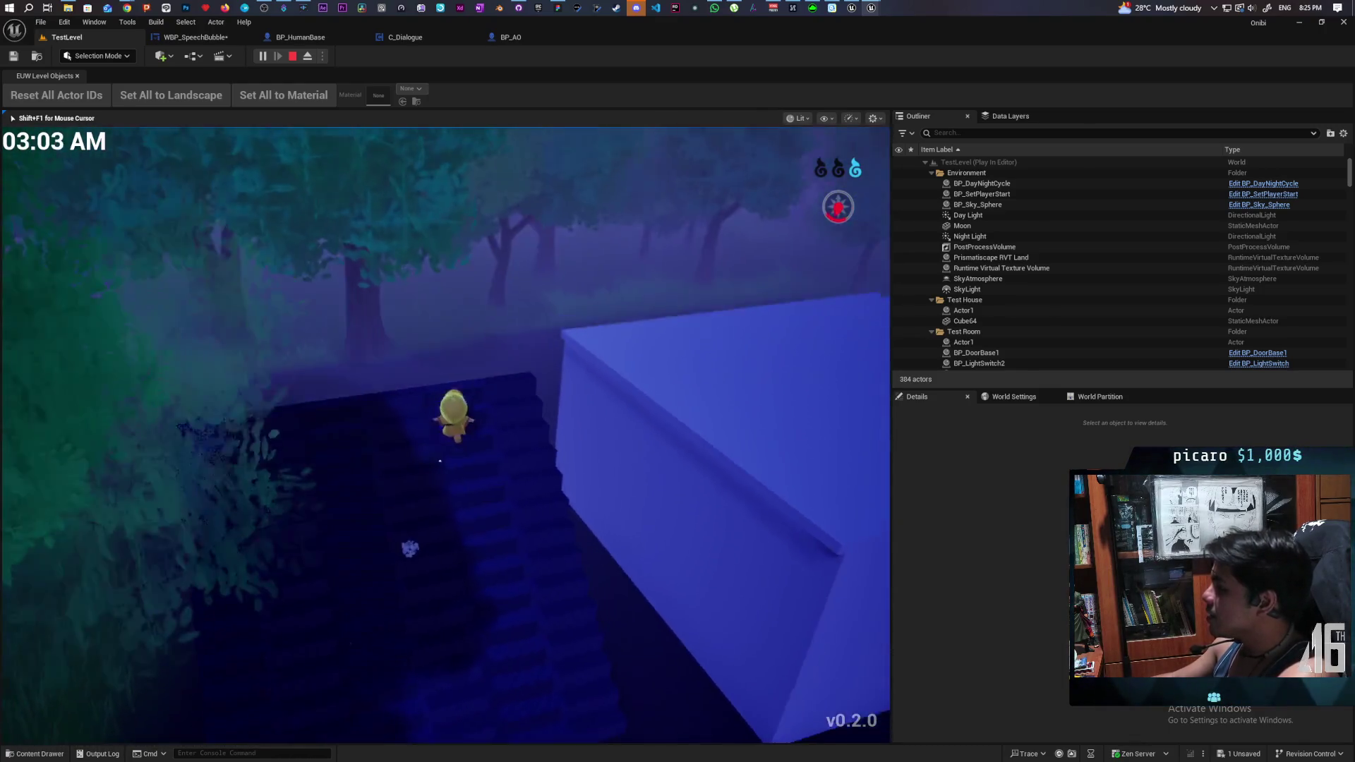
pyautogui.press('w')
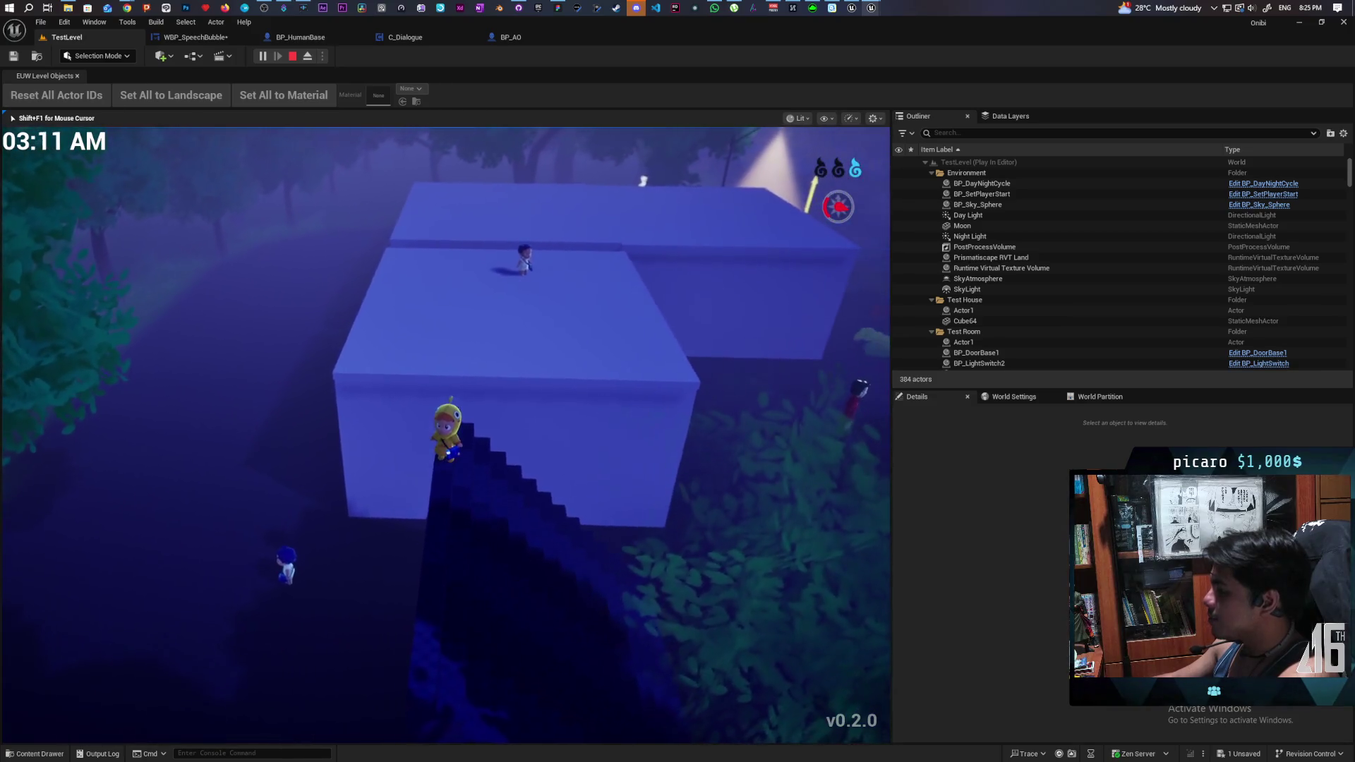
pyautogui.press('w')
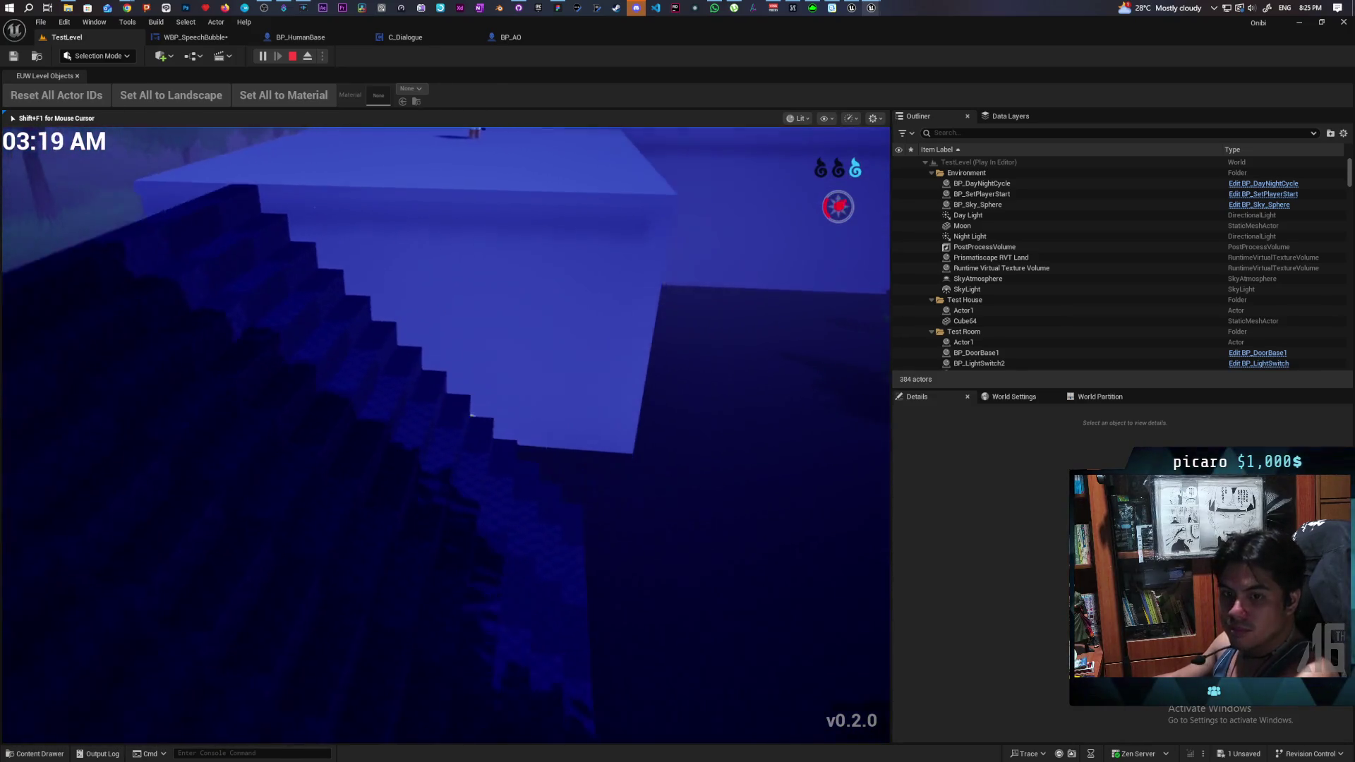
pyautogui.press('w')
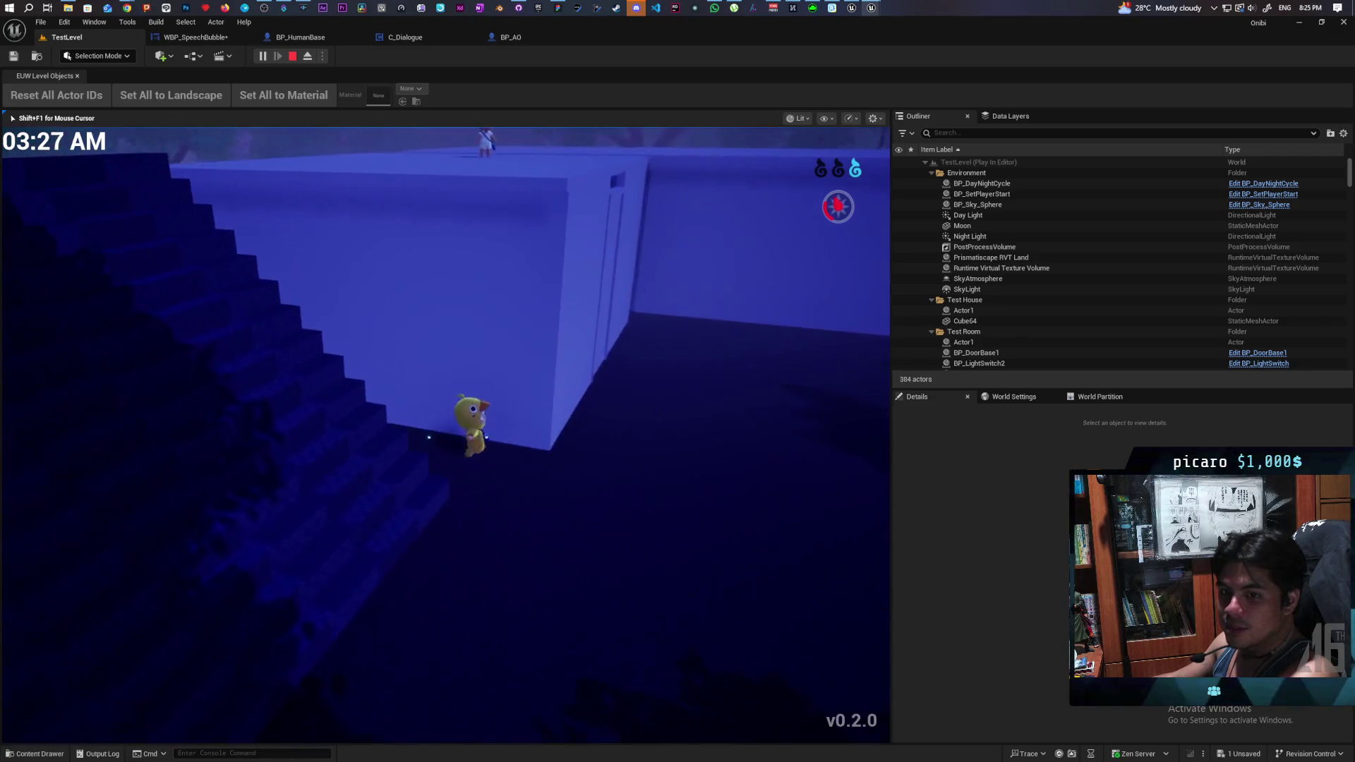
pyautogui.press('w')
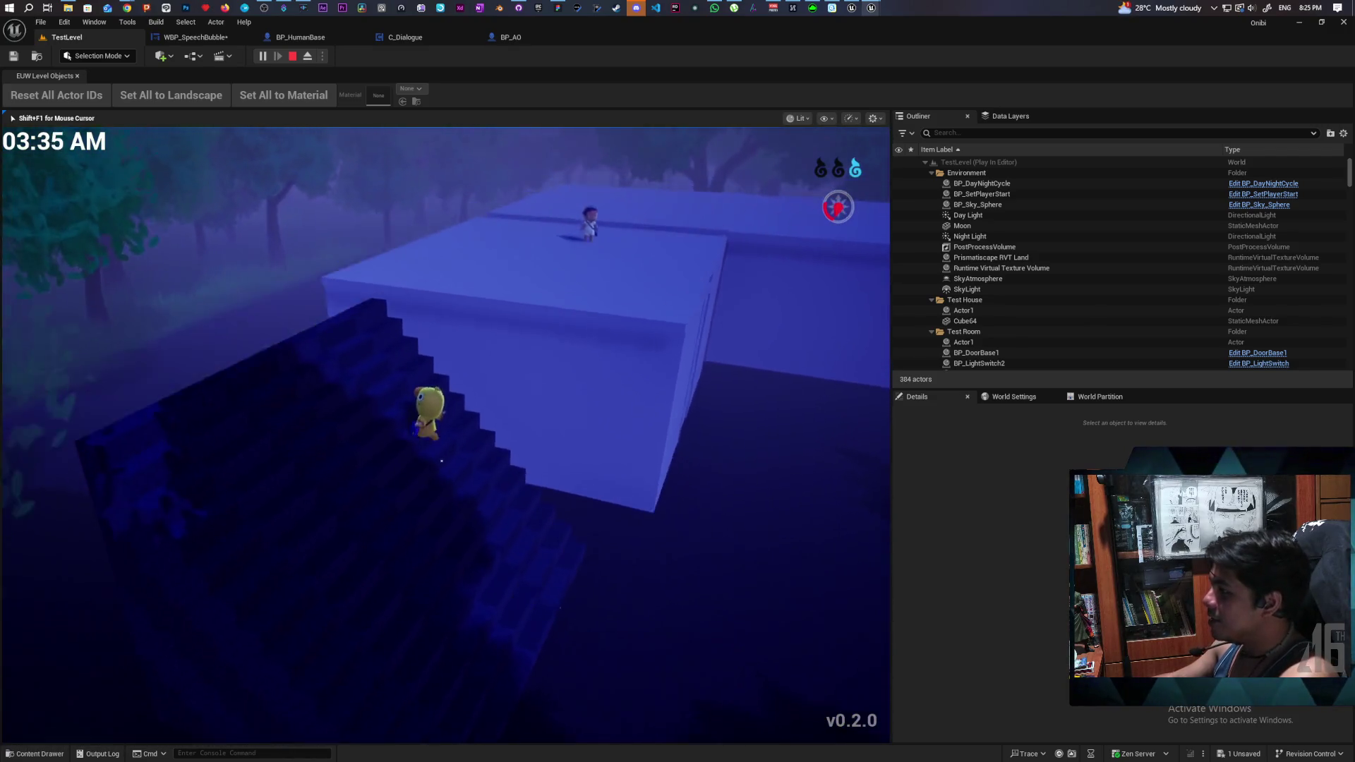
pyautogui.press('w')
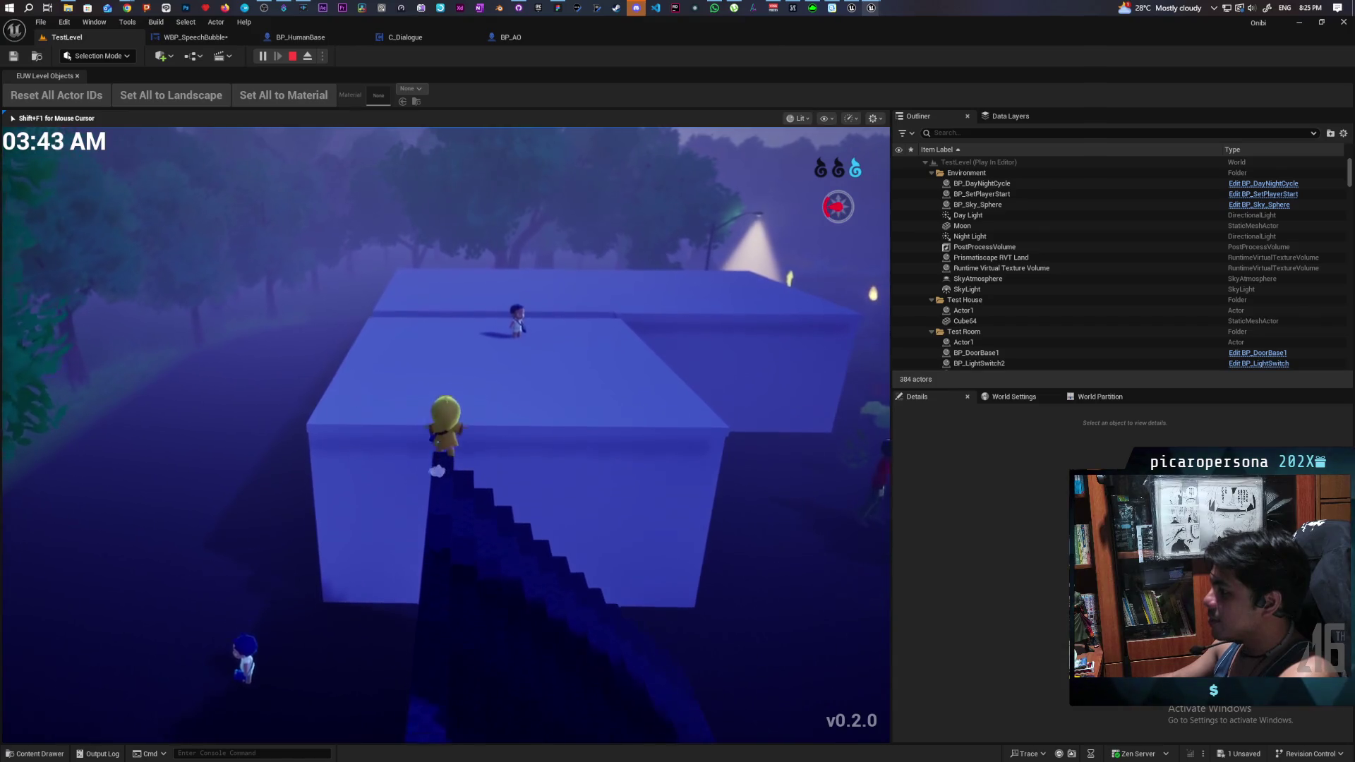
pyautogui.press('w')
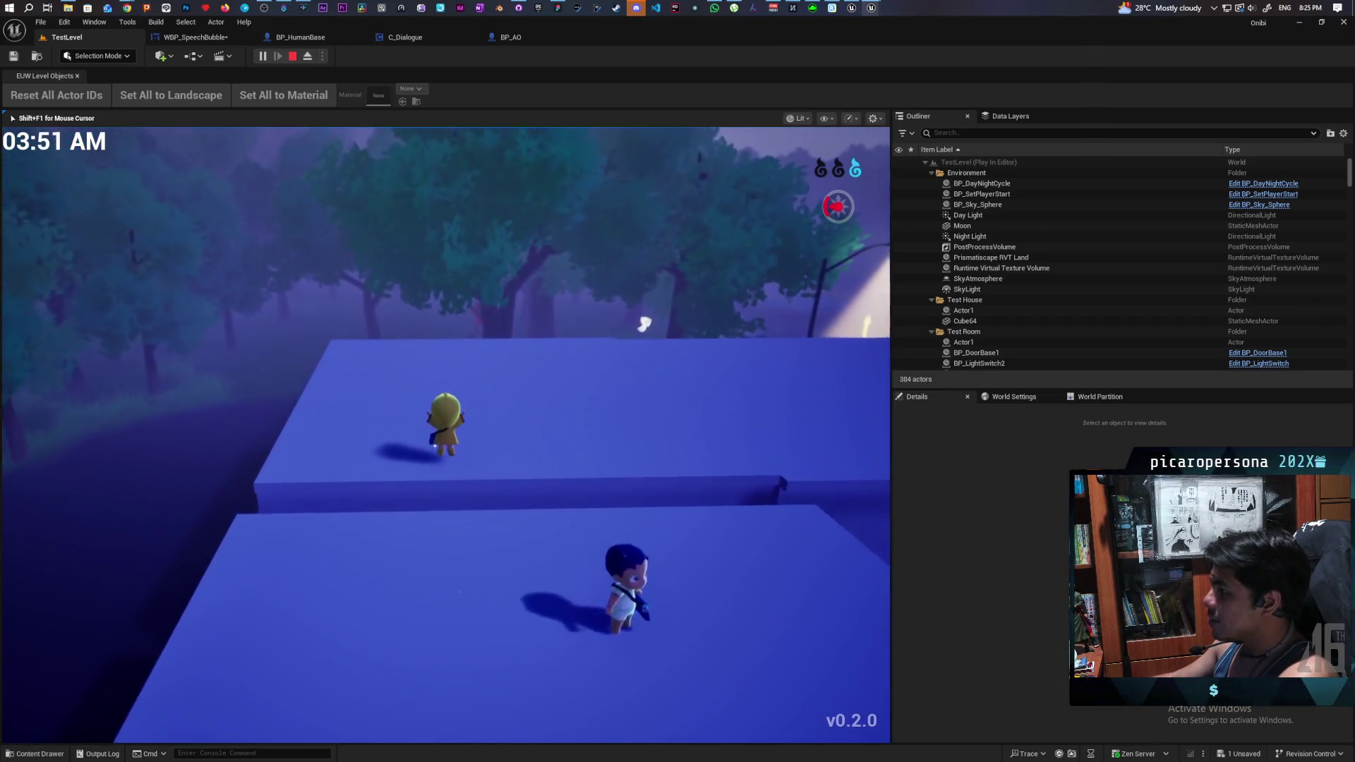
pyautogui.press('s')
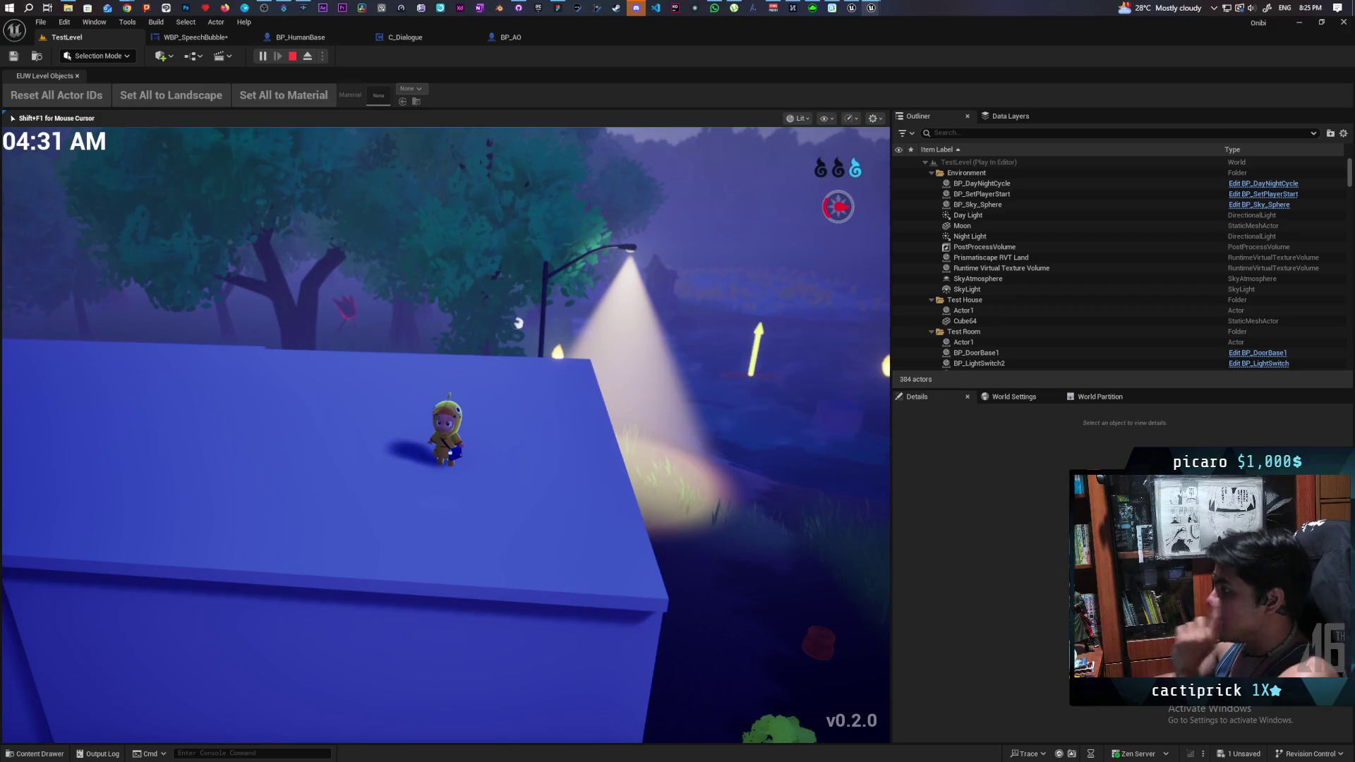
# - Walk off the roof down to the riverbank and swim into the duck pond
pyautogui.press('w')
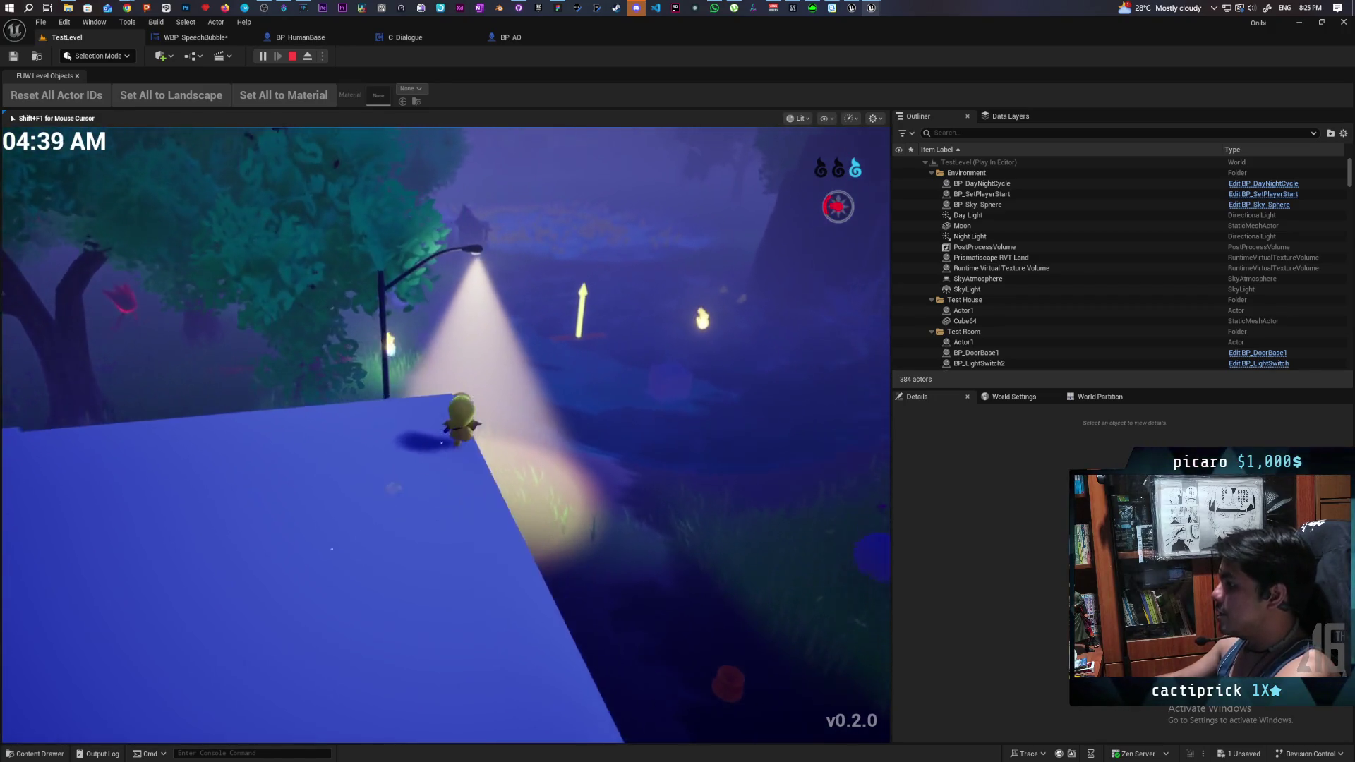
pyautogui.press('w')
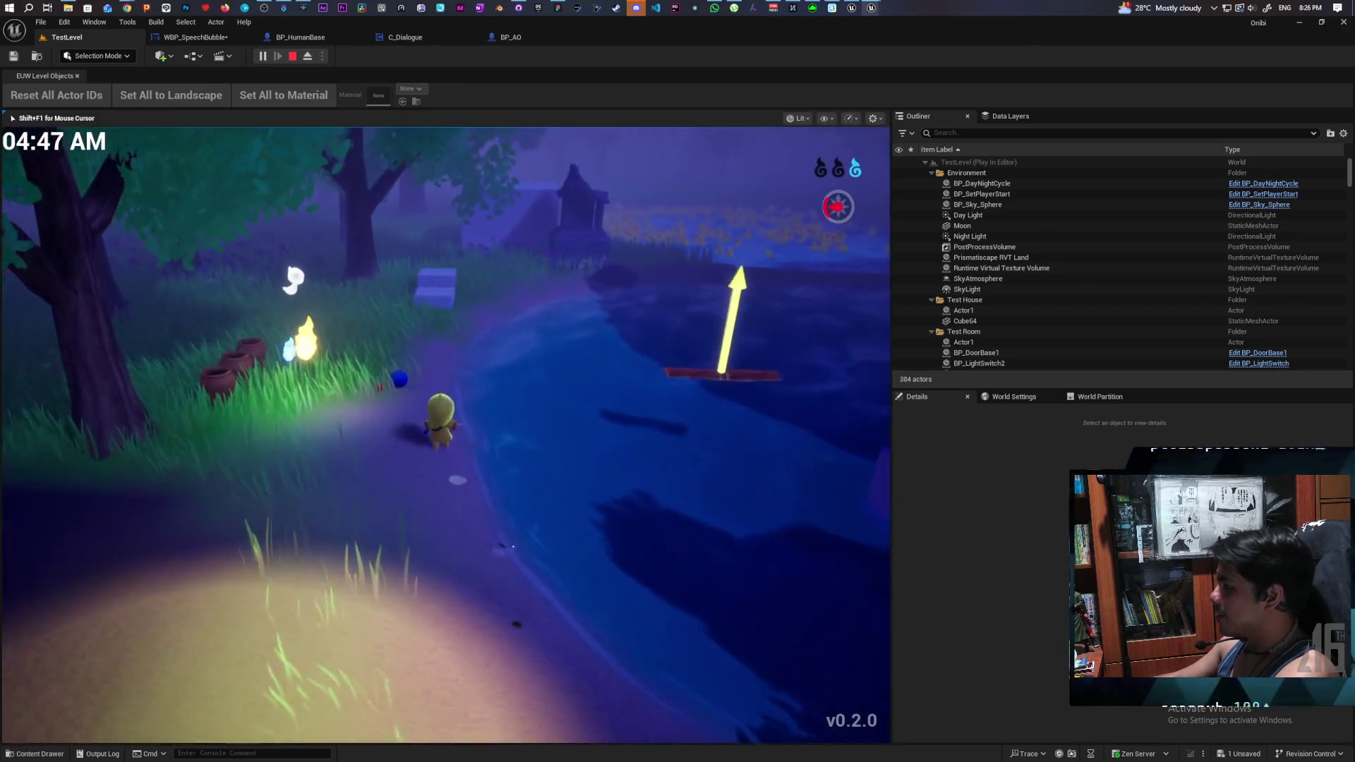
pyautogui.press('w')
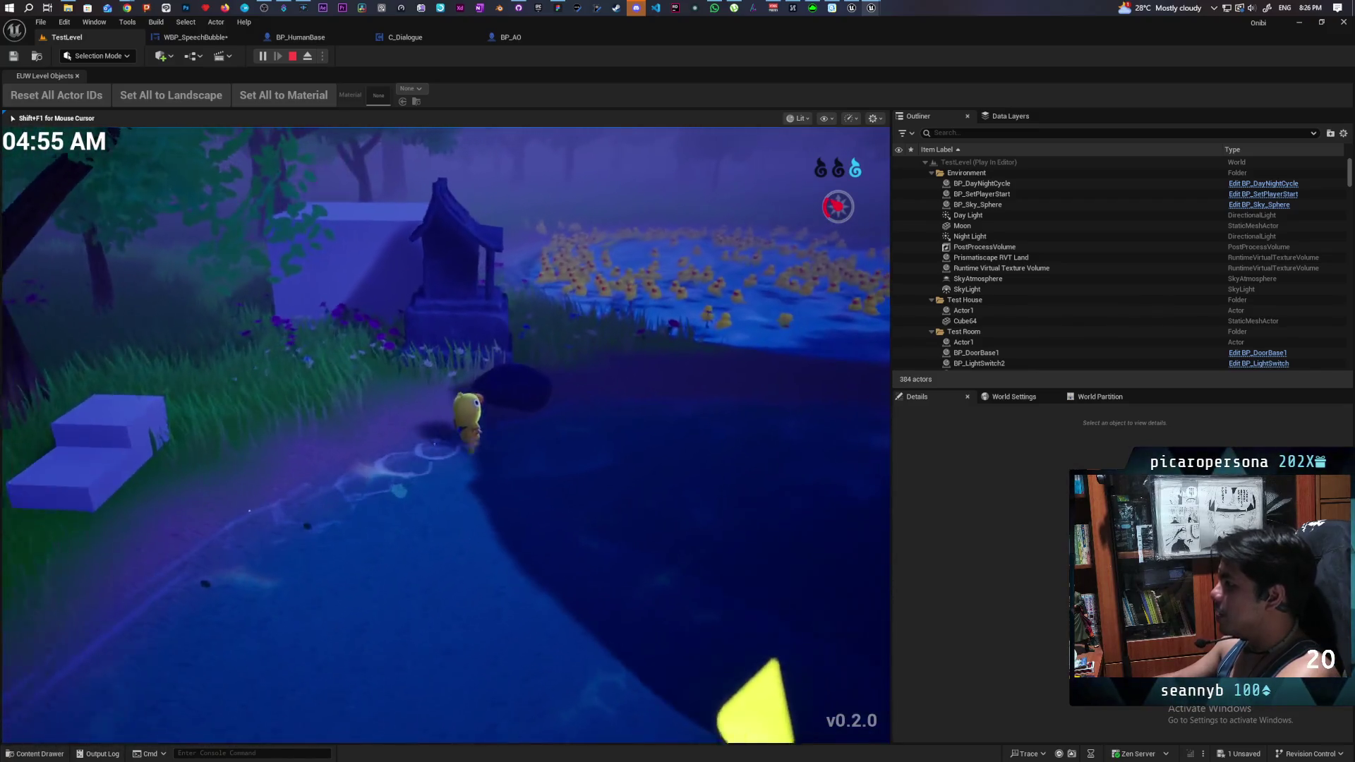
pyautogui.press('w')
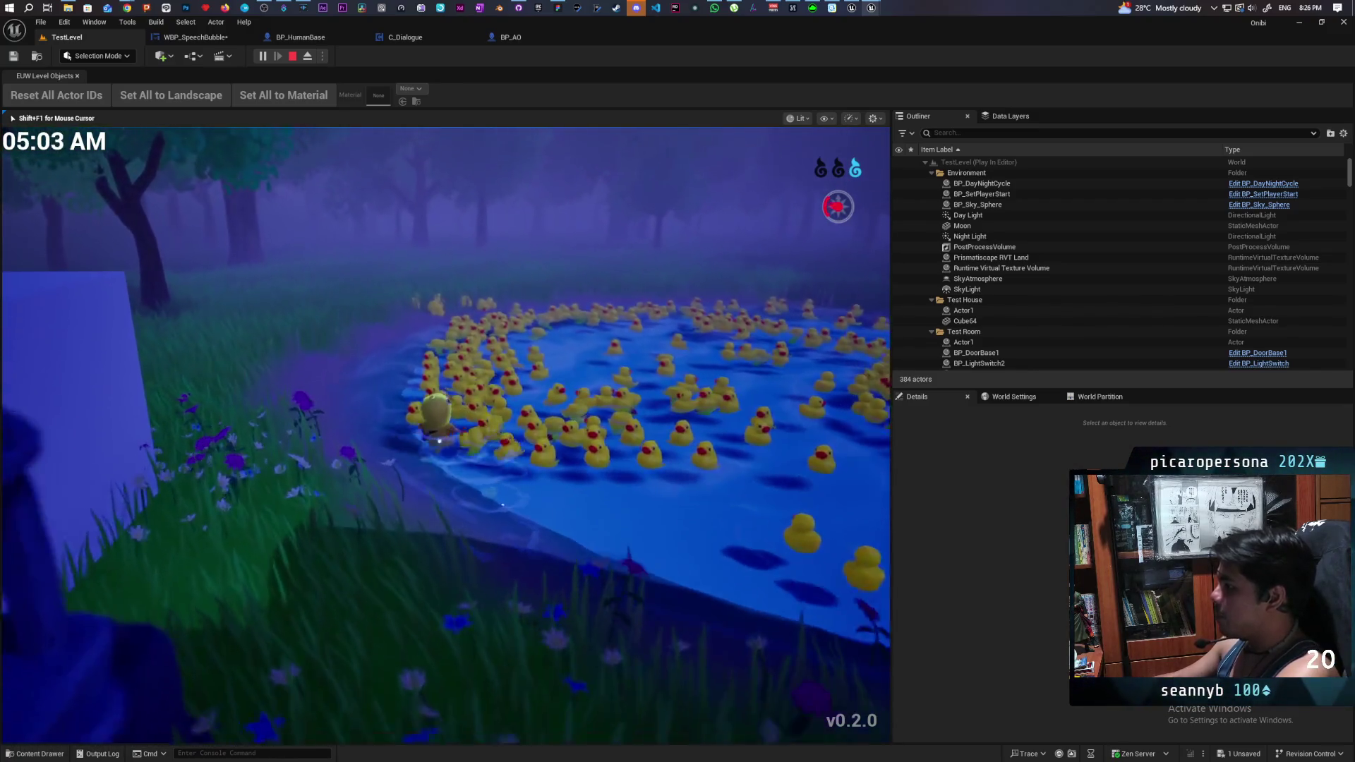
pyautogui.press('w')
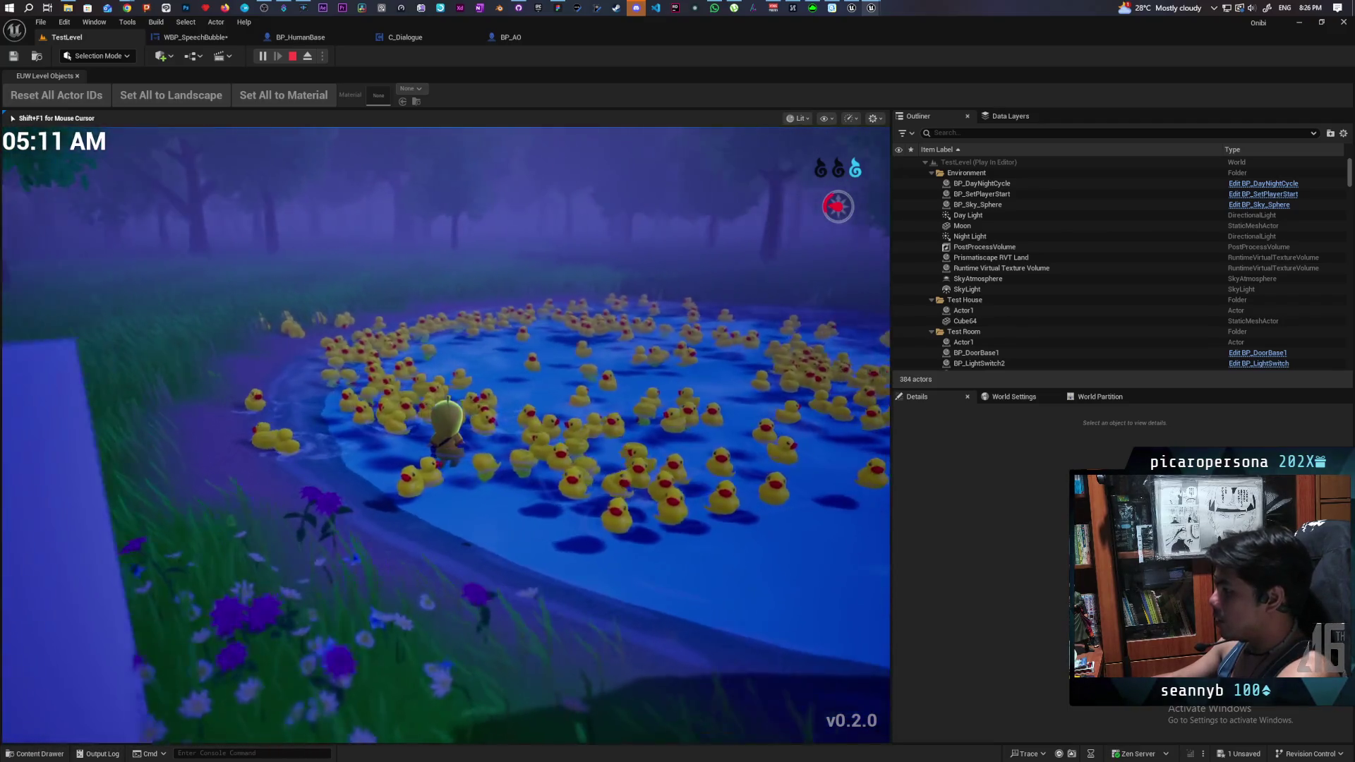
pyautogui.press('w')
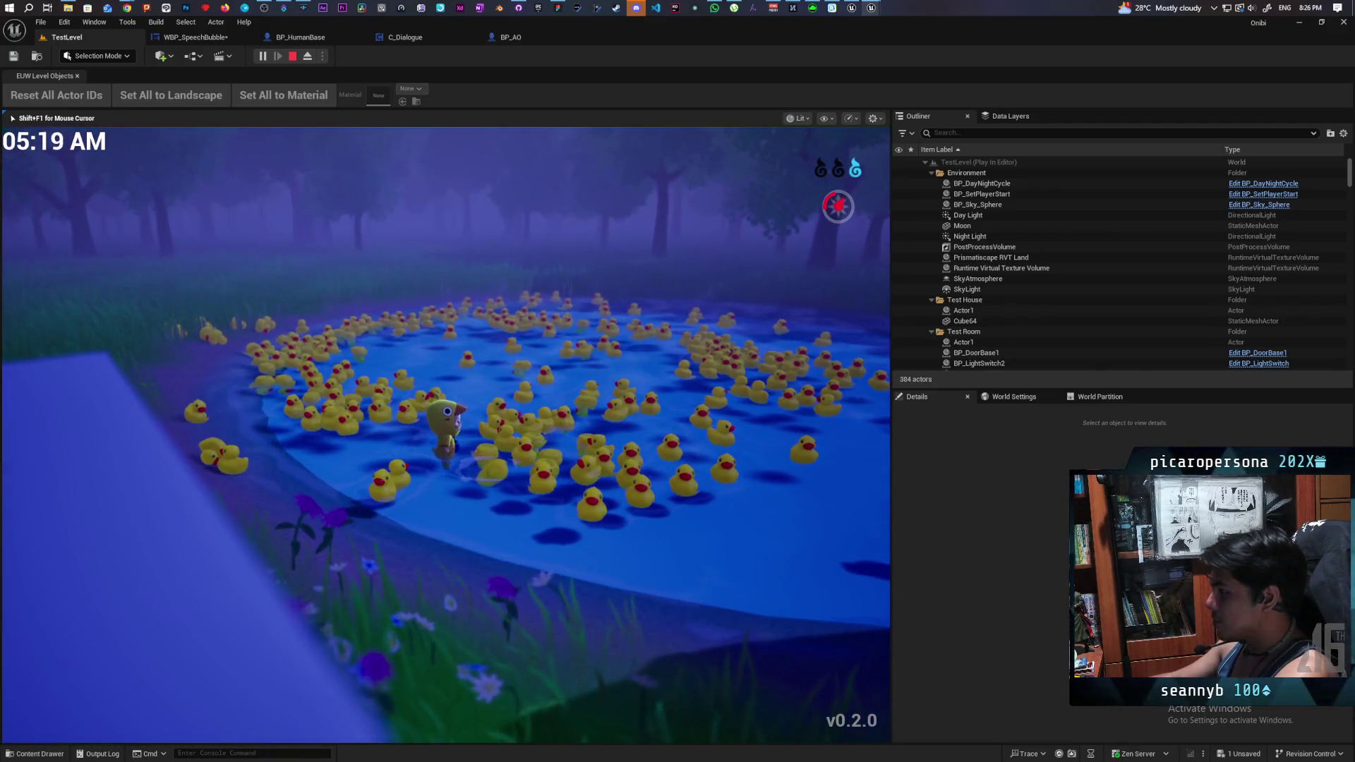
# - Circle the camera around the swimming character while swimming back and forth through the ducks
pyautogui.press('w')
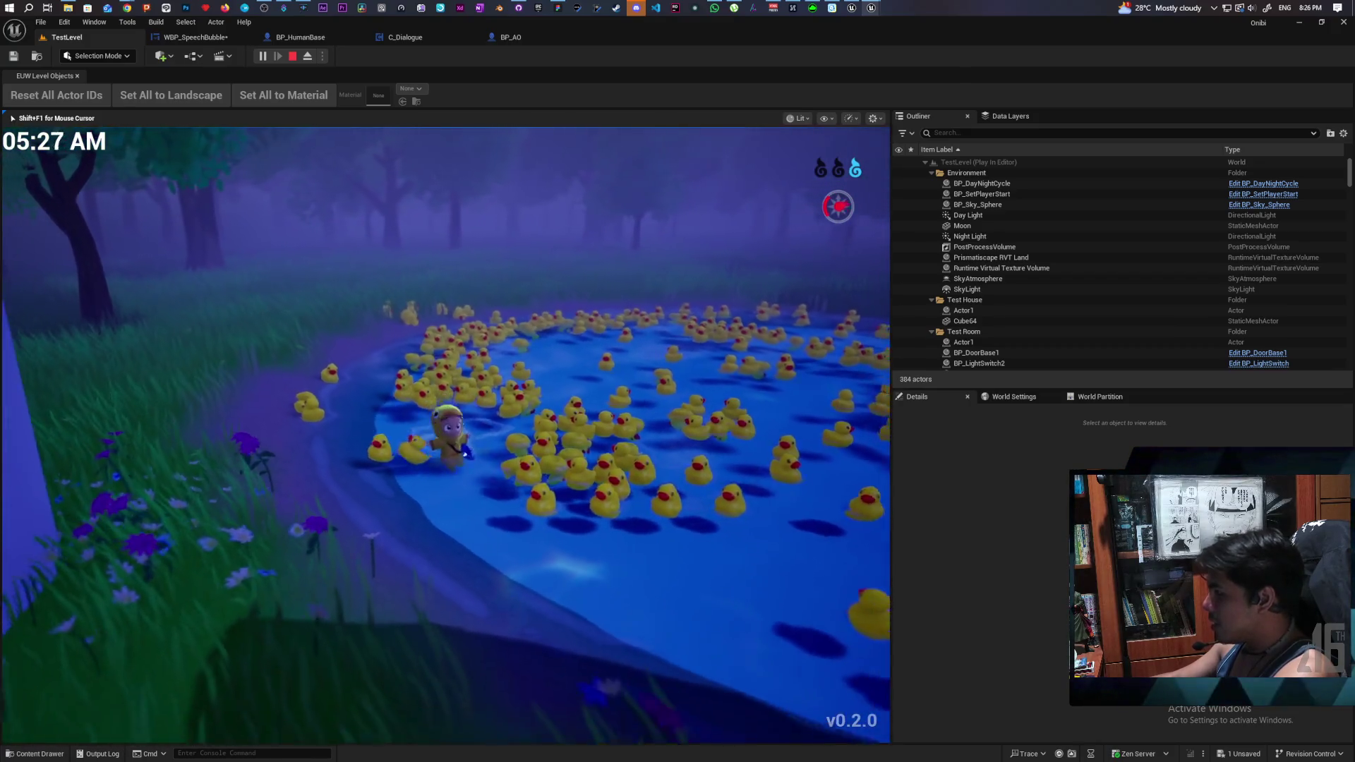
pyautogui.press('w')
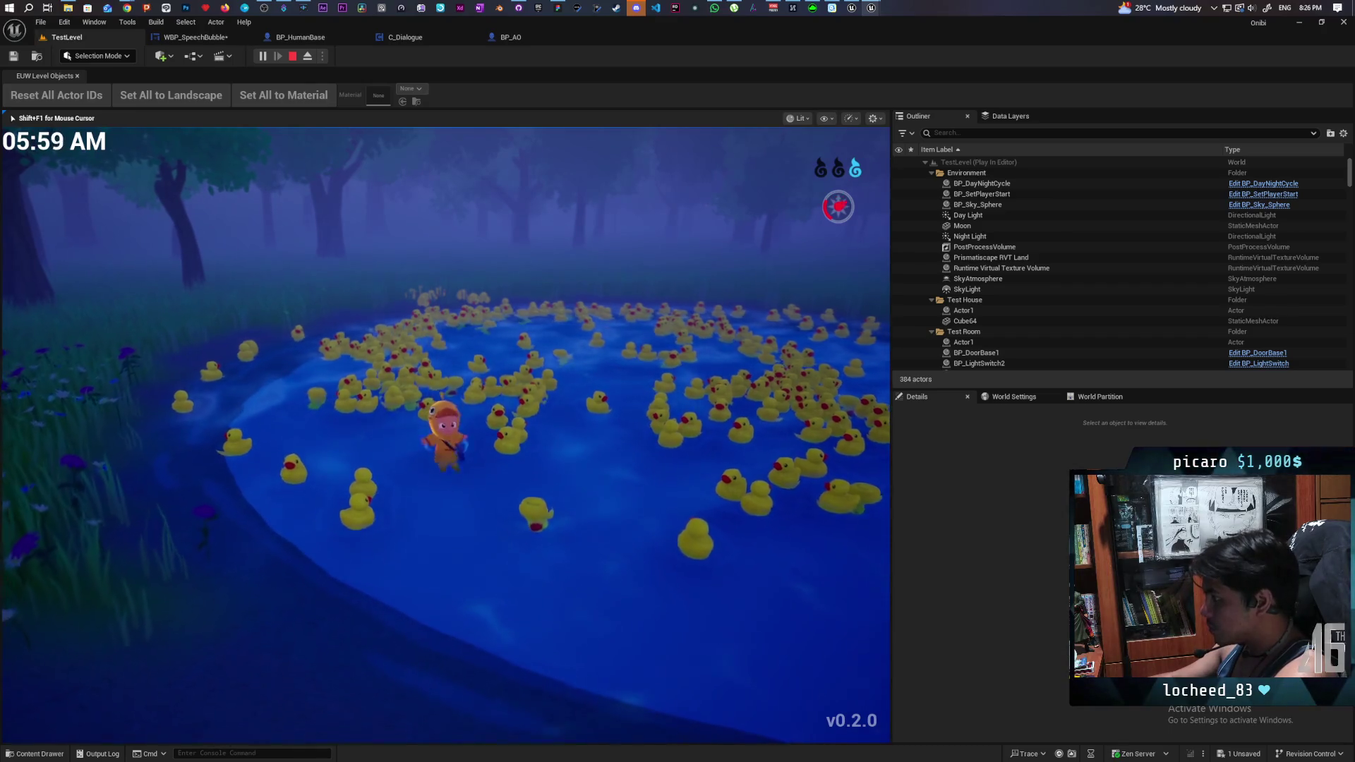
pyautogui.press('w')
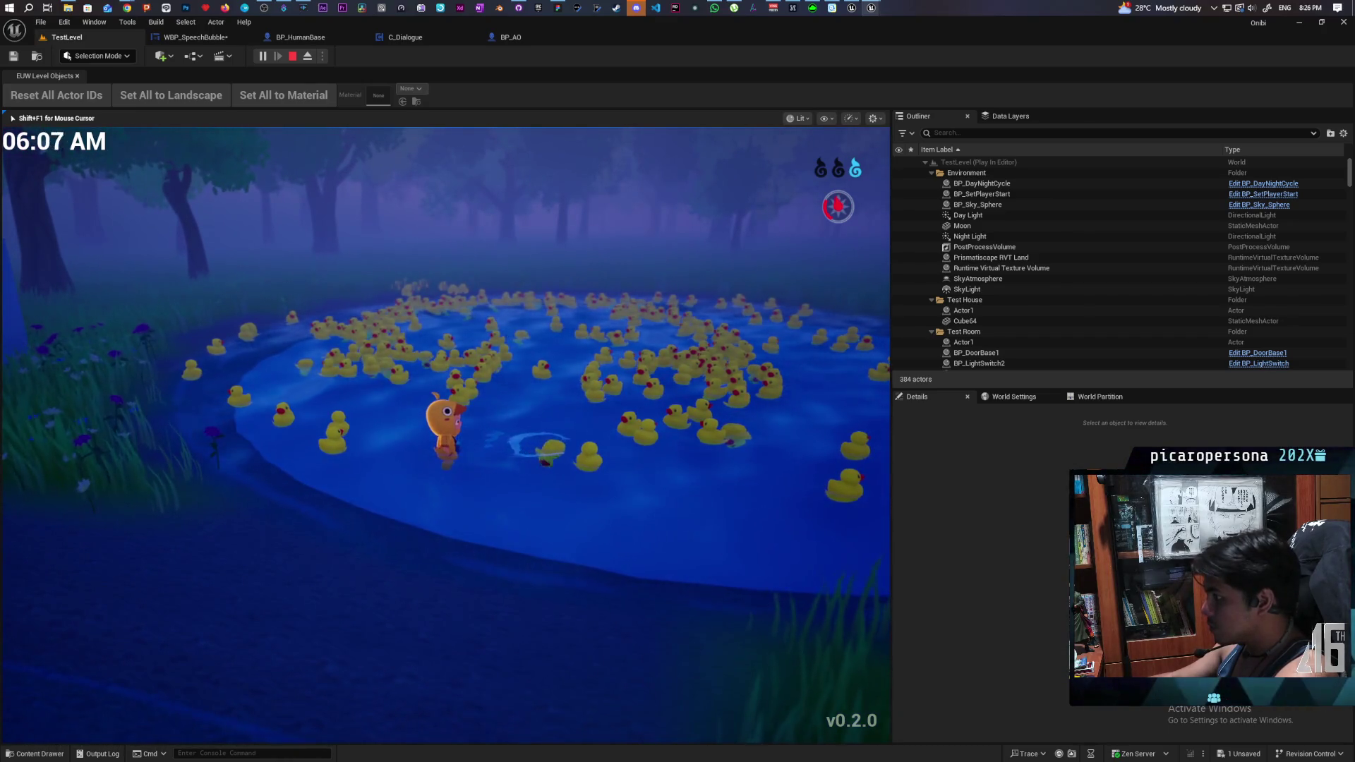
pyautogui.press('w')
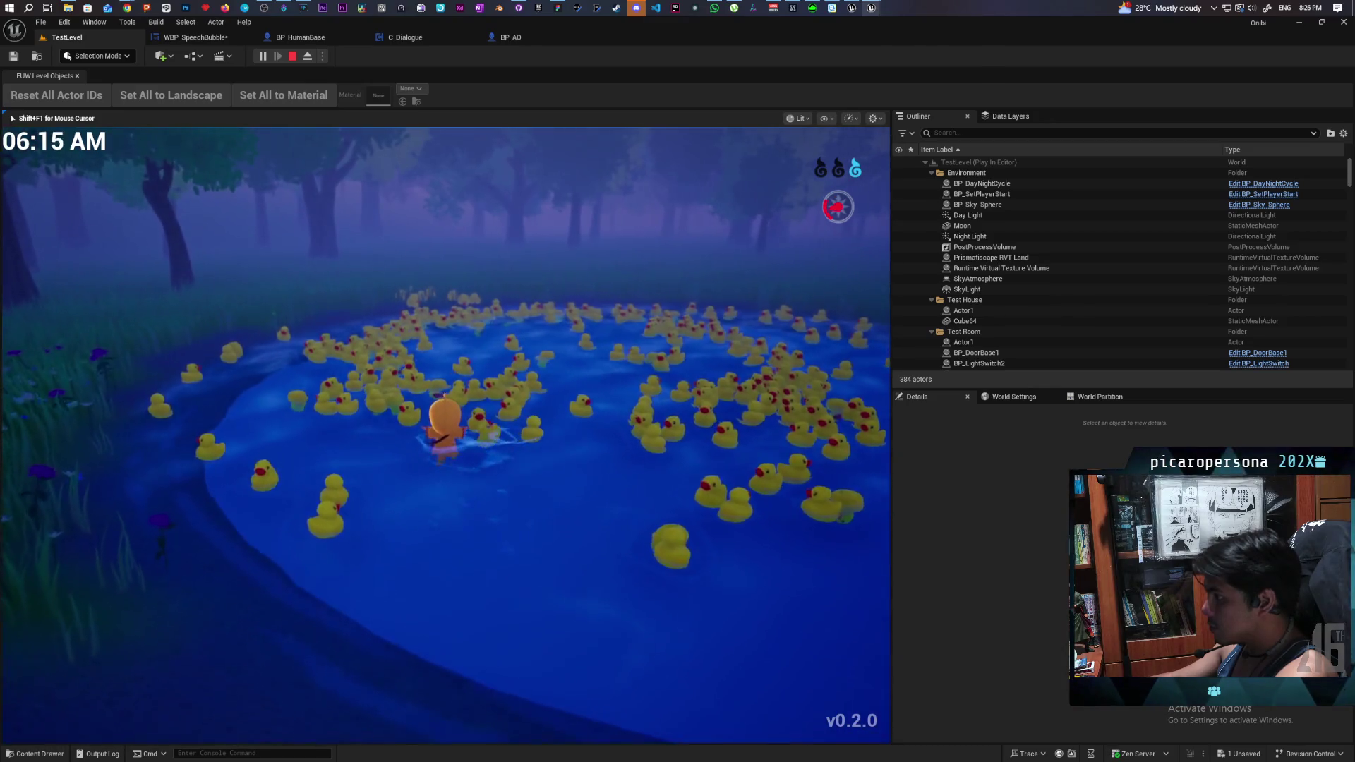
pyautogui.press('s')
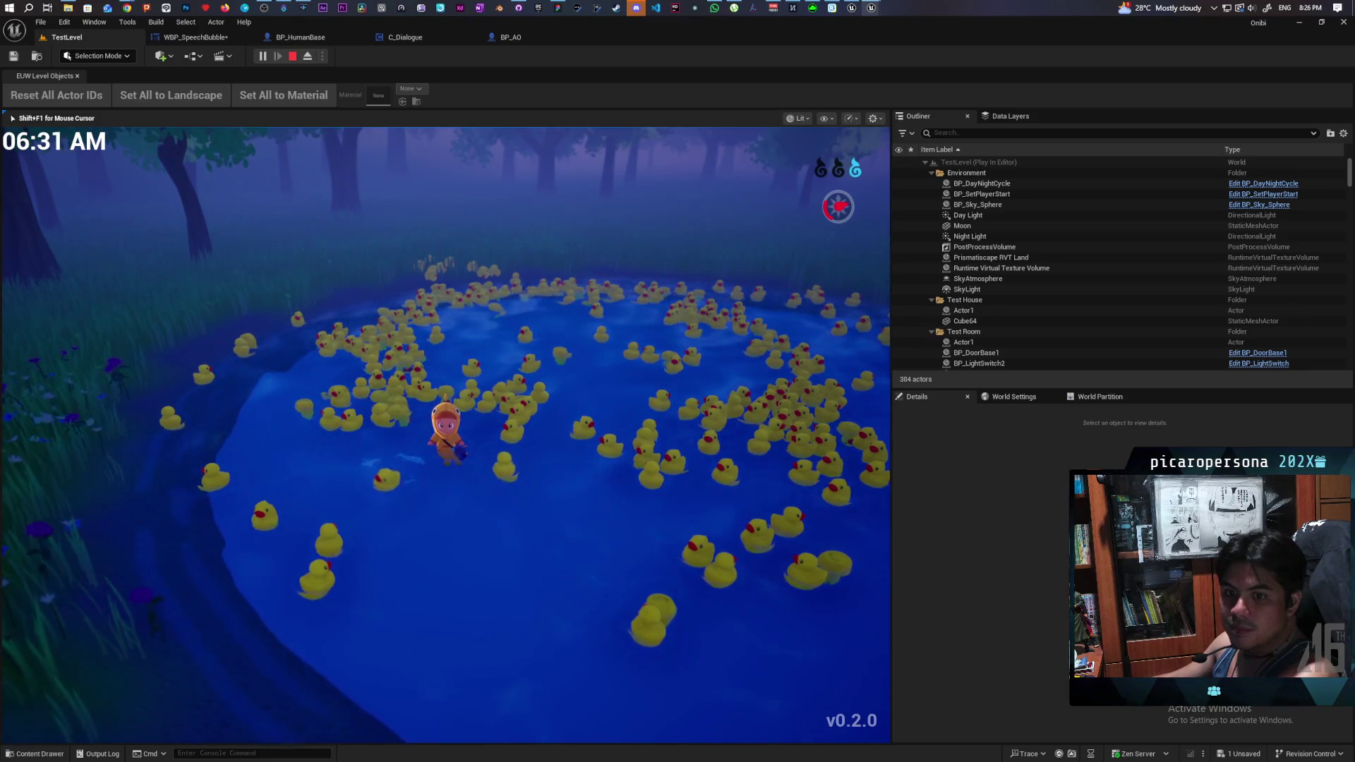
pyautogui.press('w')
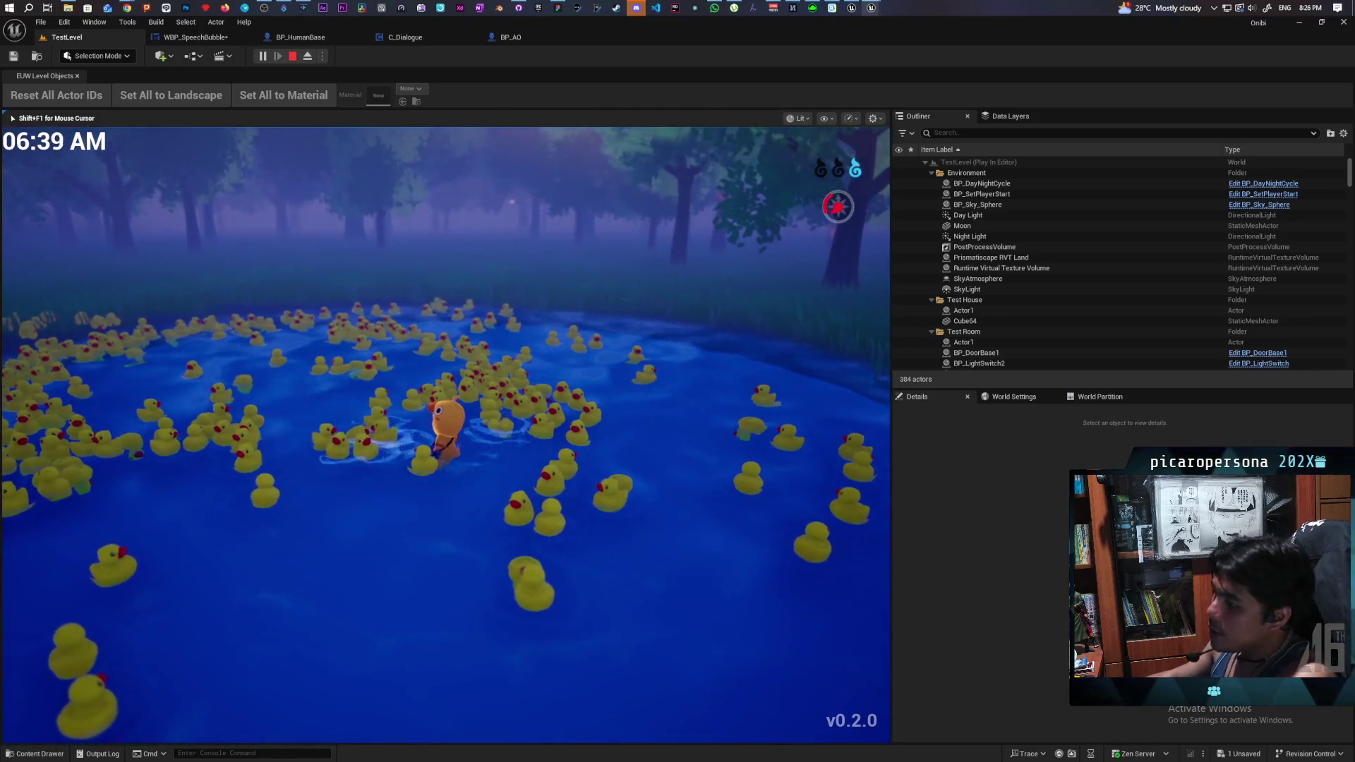
pyautogui.press('s')
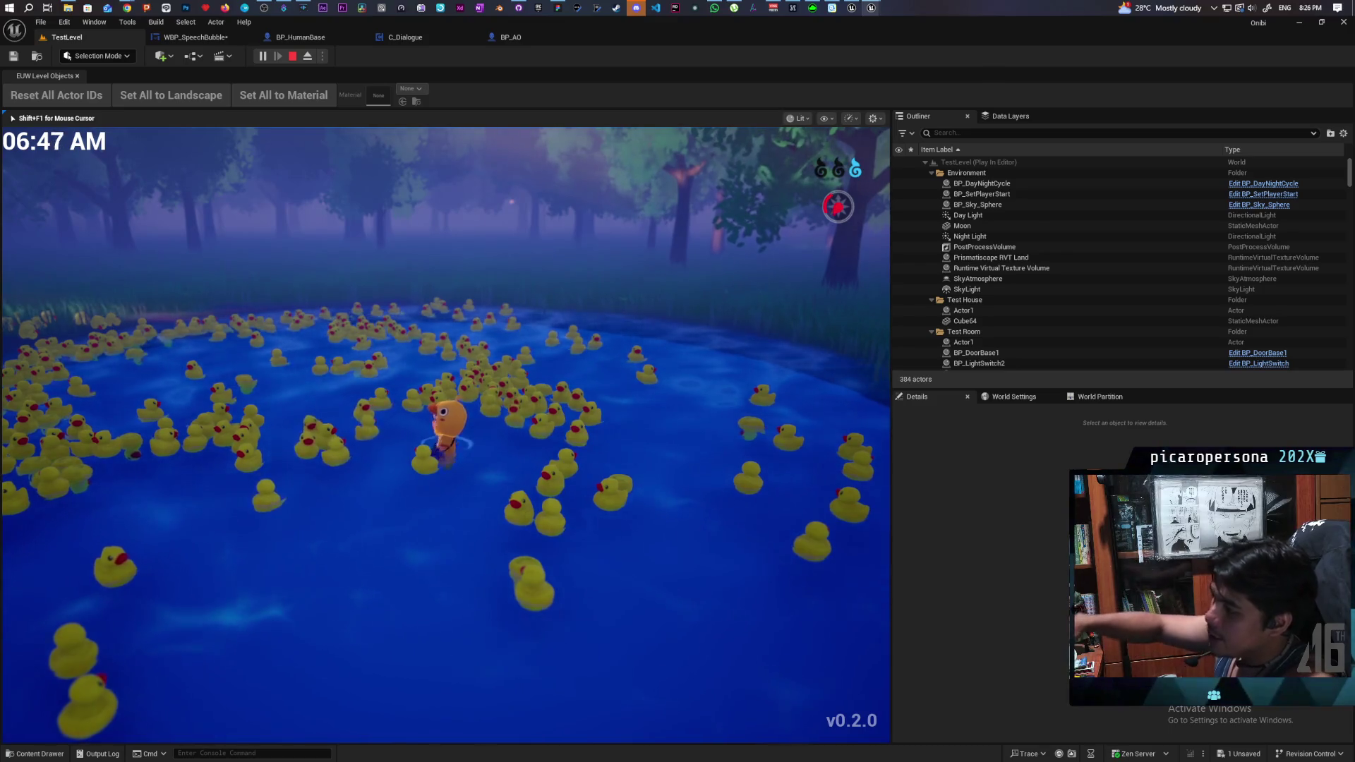
# - Swim the character across the pond between the lit shore and the left shore
pyautogui.press('a')
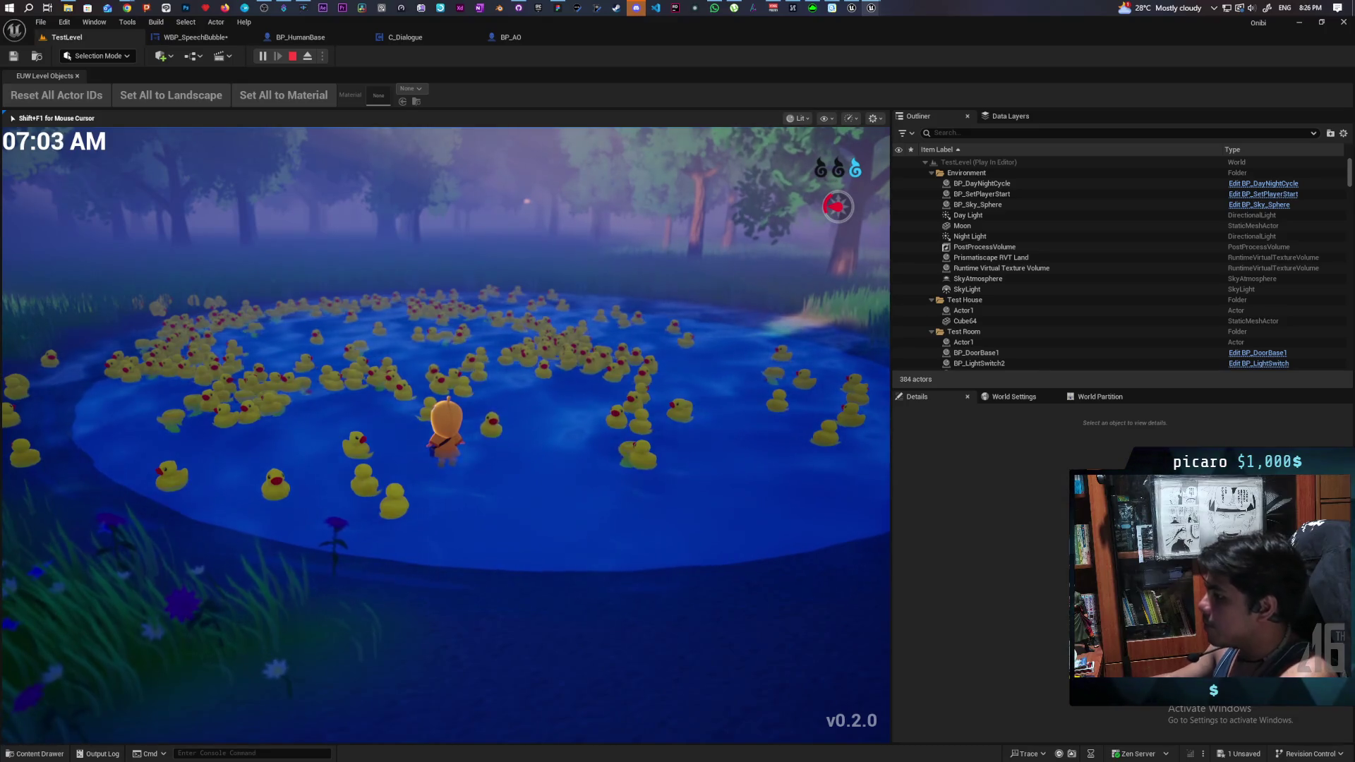
pyautogui.press('w')
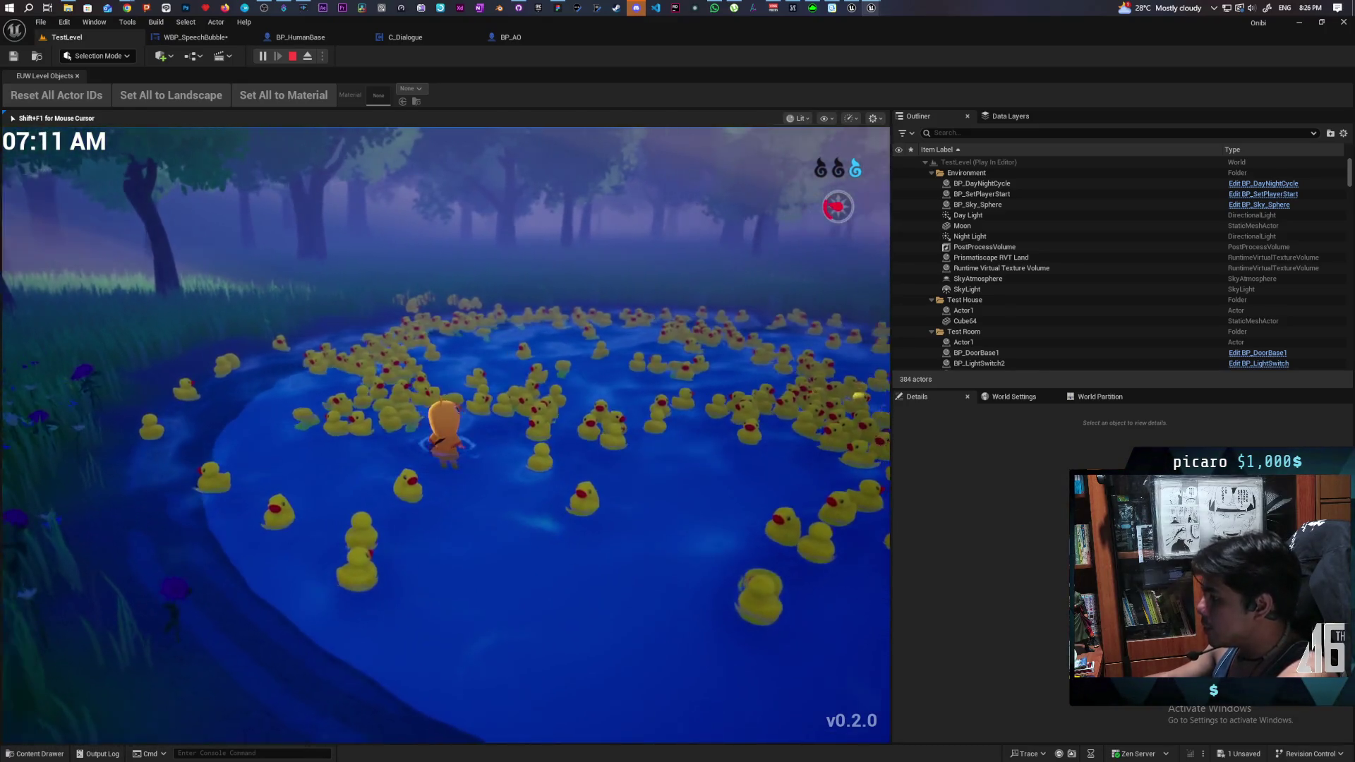
pyautogui.press('a')
pyautogui.press('s')
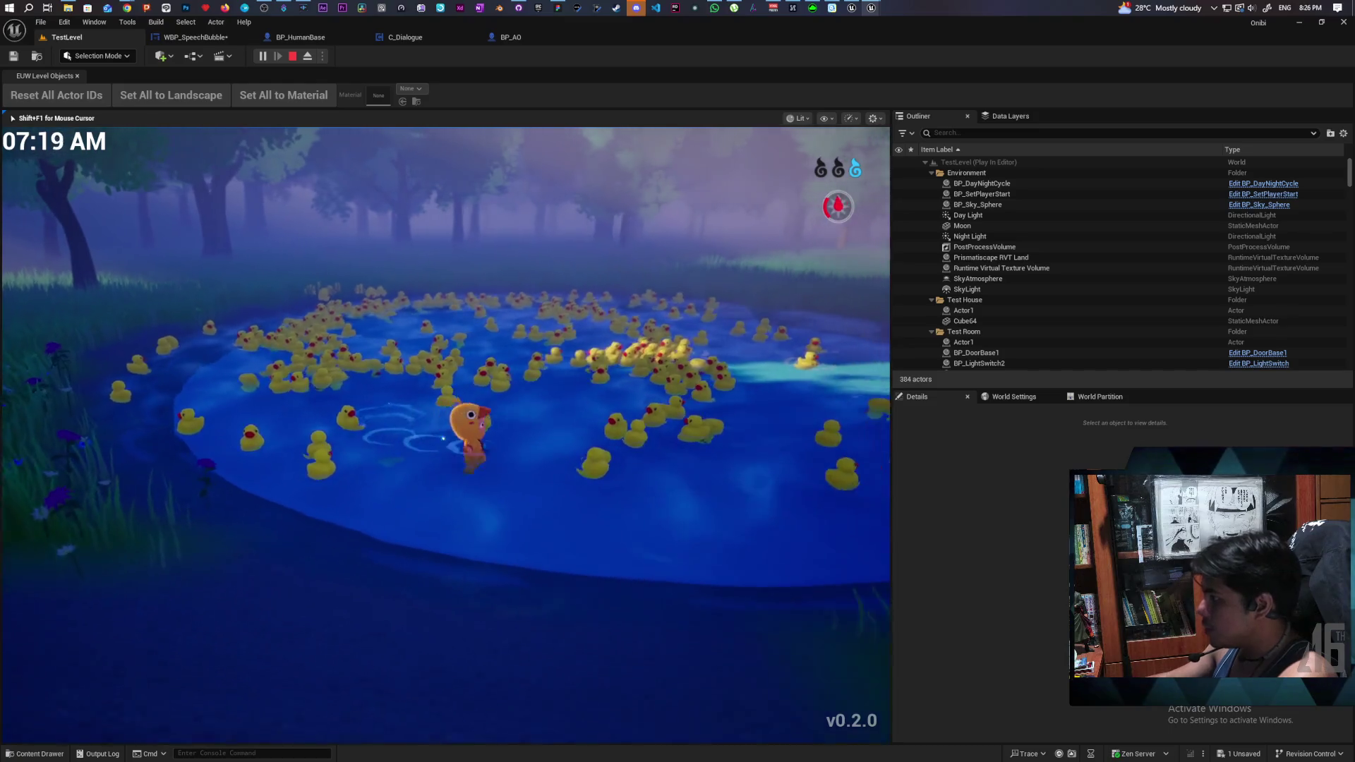
pyautogui.press('s')
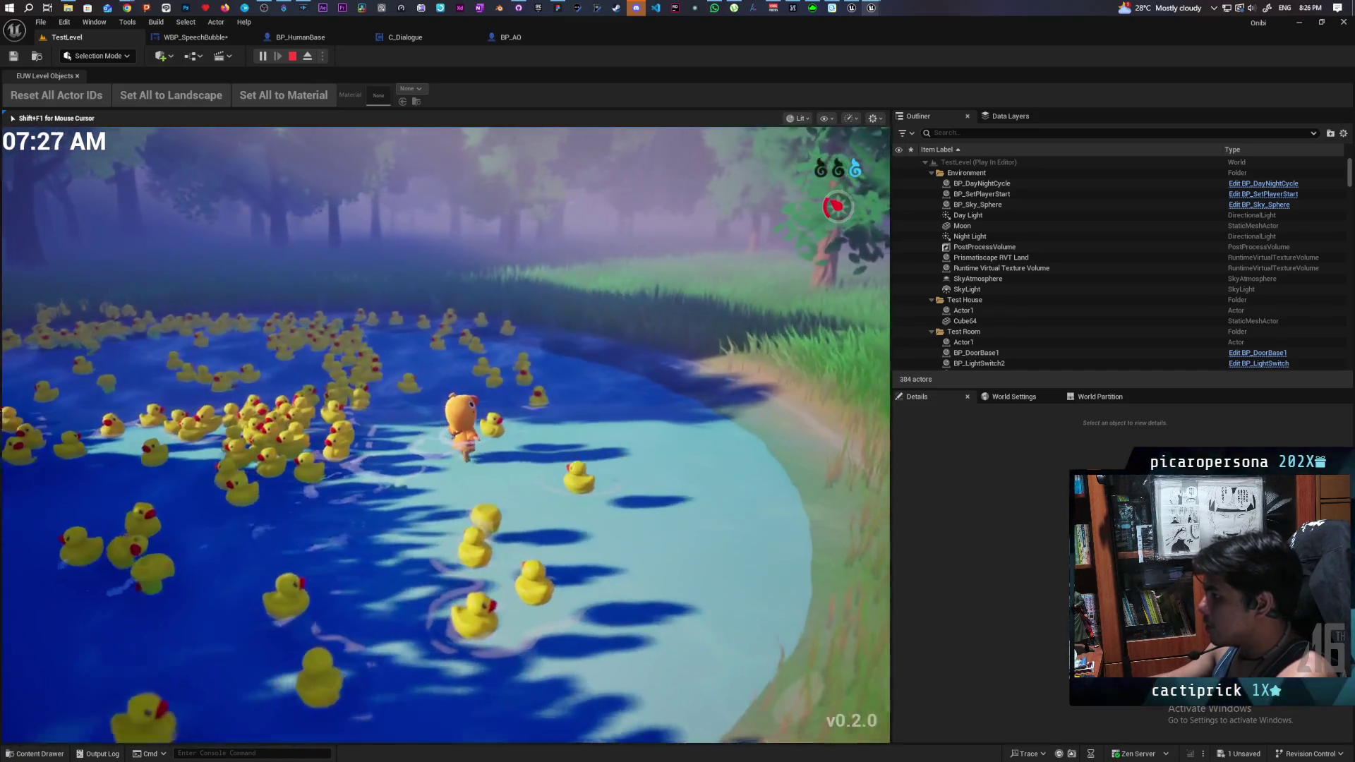
pyautogui.press('w')
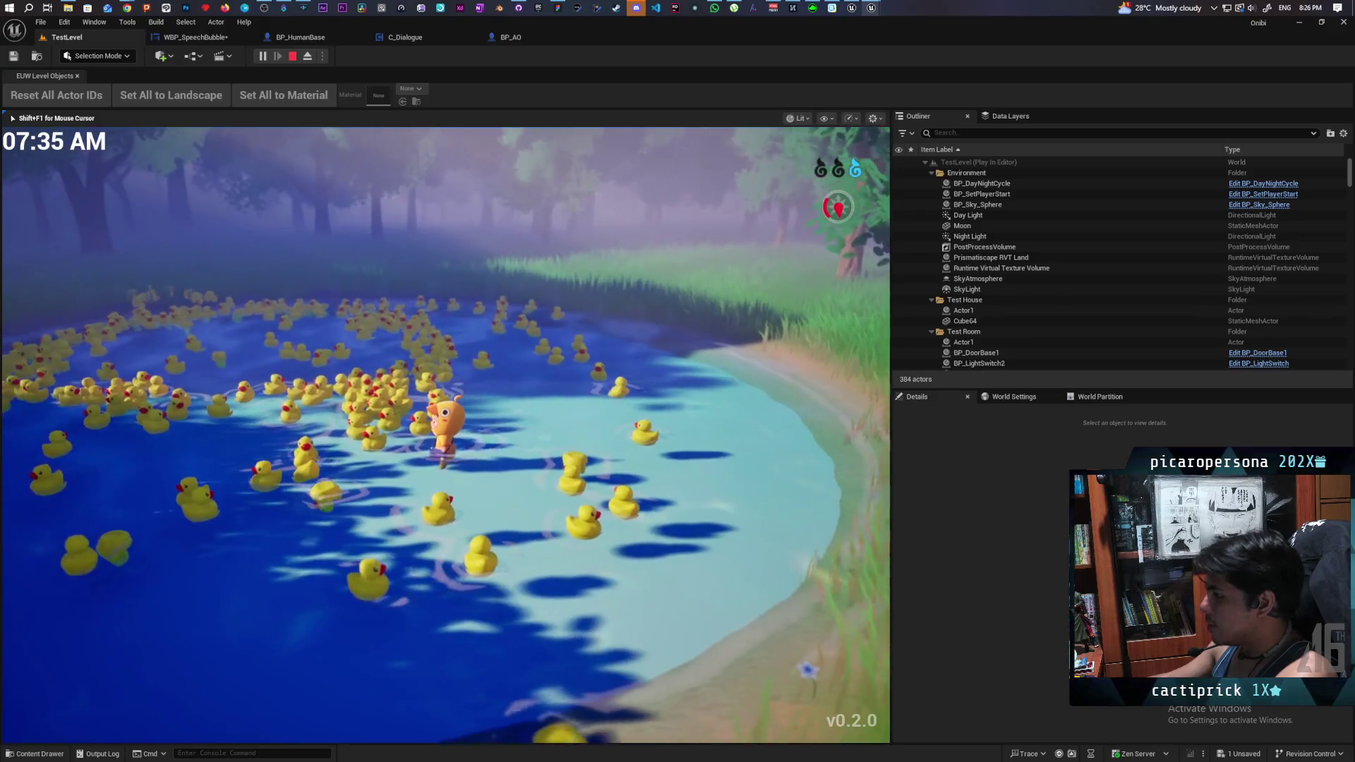
pyautogui.press('w')
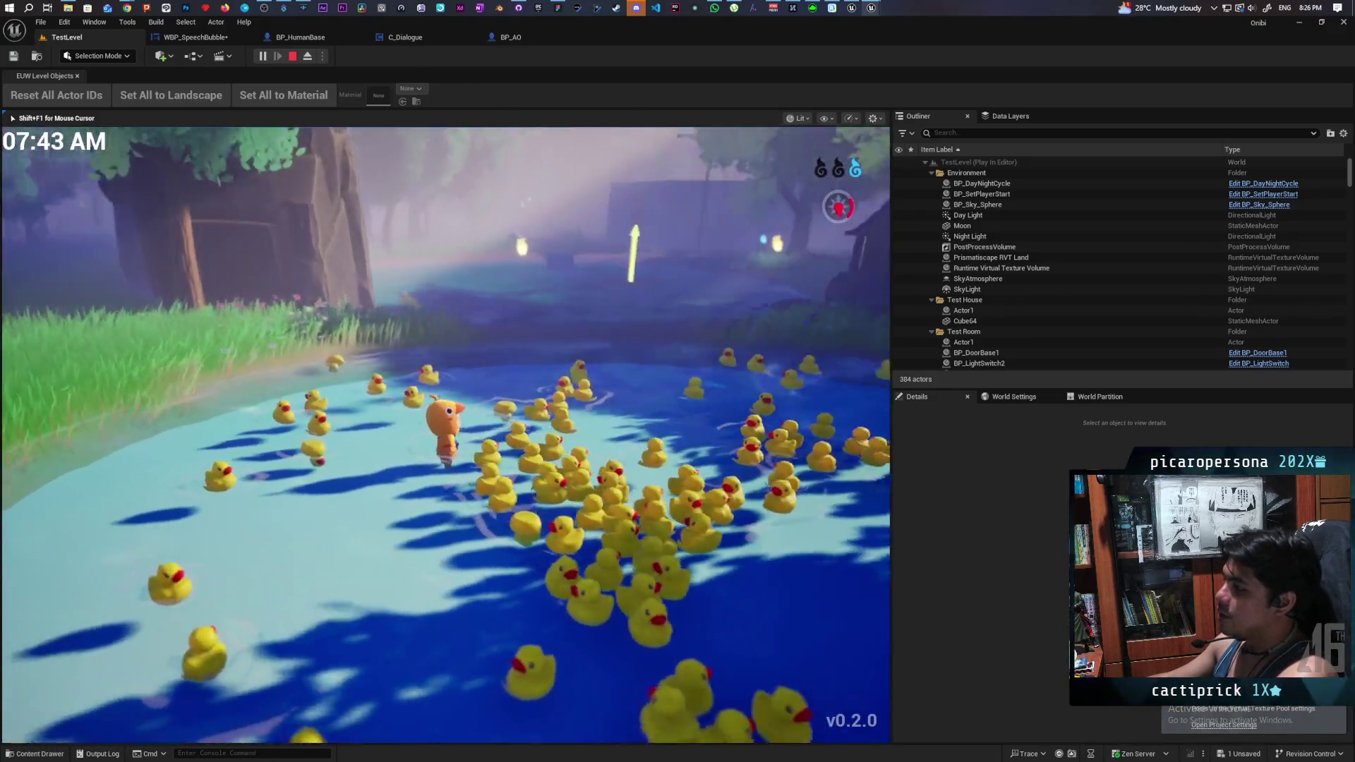
pyautogui.press('w')
pyautogui.press('s')
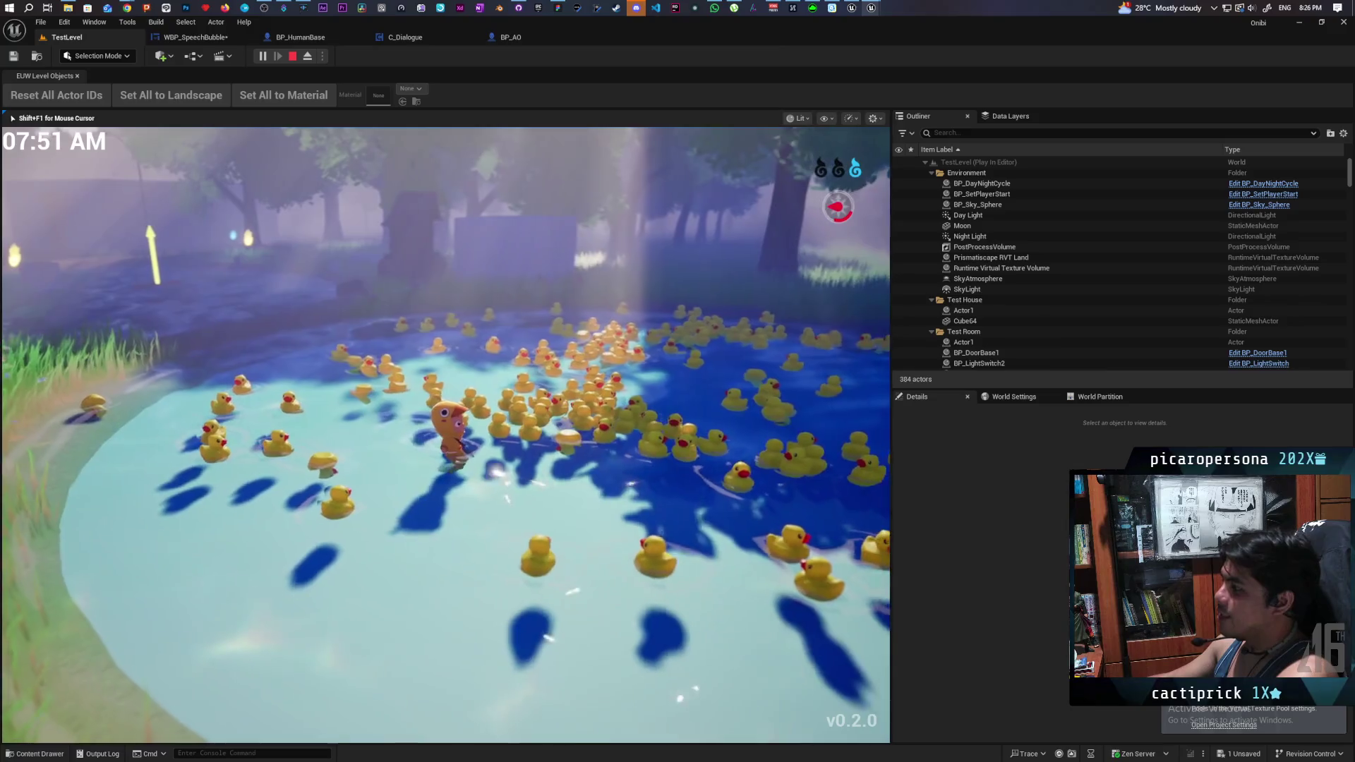
# - Swim among the ducks toward the stone block, then end the playtest with Escape
pyautogui.press('w')
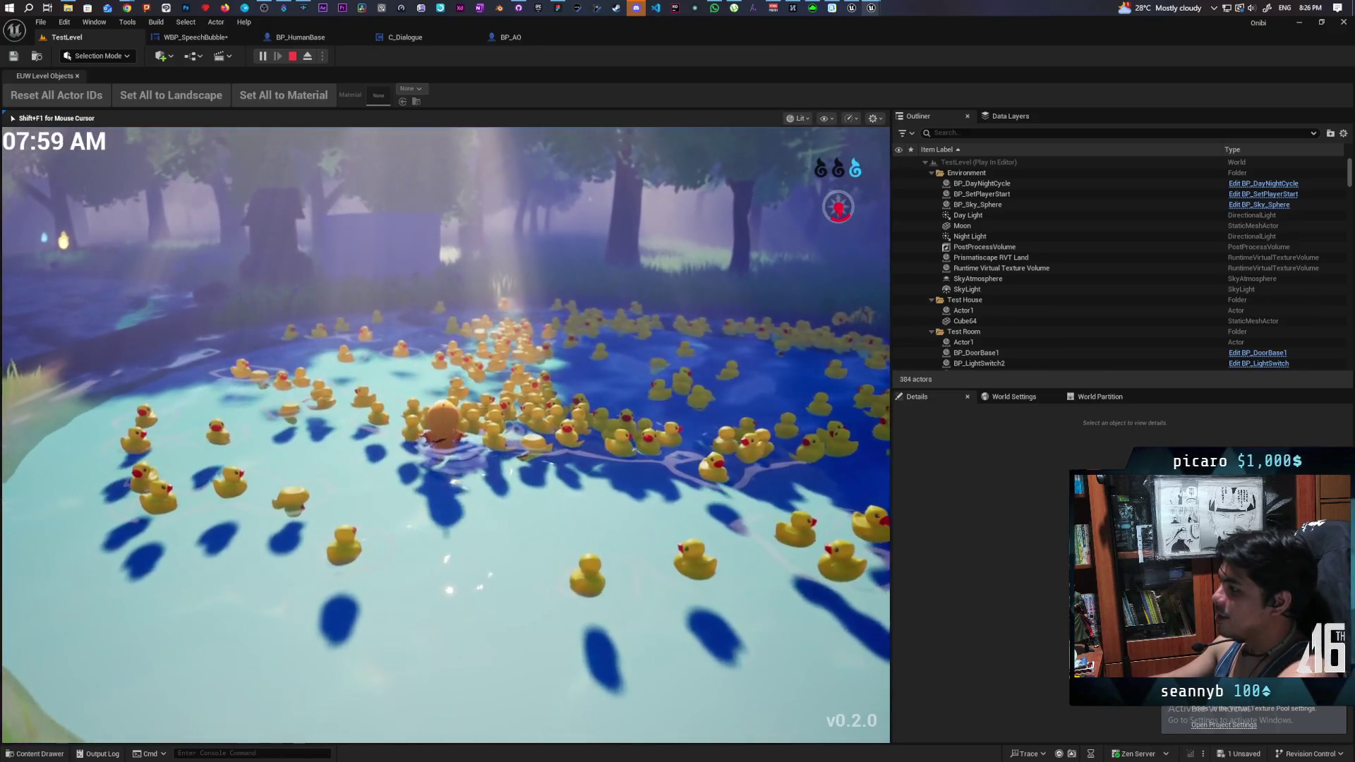
pyautogui.press('w')
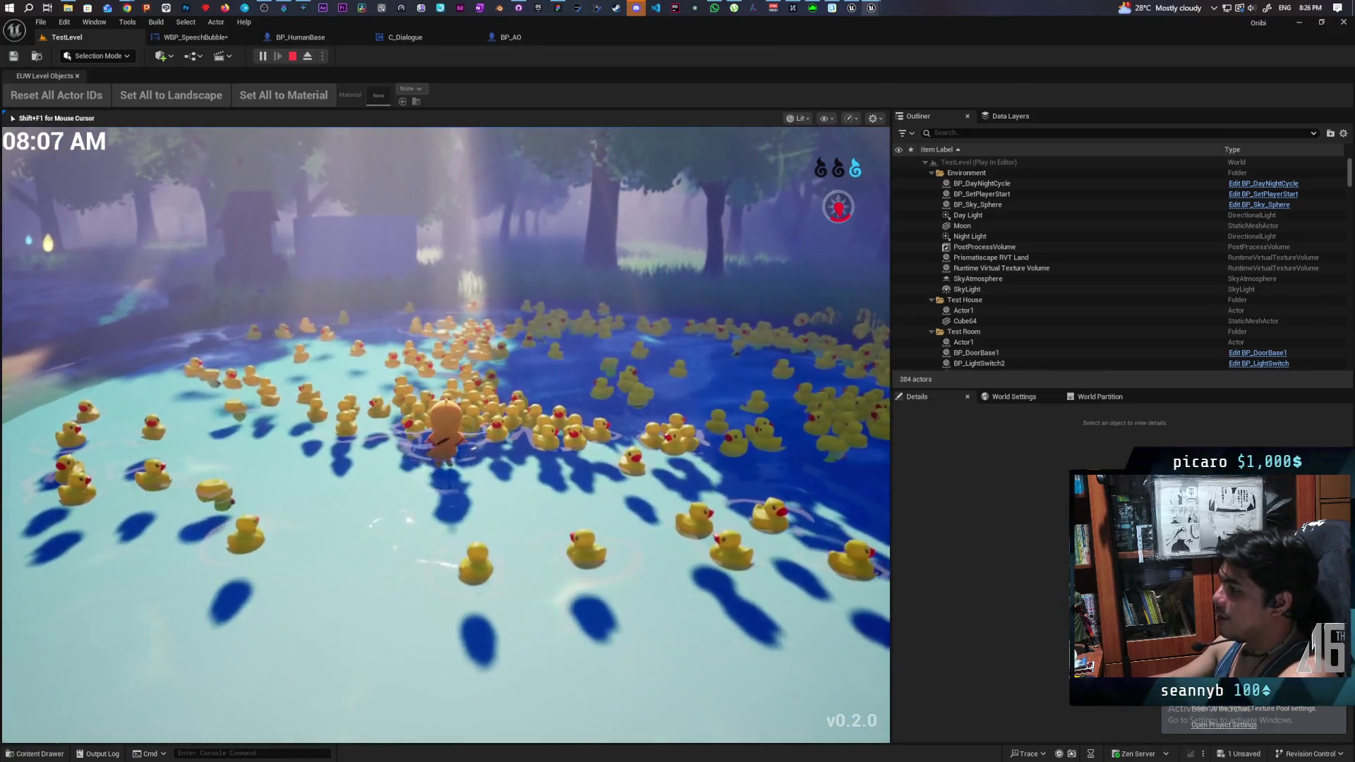
pyautogui.press('w')
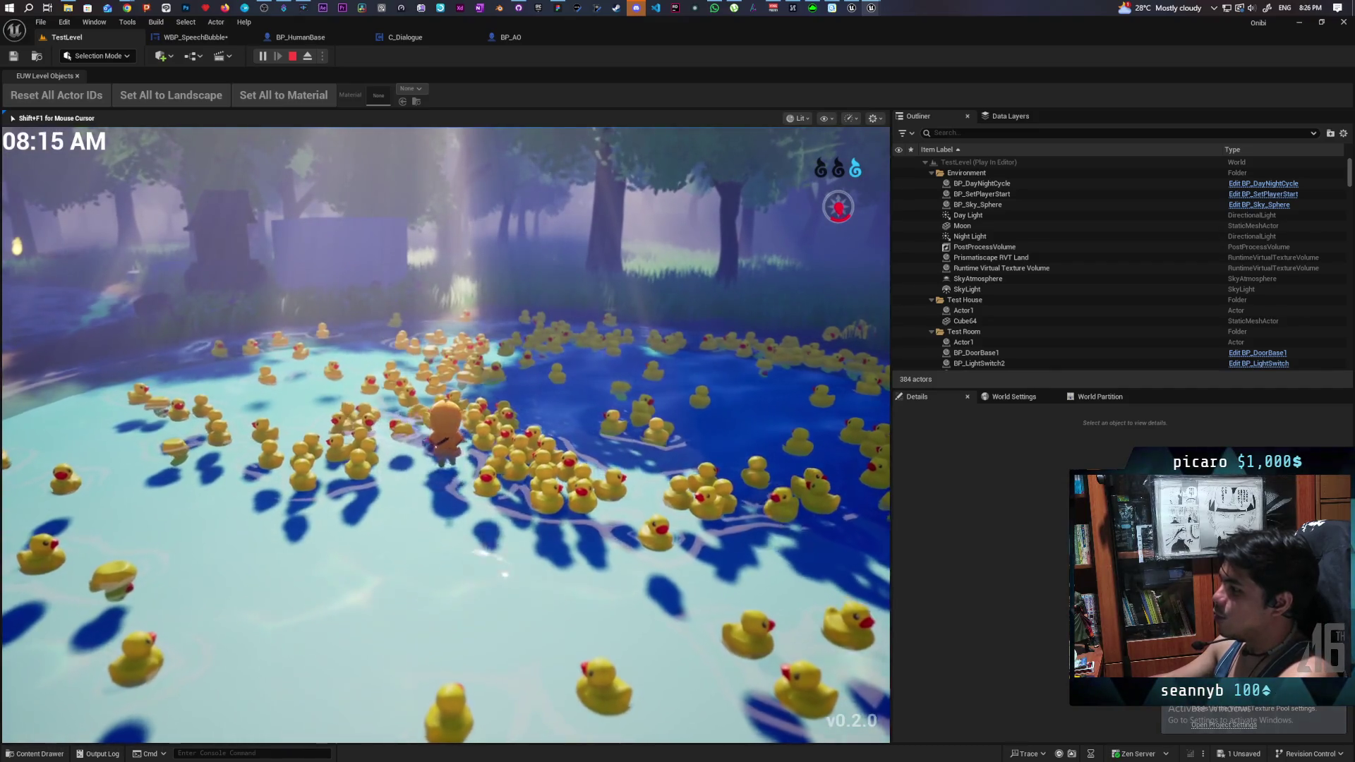
pyautogui.press('s')
pyautogui.press('w')
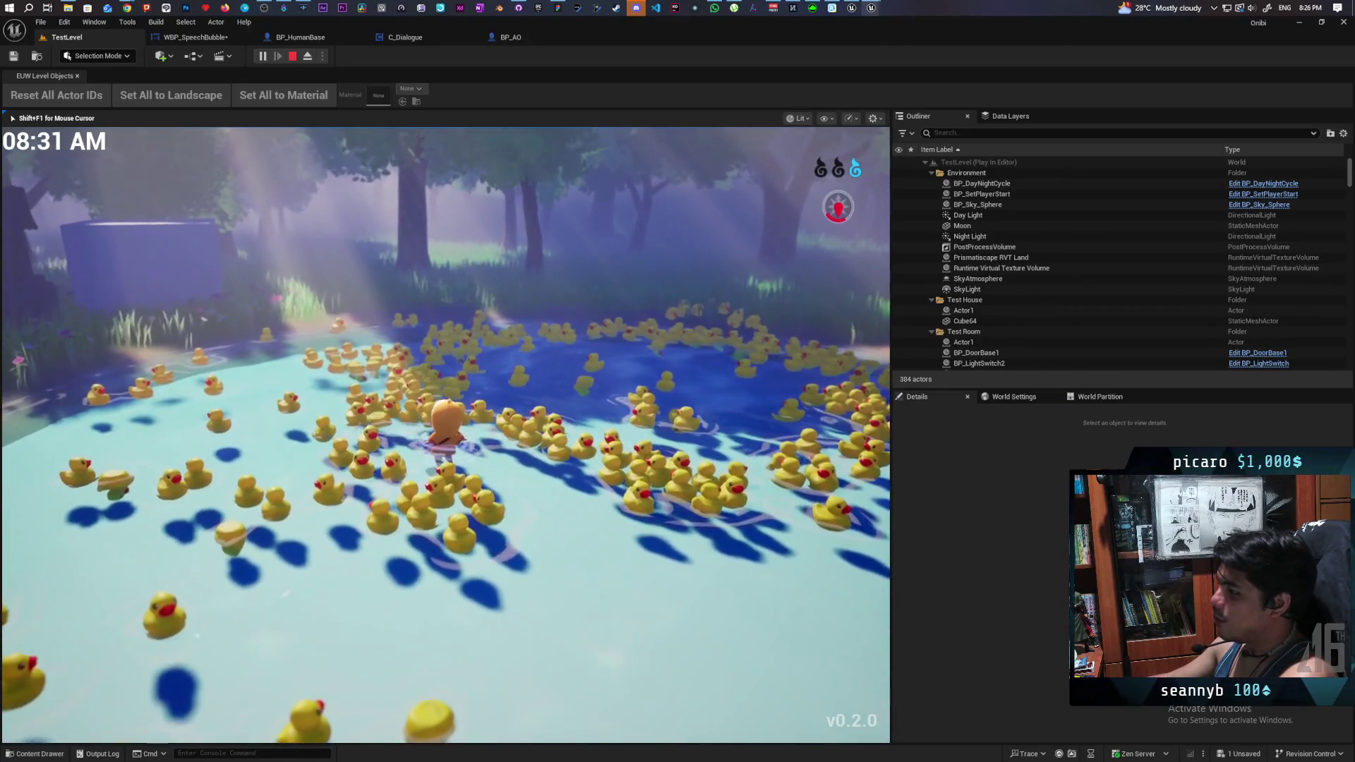
pyautogui.press('s')
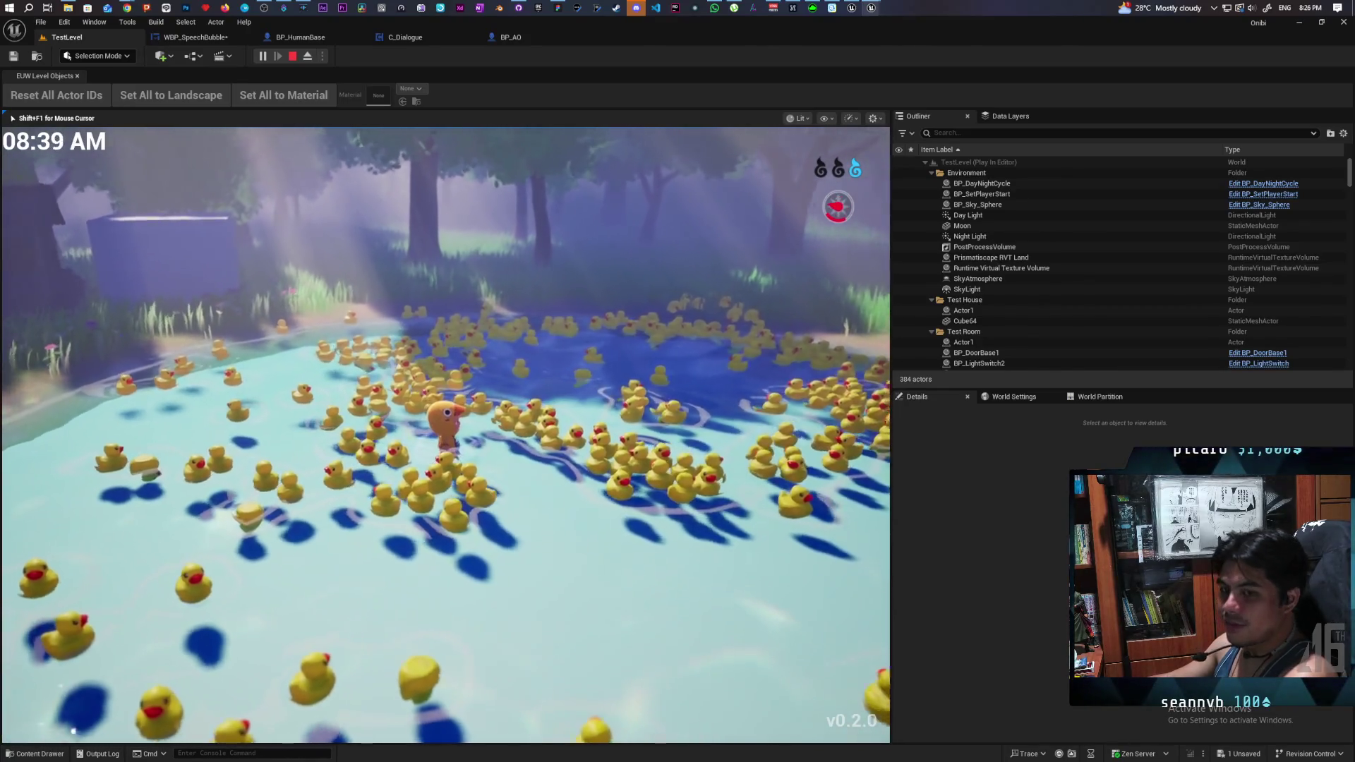
pyautogui.press('d')
pyautogui.press('d')
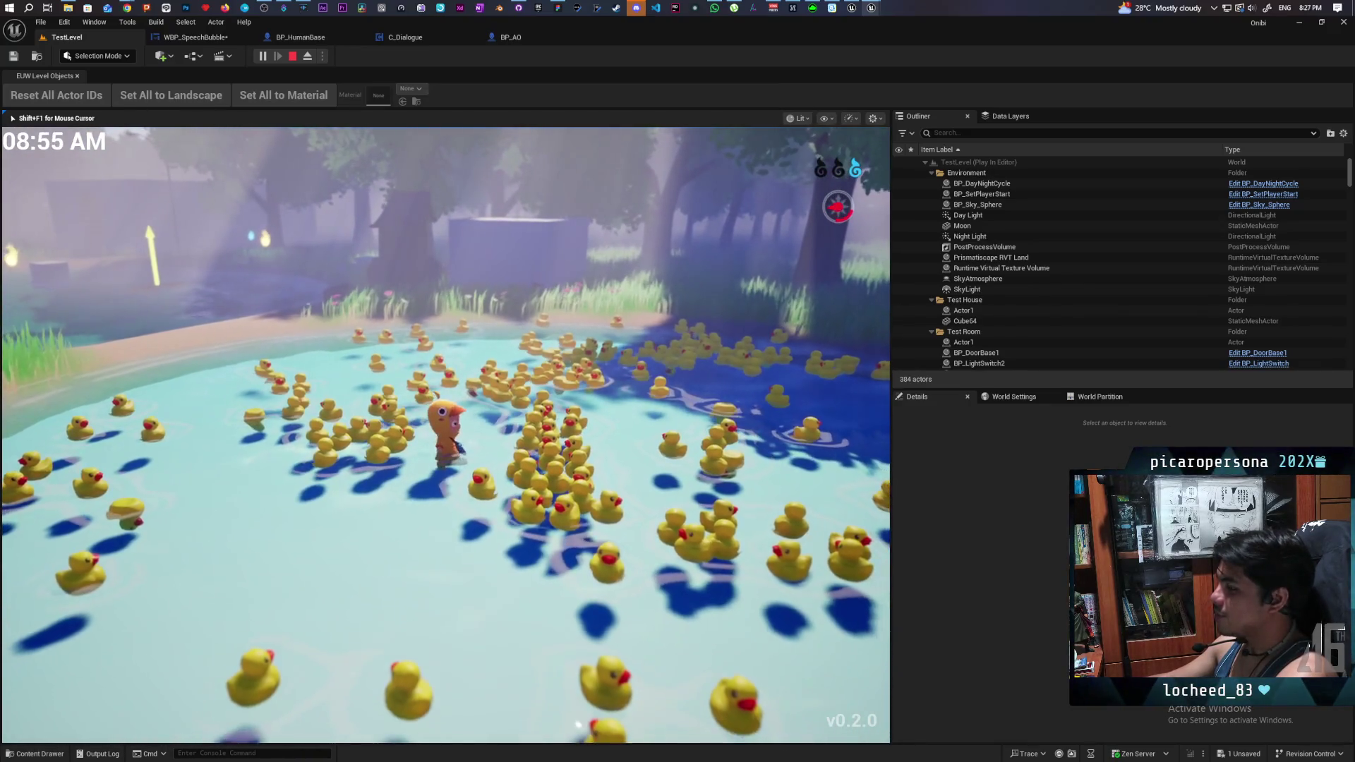
pyautogui.press('d')
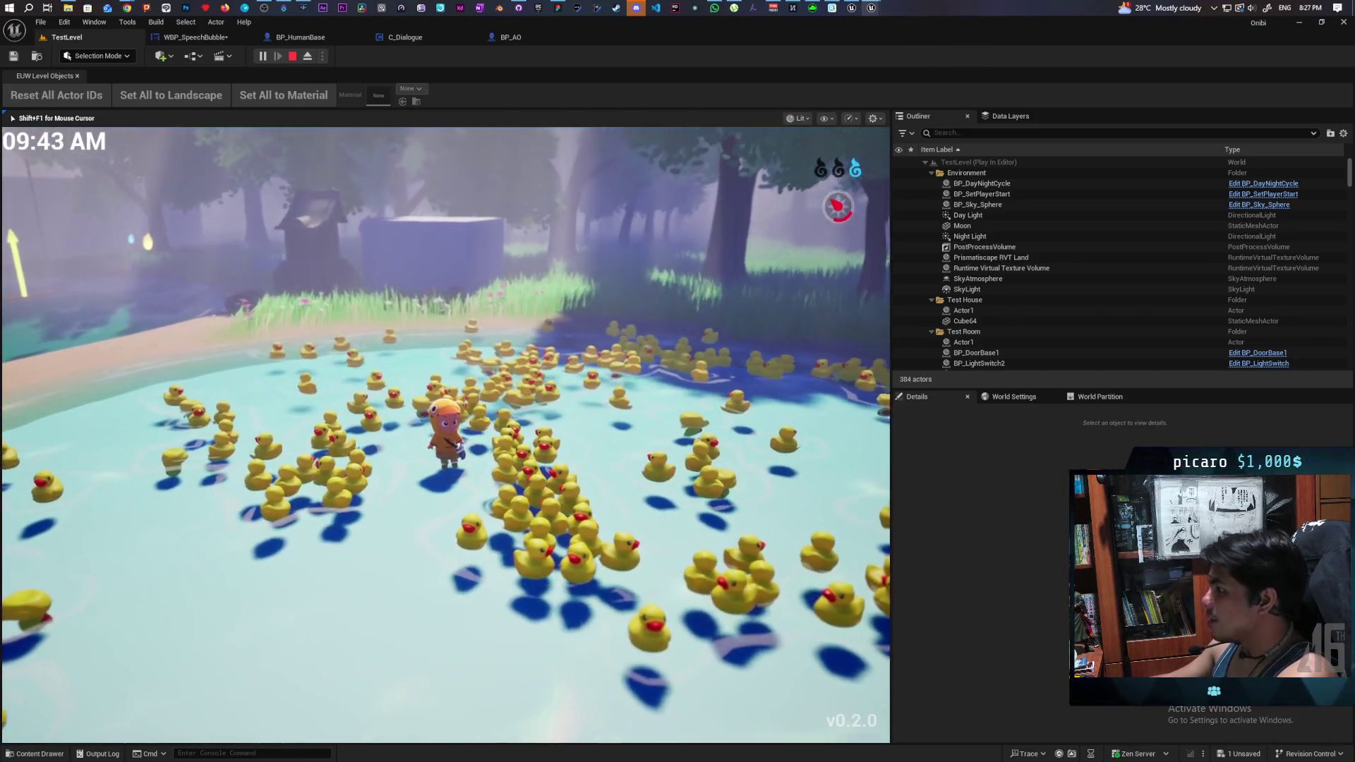
pyautogui.press('w')
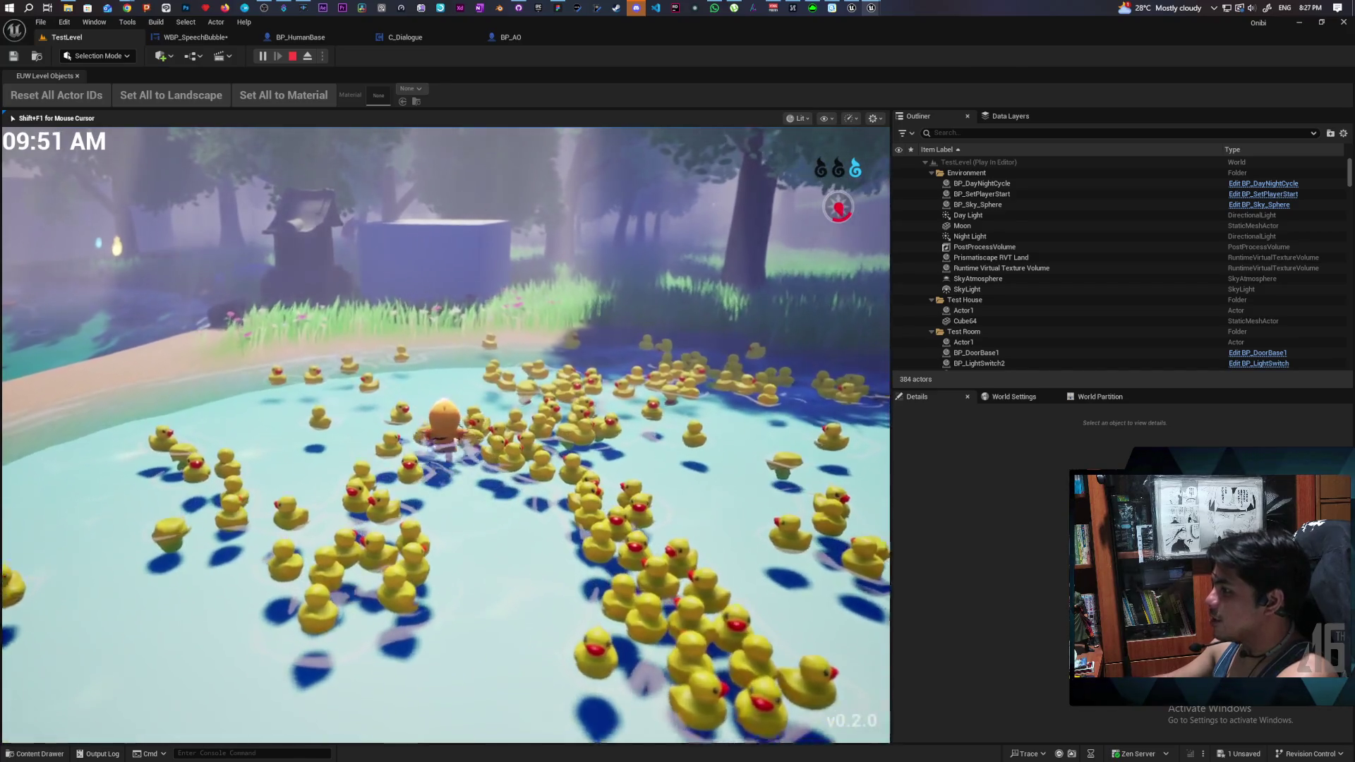
pyautogui.press('Escape')
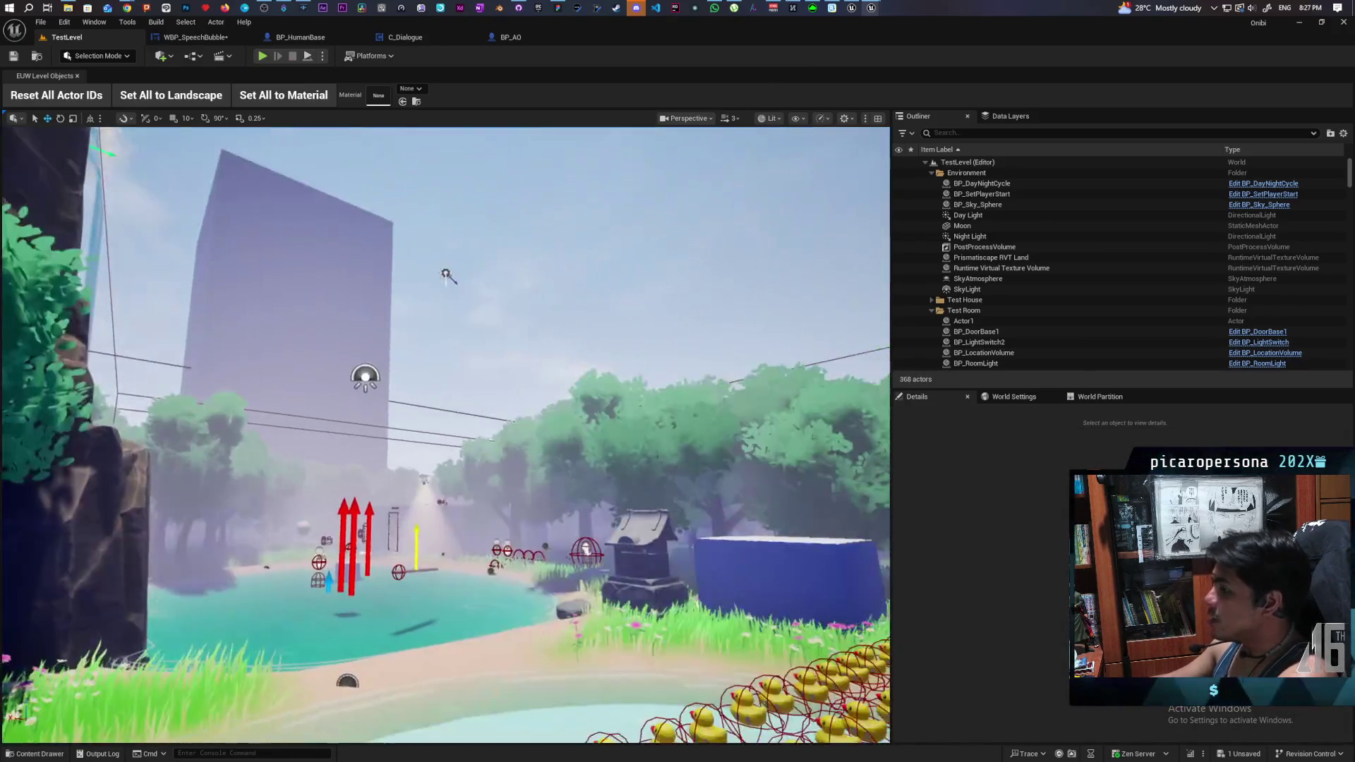
# - Pull the view back to the trees and shrine, then minimize the TestLevel editor to reveal Paparazi
pyautogui.moveTo(447, 273); pyautogui.dragTo(238, 156)
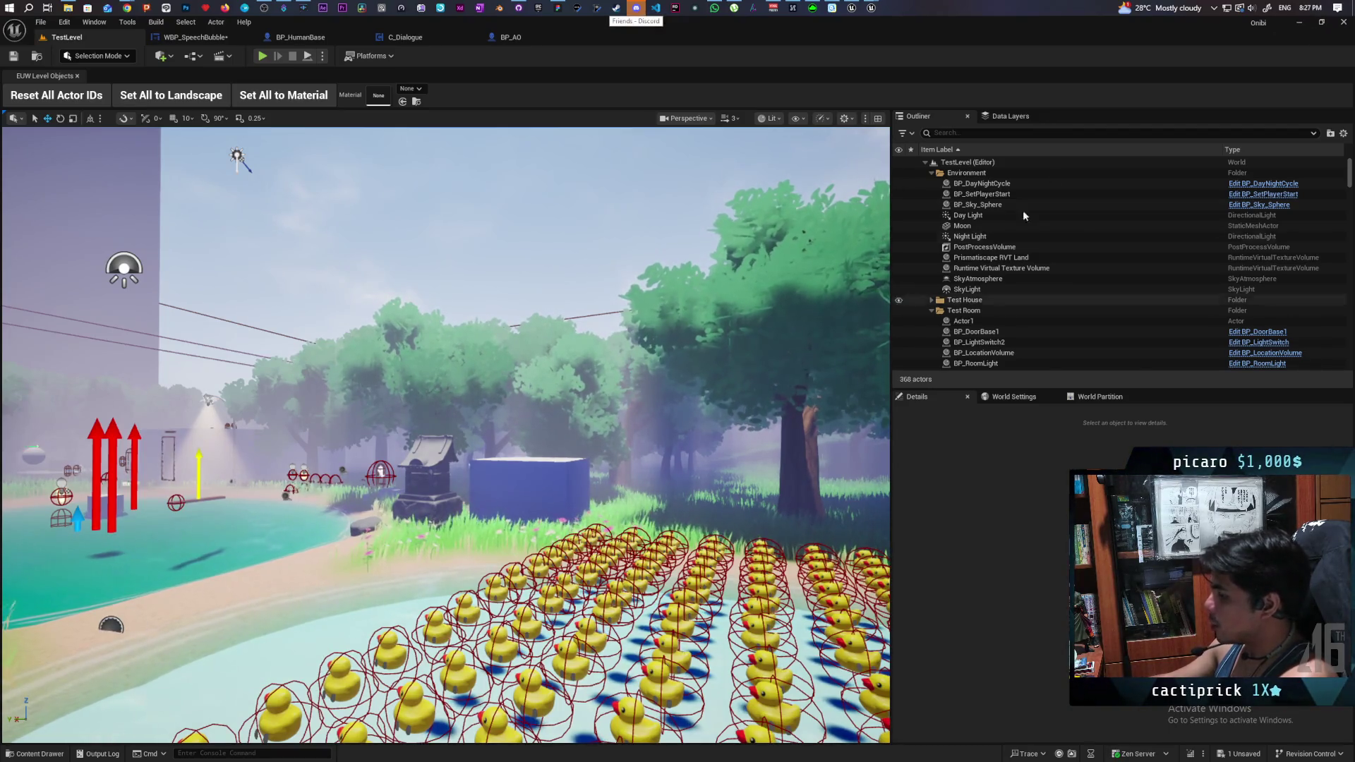
pyautogui.click(1297, 26)
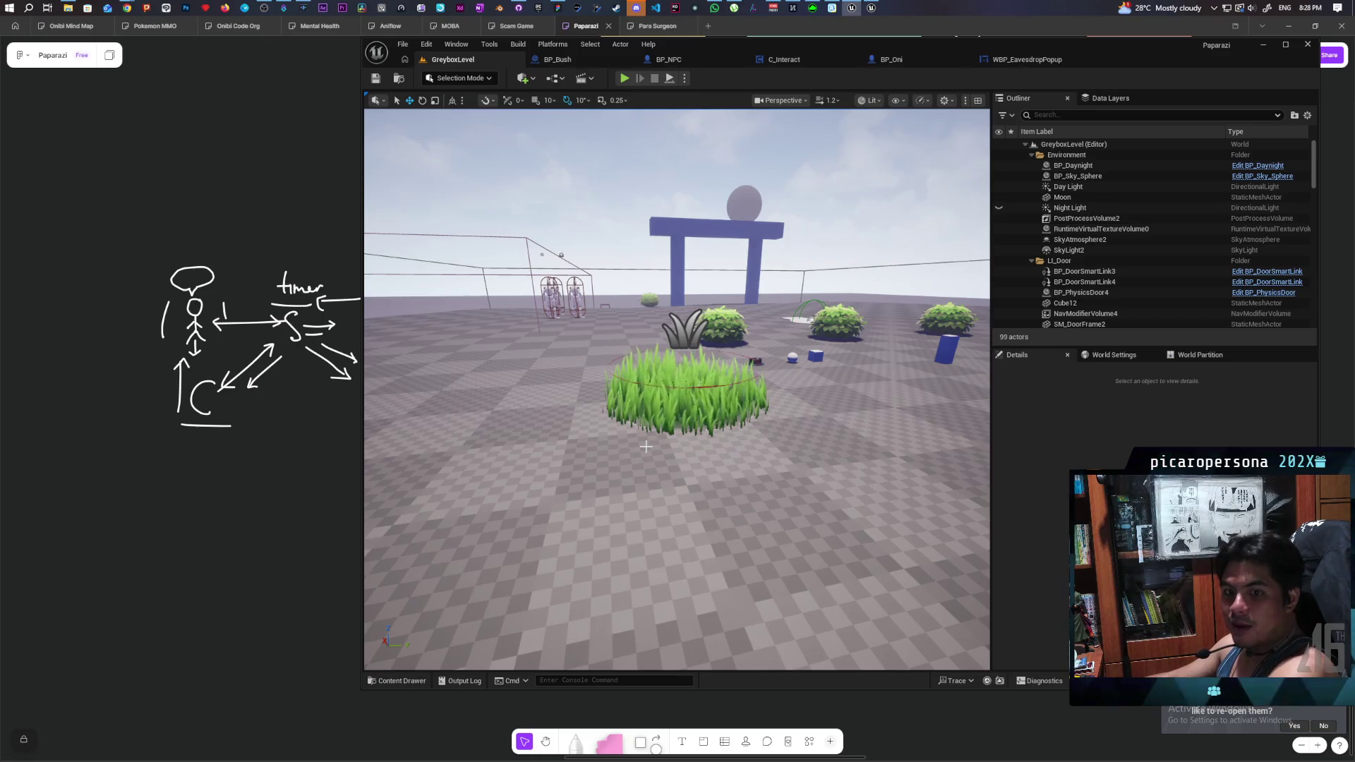
# - View the WBP_EavesdropPopup widget designer, briefly checking BP_Oni, then switch to the C_Interact event graph
pyautogui.moveTo(879, 319)
pyautogui.mouseDown()
pyautogui.moveTo(879, 427)
pyautogui.moveTo(879, 357)
pyautogui.moveTo(872, 423)
pyautogui.moveTo(872, 402)
pyautogui.moveTo(757, 416)
pyautogui.mouseUp()
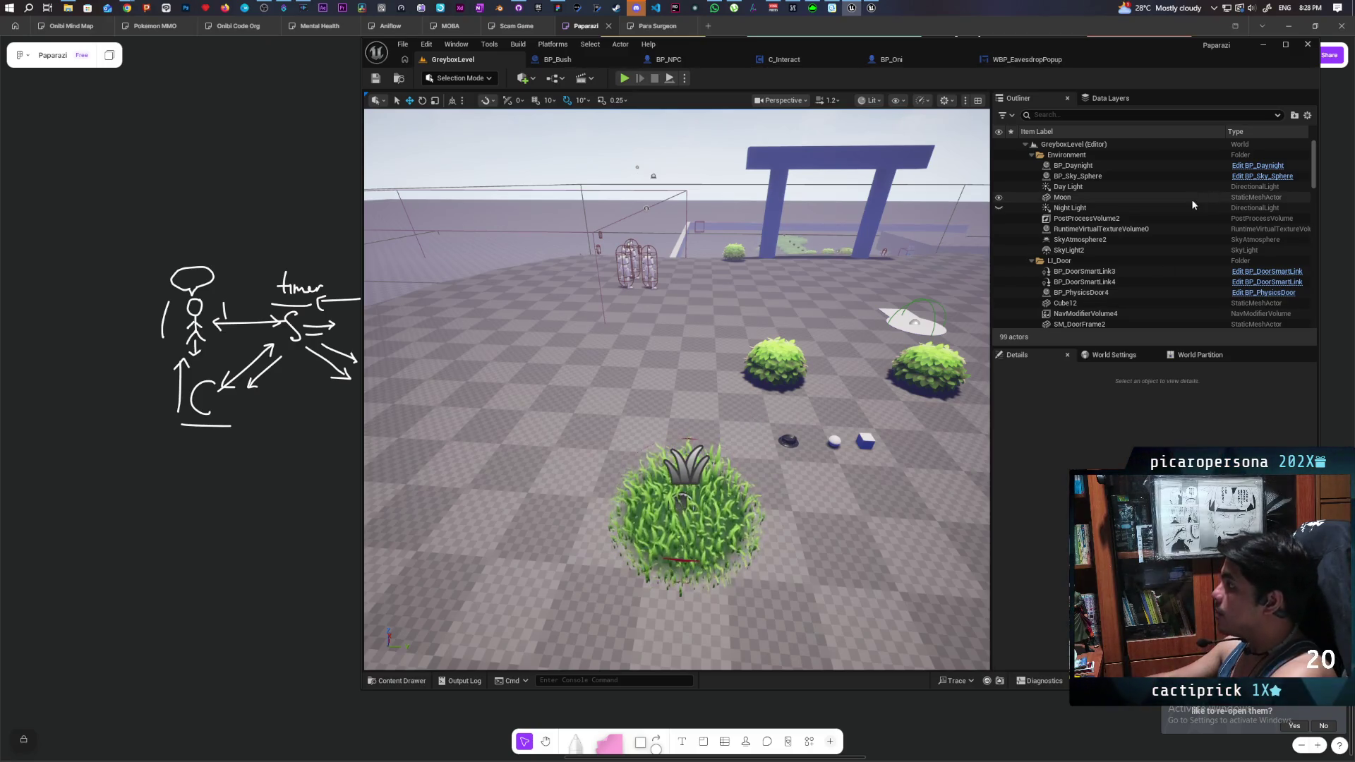
pyautogui.click(1027, 59)
pyautogui.click(892, 62)
pyautogui.click(1027, 59)
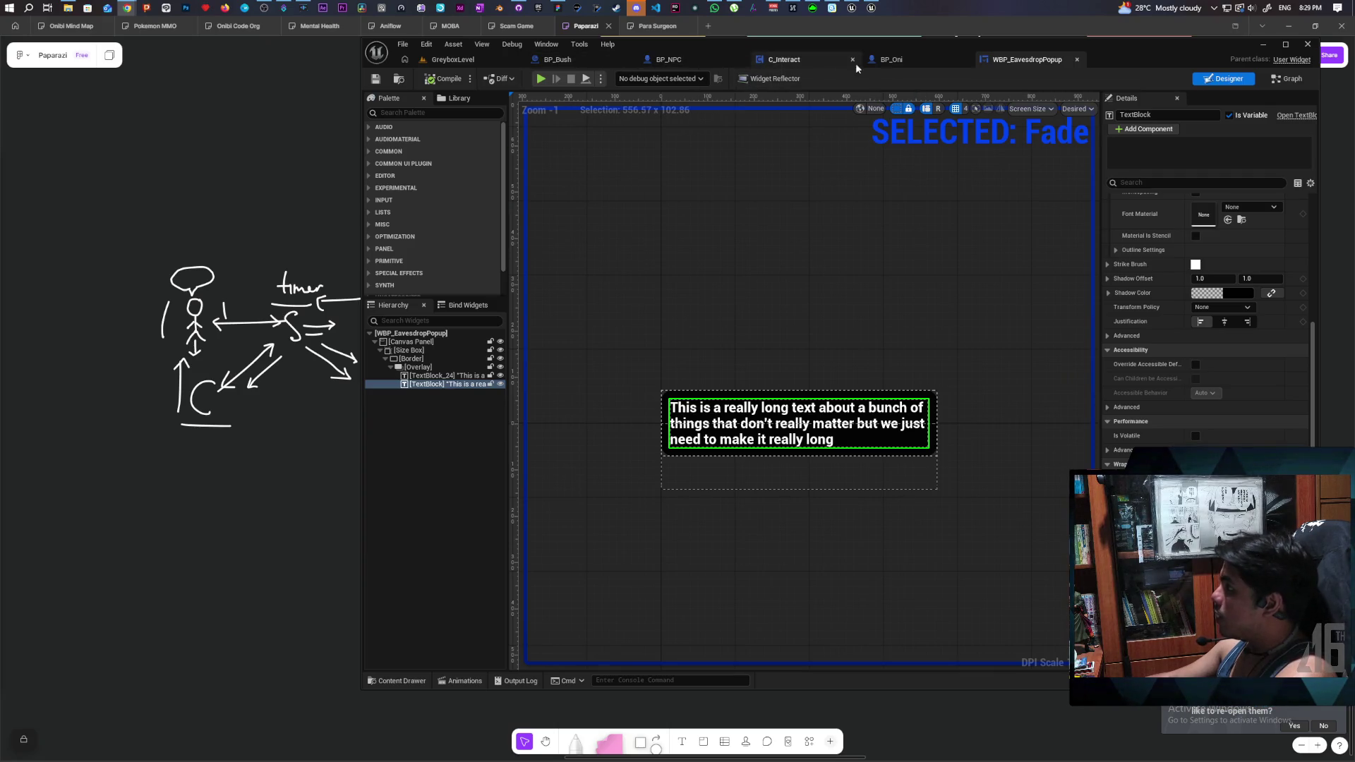
pyautogui.click(799, 61)
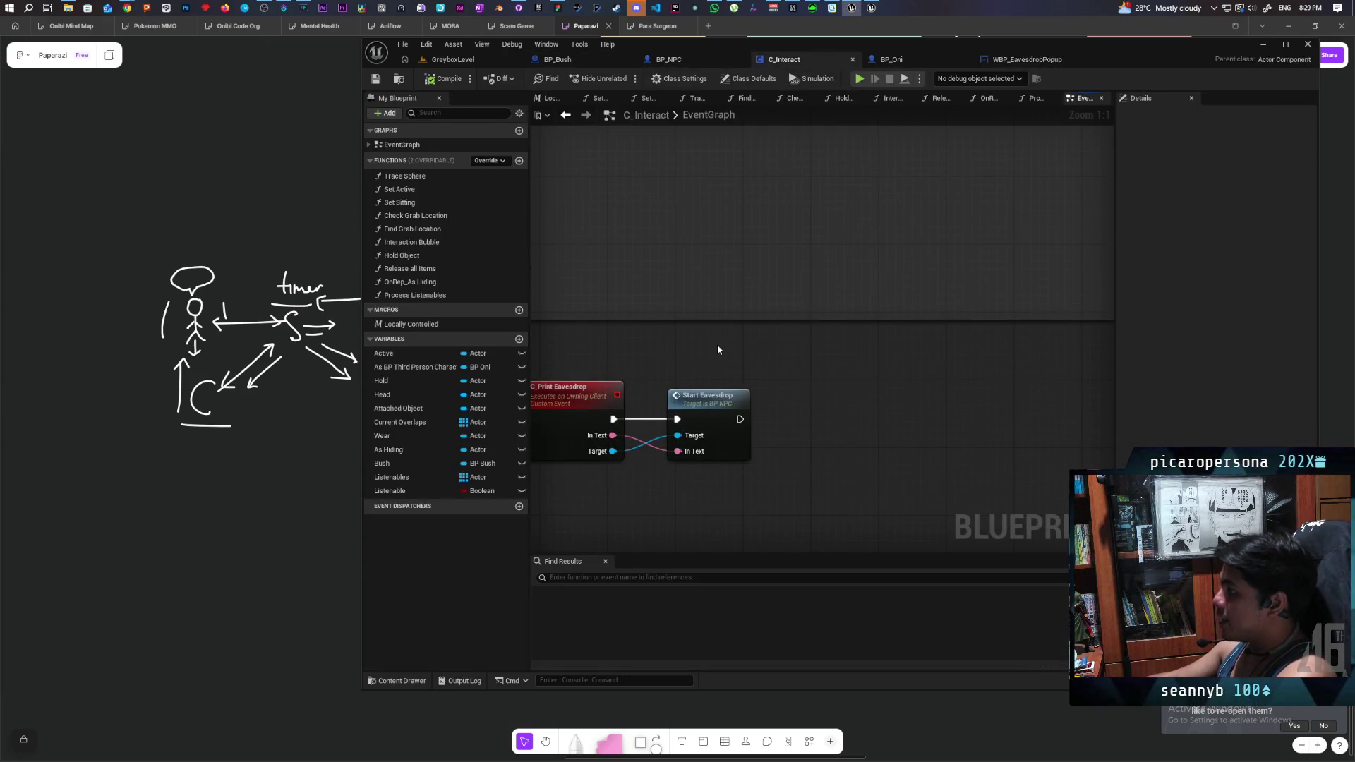
# - Pan and zoom around the C_Interact event graph to survey its node groups, including Drop
pyautogui.scroll(-12, 717, 345)
pyautogui.scroll(4, 719, 344)
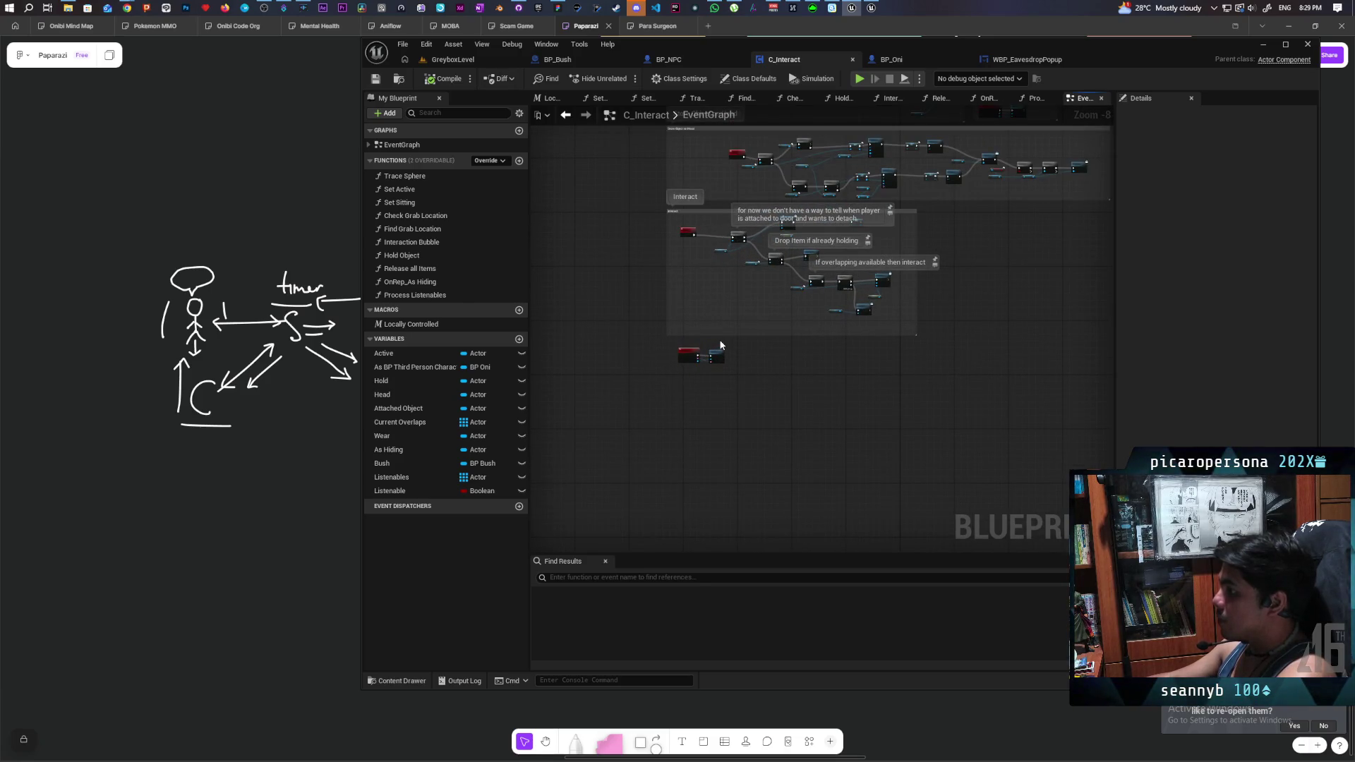
pyautogui.moveTo(774, 353); pyautogui.dragTo(760, 460)
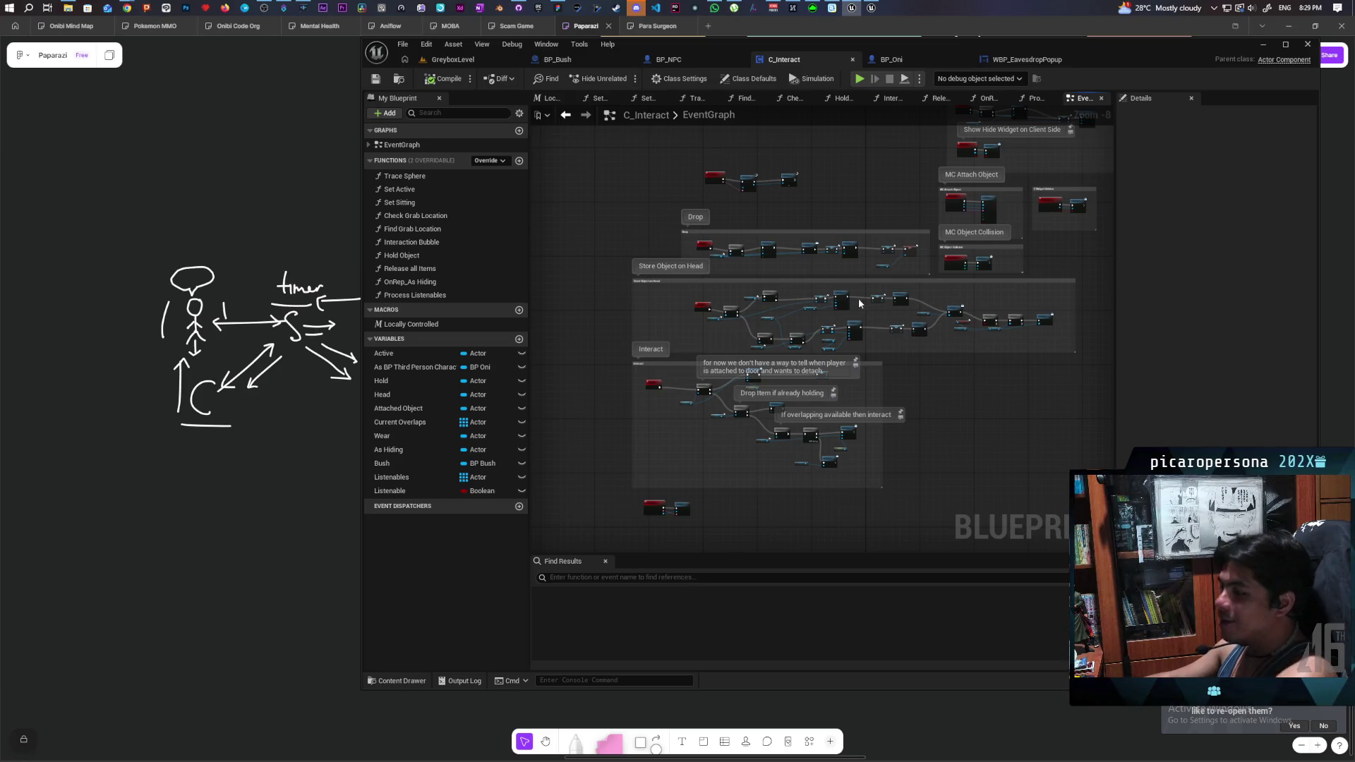
pyautogui.moveTo(894, 363)
pyautogui.mouseDown()
pyautogui.moveTo(955, 426)
pyautogui.moveTo(940, 456)
pyautogui.moveTo(877, 445)
pyautogui.moveTo(1014, 417)
pyautogui.moveTo(994, 409)
pyautogui.mouseUp()
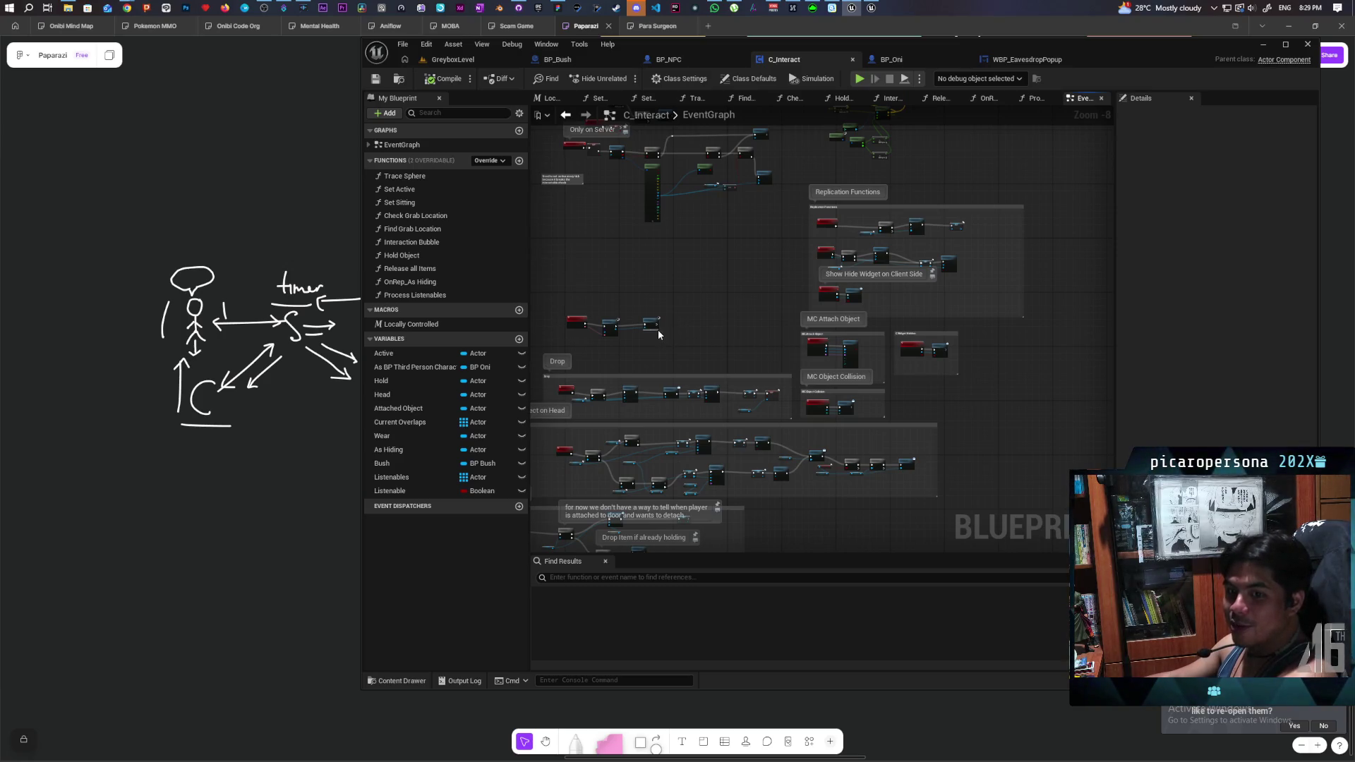
pyautogui.moveTo(660, 333)
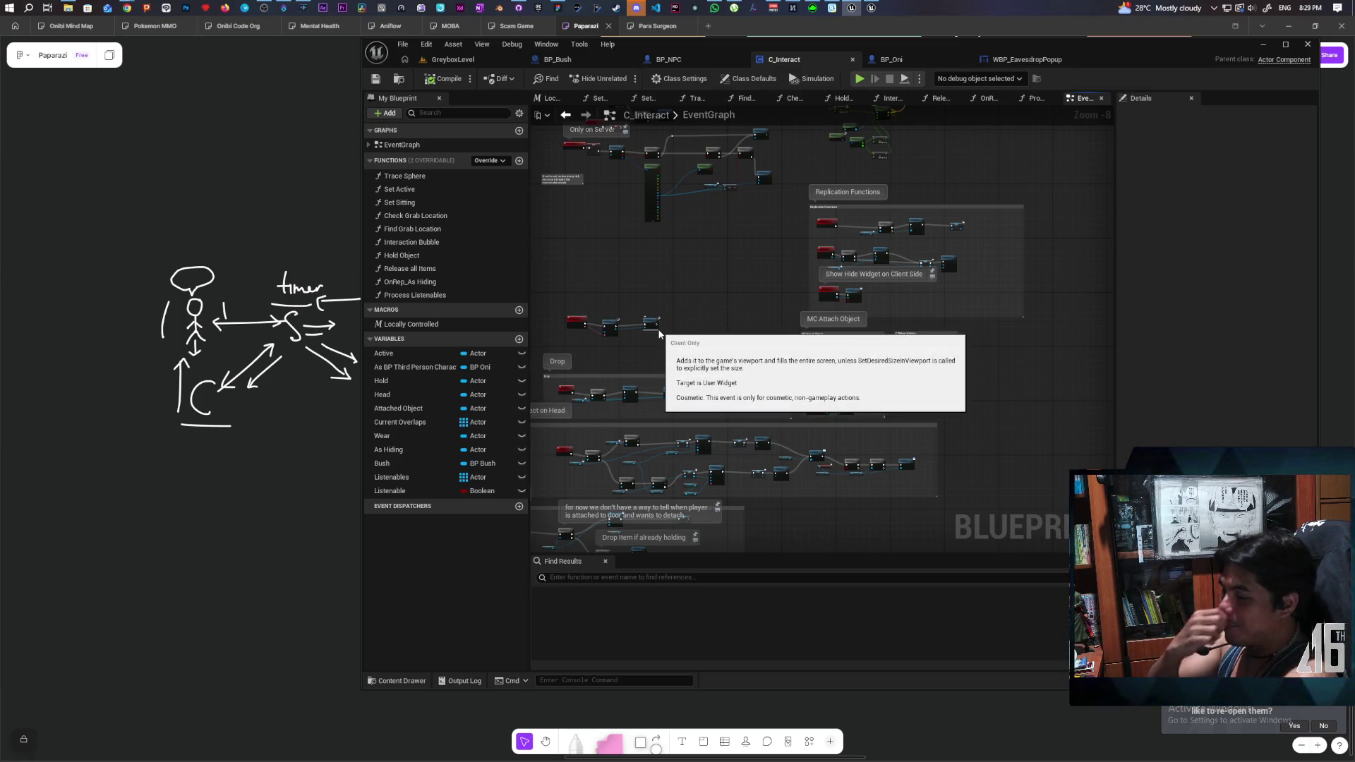
pyautogui.scroll(5, 659, 333)
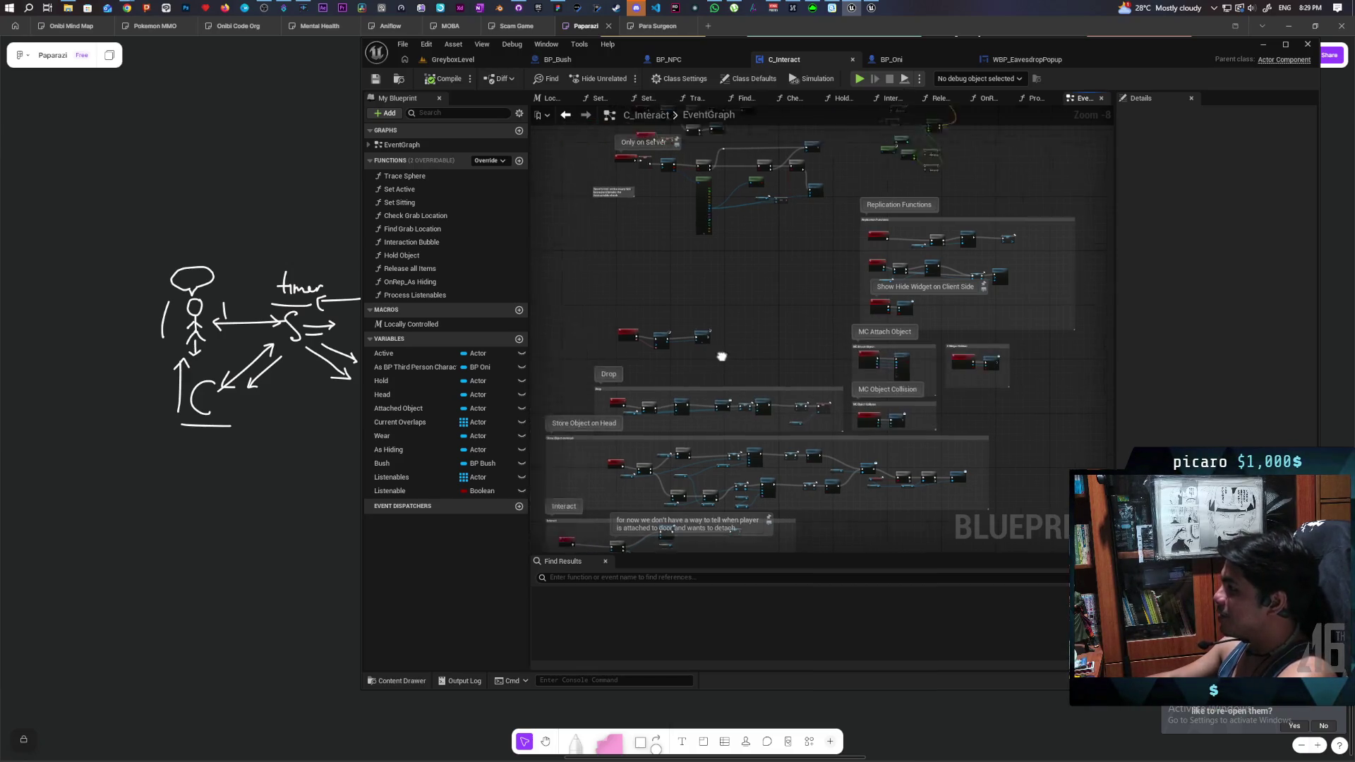
pyautogui.moveTo(858, 401); pyautogui.dragTo(852, 406)
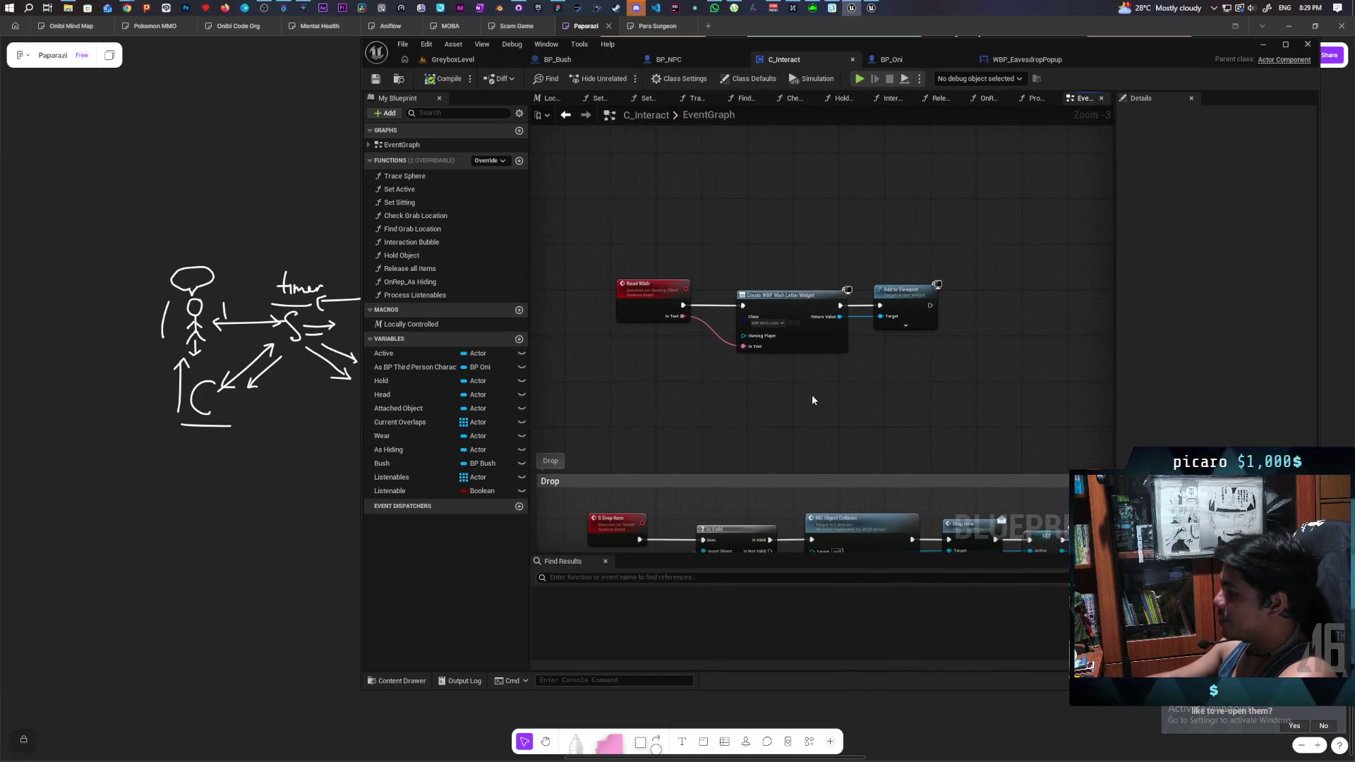
pyautogui.scroll(-5, 852, 401)
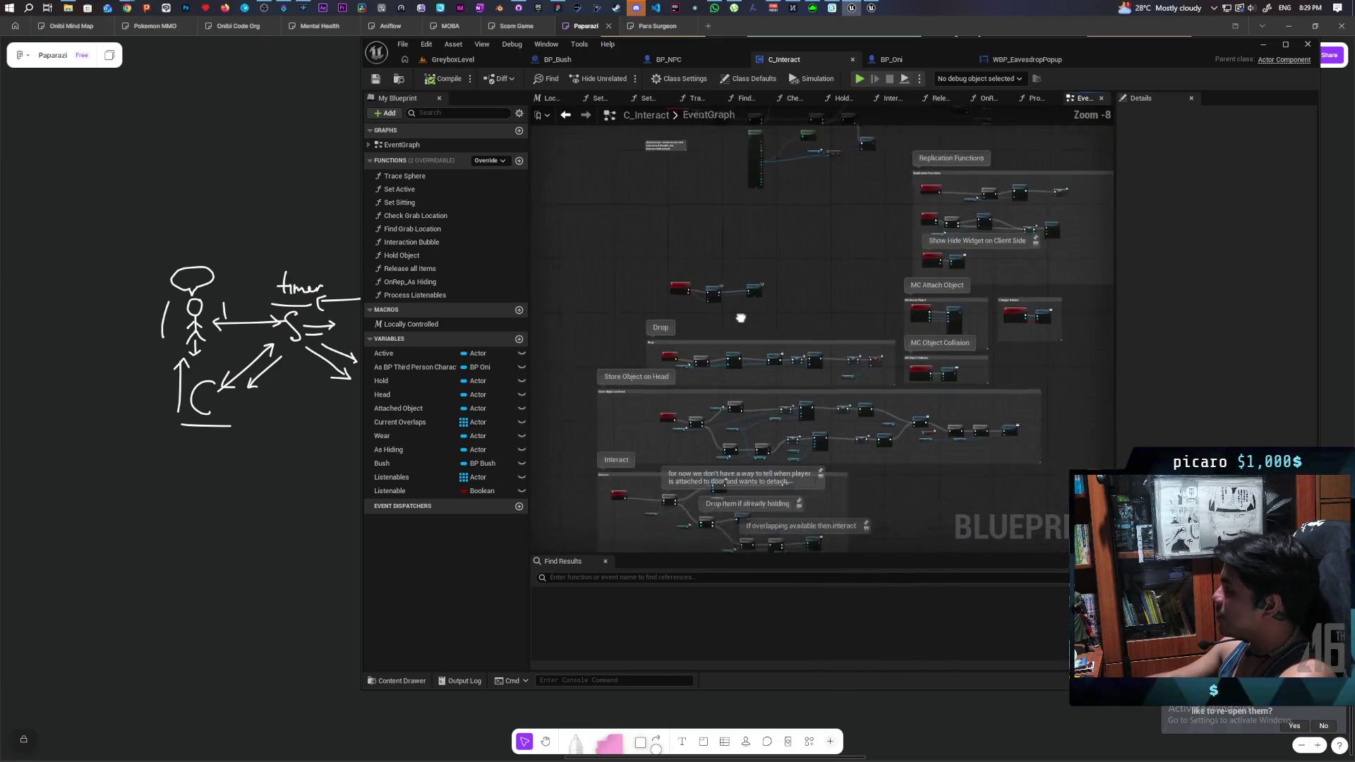
pyautogui.moveTo(771, 411); pyautogui.dragTo(777, 463)
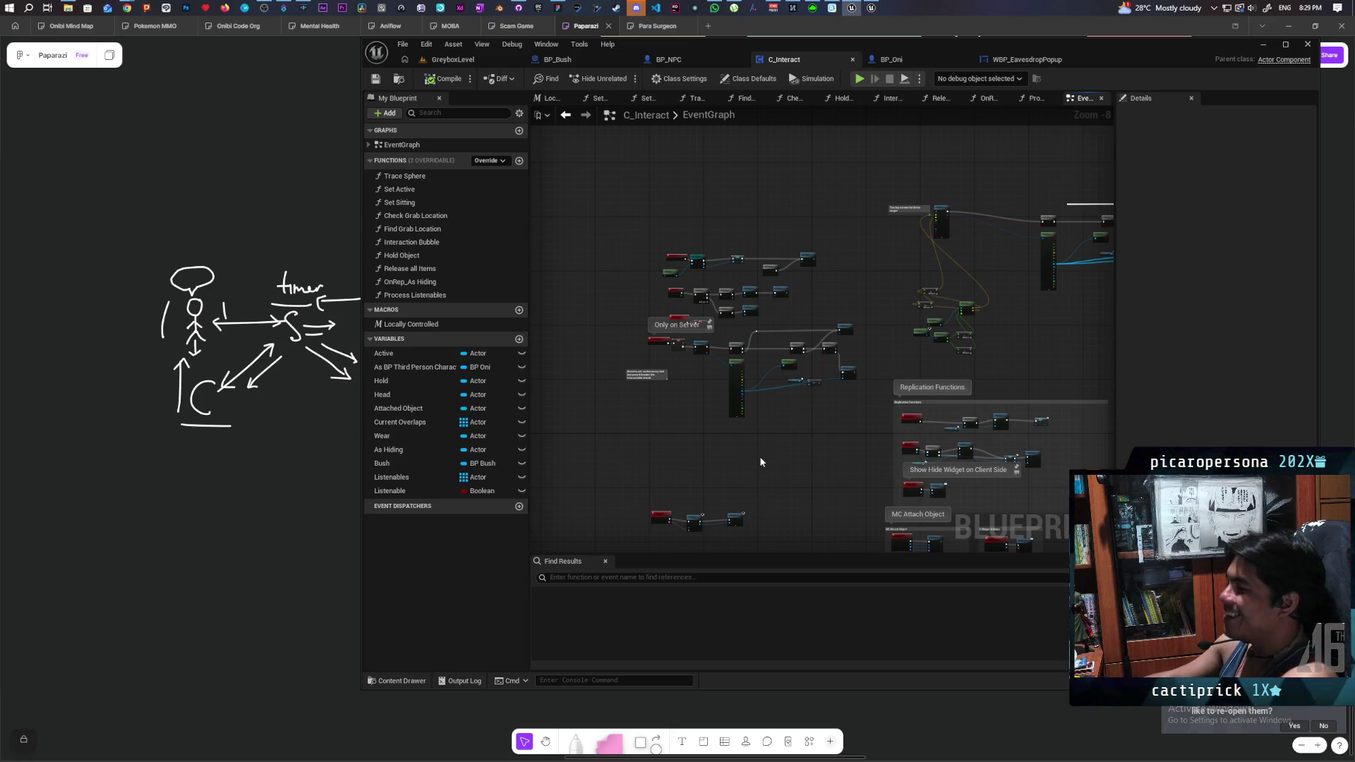
# - Select the Process Listenables call node and open its function graph
pyautogui.scroll(5, 776, 339)
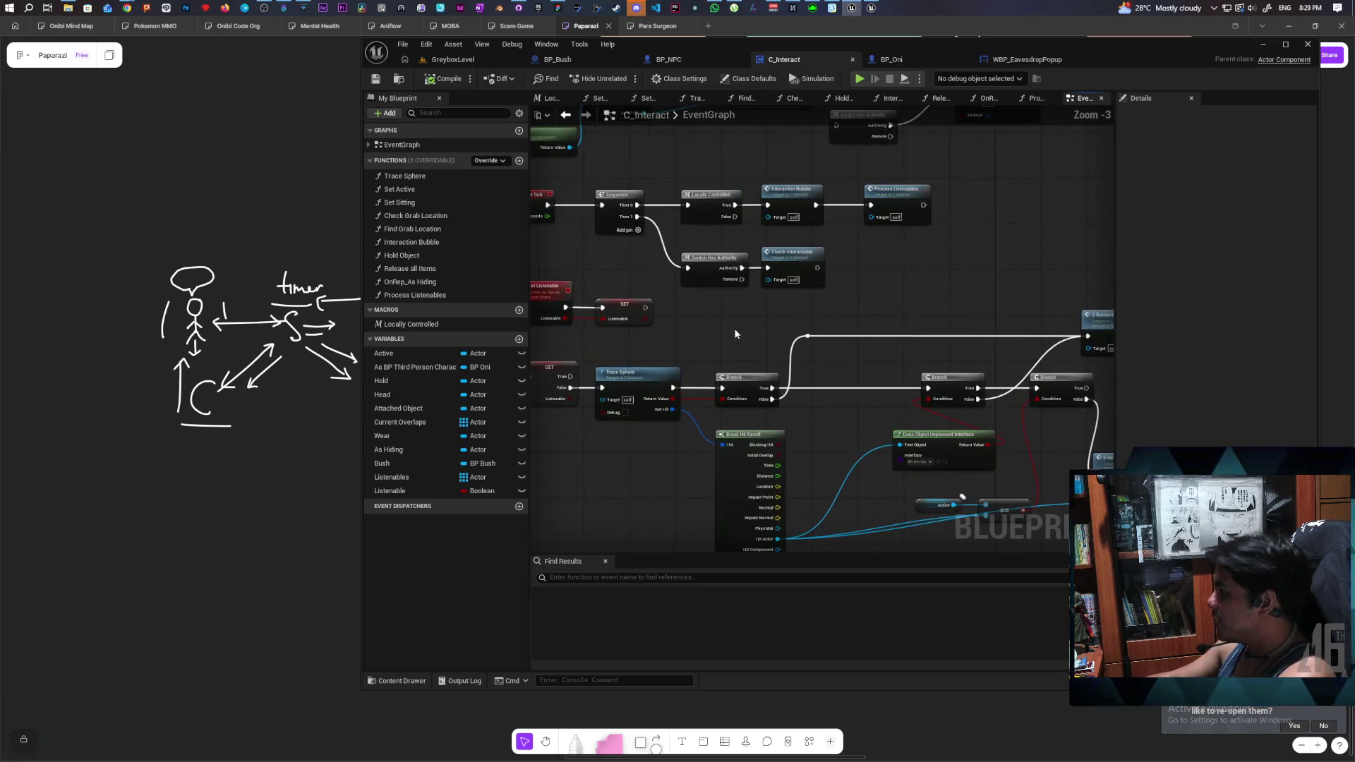
pyautogui.moveTo(789, 351)
pyautogui.mouseDown()
pyautogui.moveTo(822, 356)
pyautogui.moveTo(942, 319)
pyautogui.mouseUp()
pyautogui.moveTo(986, 244)
pyautogui.mouseDown()
pyautogui.moveTo(919, 327)
pyautogui.moveTo(967, 340)
pyautogui.moveTo(936, 329)
pyautogui.mouseUp()
pyautogui.doubleClick(937, 265)
pyautogui.scroll(-6, 776, 275)
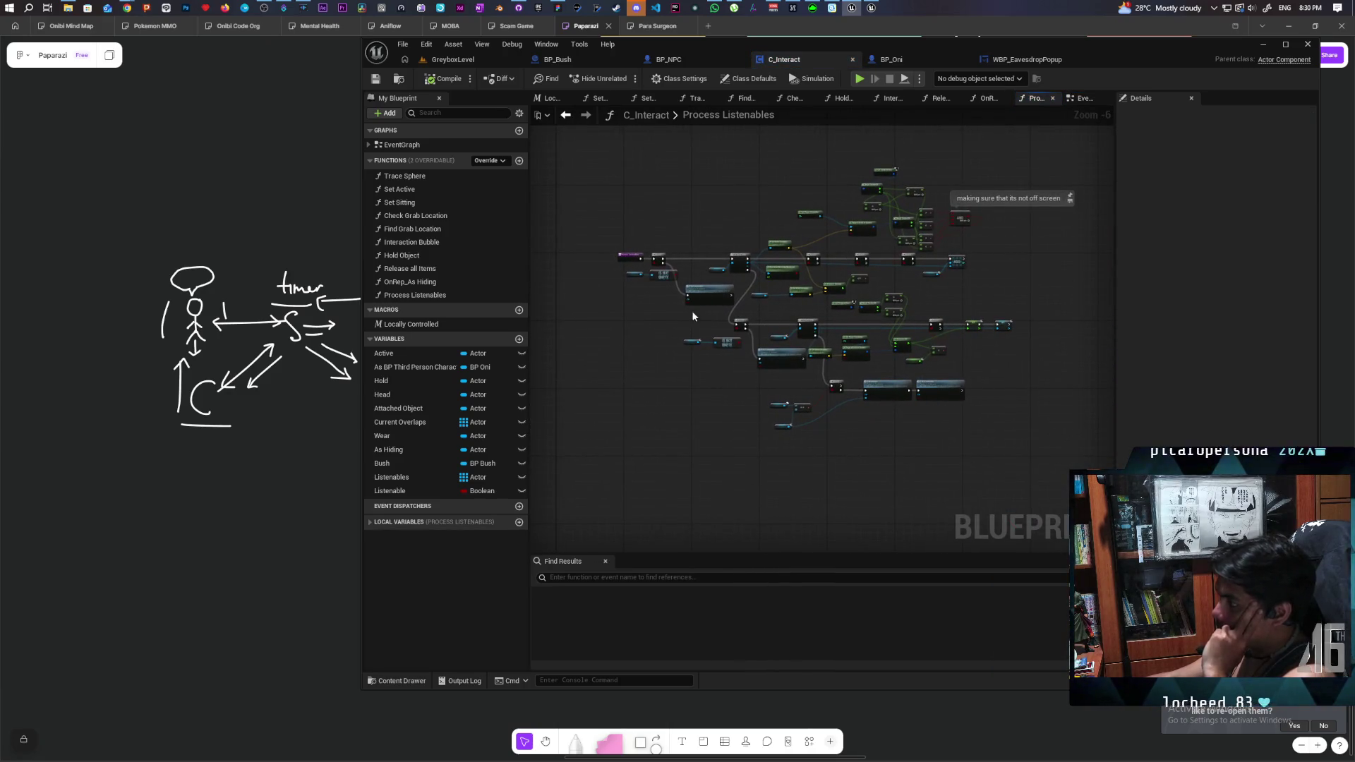
pyautogui.scroll(3, 722, 384)
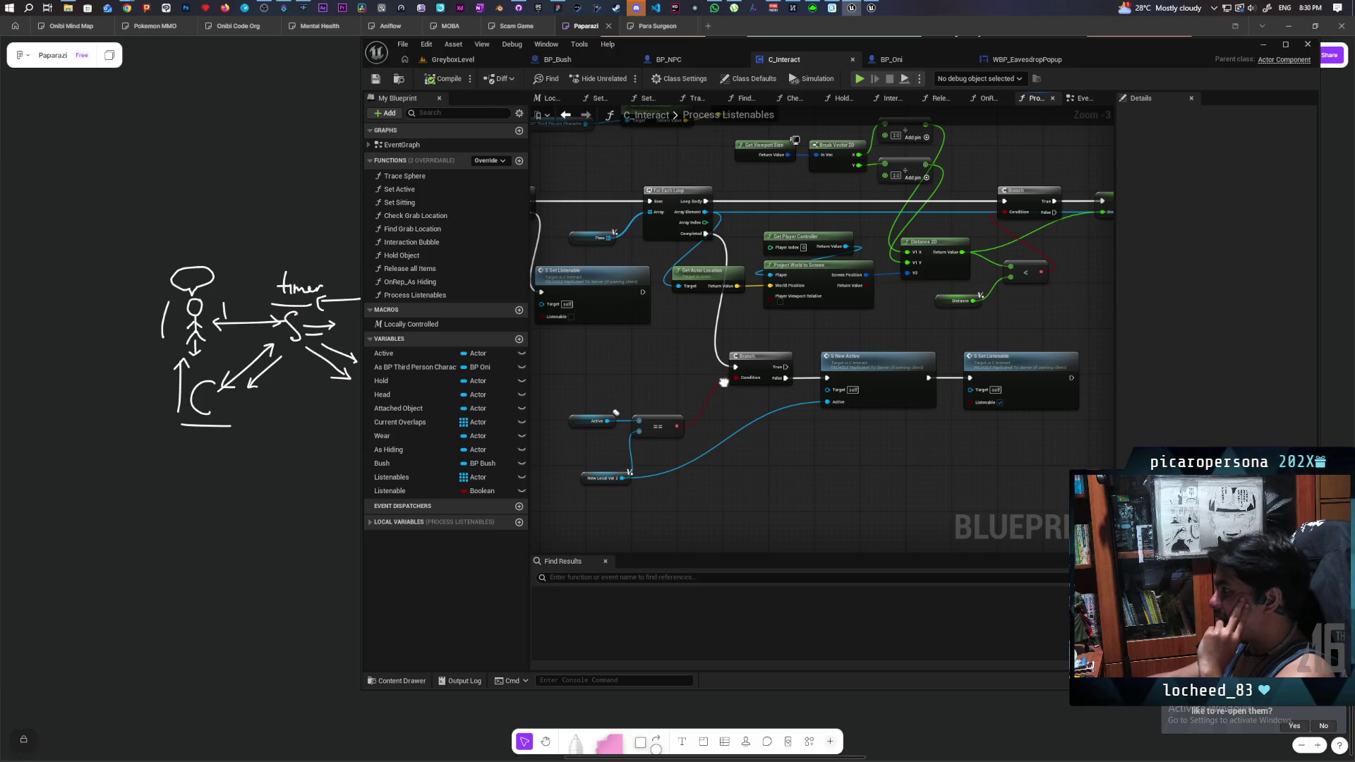
pyautogui.moveTo(723, 382)
pyautogui.mouseDown()
pyautogui.moveTo(906, 383)
pyautogui.moveTo(904, 468)
pyautogui.moveTo(1050, 454)
pyautogui.moveTo(748, 430)
pyautogui.moveTo(692, 449)
pyautogui.moveTo(967, 438)
pyautogui.moveTo(967, 475)
pyautogui.moveTo(796, 472)
pyautogui.moveTo(851, 510)
pyautogui.moveTo(919, 499)
pyautogui.moveTo(835, 475)
pyautogui.mouseUp()
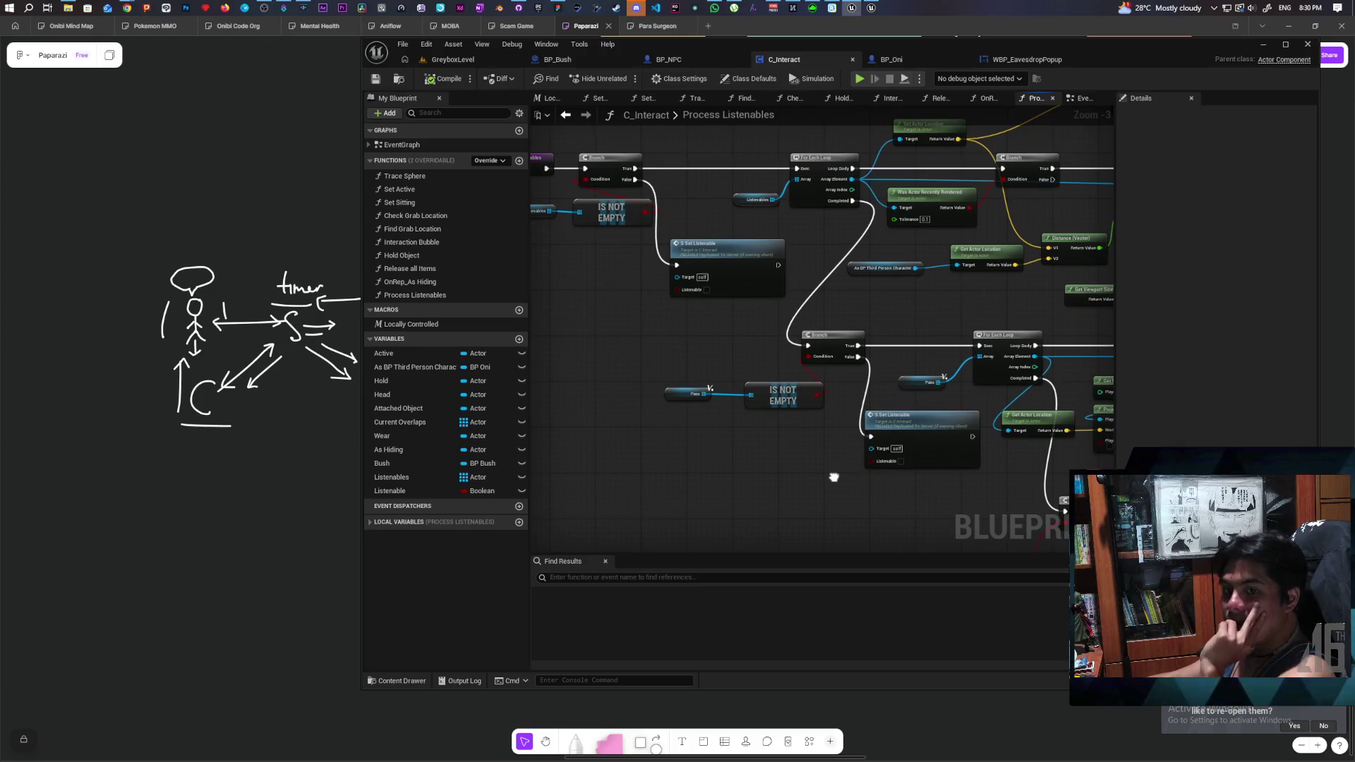
pyautogui.moveTo(833, 477); pyautogui.dragTo(821, 470)
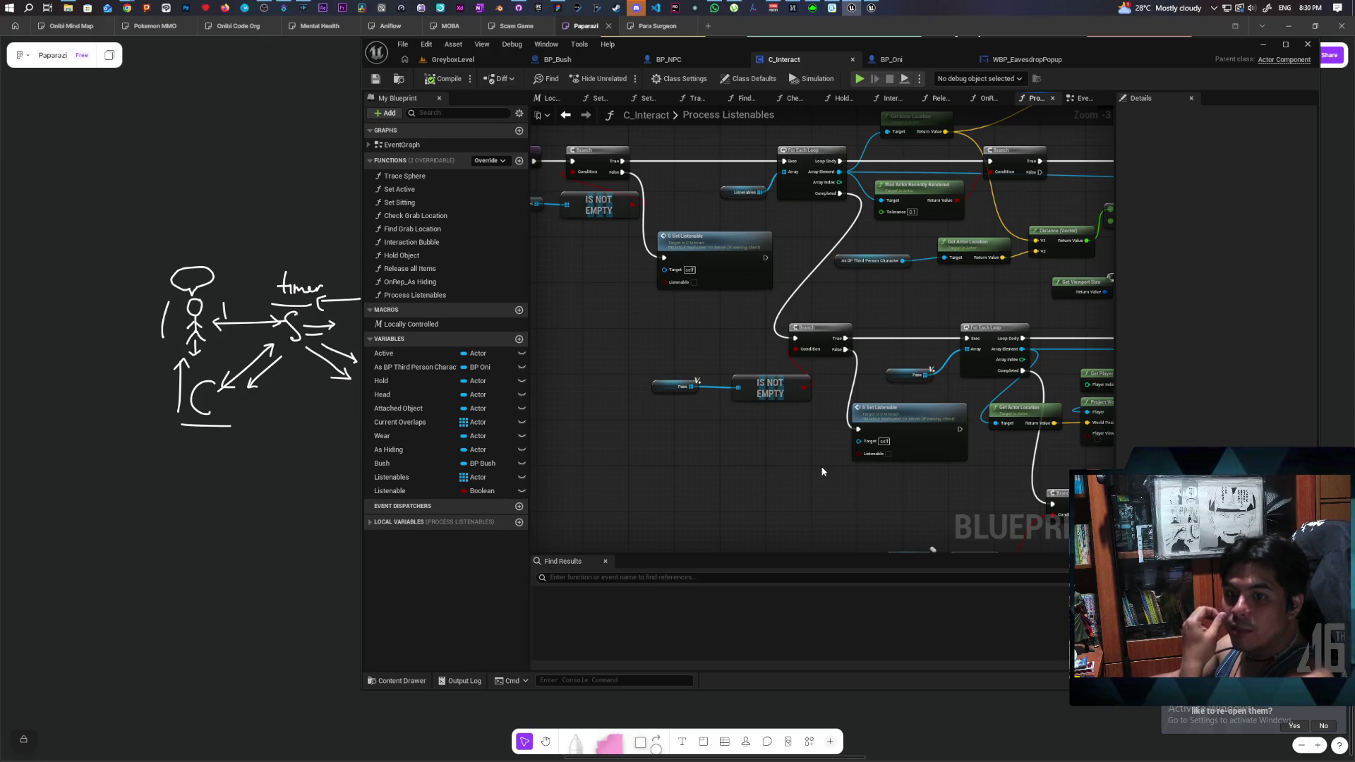
pyautogui.moveTo(783, 452)
pyautogui.mouseDown()
pyautogui.moveTo(927, 518)
pyautogui.moveTo(635, 393)
pyautogui.moveTo(823, 369)
pyautogui.moveTo(853, 297)
pyautogui.moveTo(665, 184)
pyautogui.mouseUp()
pyautogui.moveTo(658, 373)
pyautogui.mouseDown()
pyautogui.moveTo(856, 375)
pyautogui.moveTo(865, 414)
pyautogui.moveTo(777, 396)
pyautogui.moveTo(808, 348)
pyautogui.moveTo(627, 322)
pyautogui.mouseUp()
pyautogui.hotkey('ctrl', 'v')
pyautogui.click(1035, 446)
pyautogui.moveTo(907, 468); pyautogui.dragTo(1009, 394)
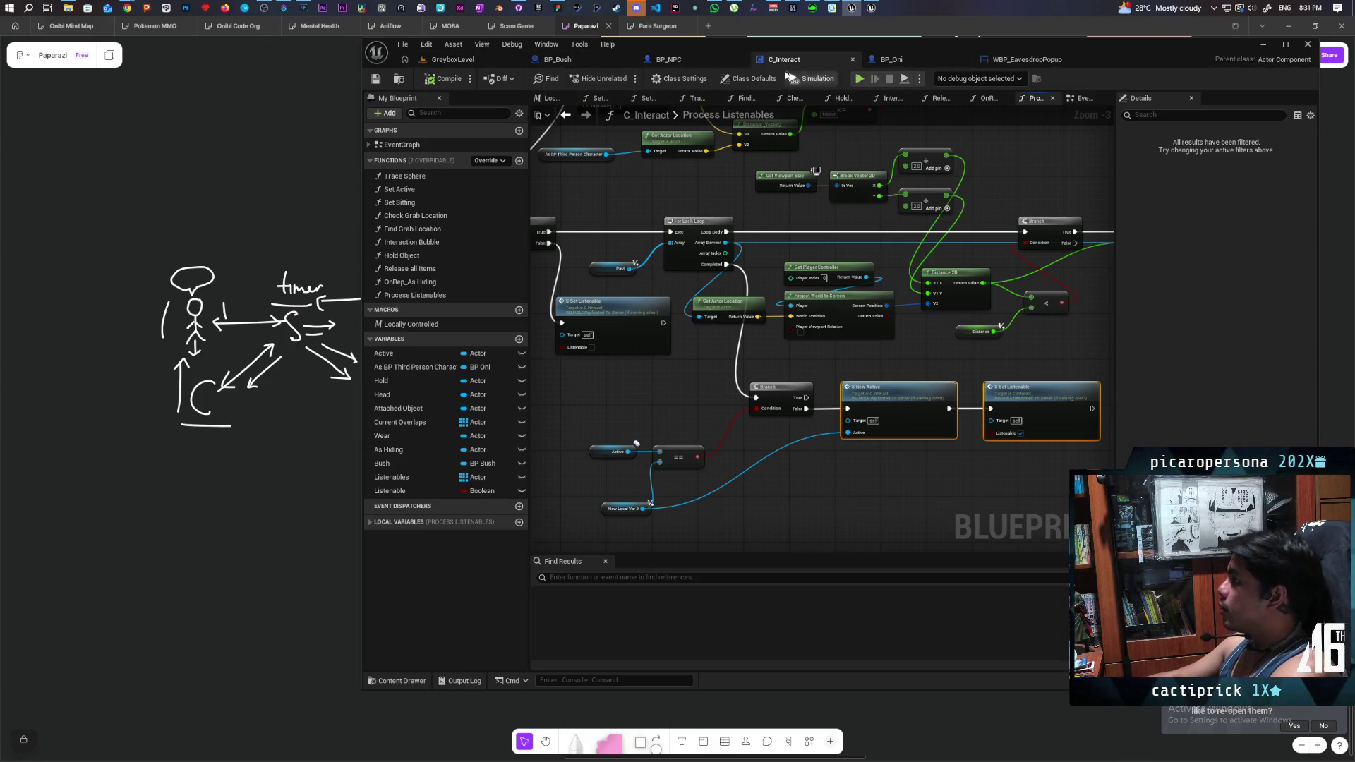
pyautogui.click(677, 60)
# - Line up Start Eavesdrop and the Eavesdrop Widget reference beside Set Hidden in Game
pyautogui.scroll(-2, 731, 415)
pyautogui.scroll(3, 731, 415)
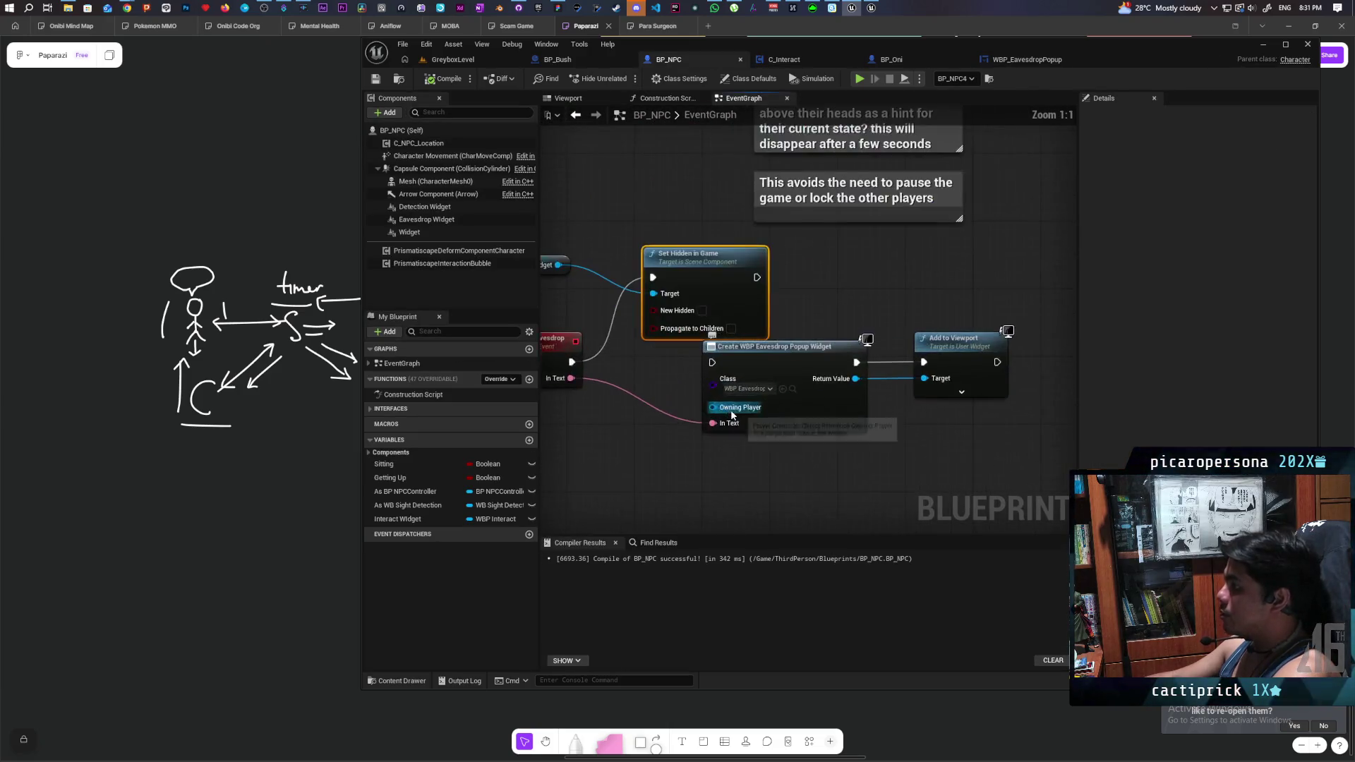
pyautogui.moveTo(732, 415); pyautogui.dragTo(754, 443)
pyautogui.moveTo(642, 383); pyautogui.dragTo(625, 358)
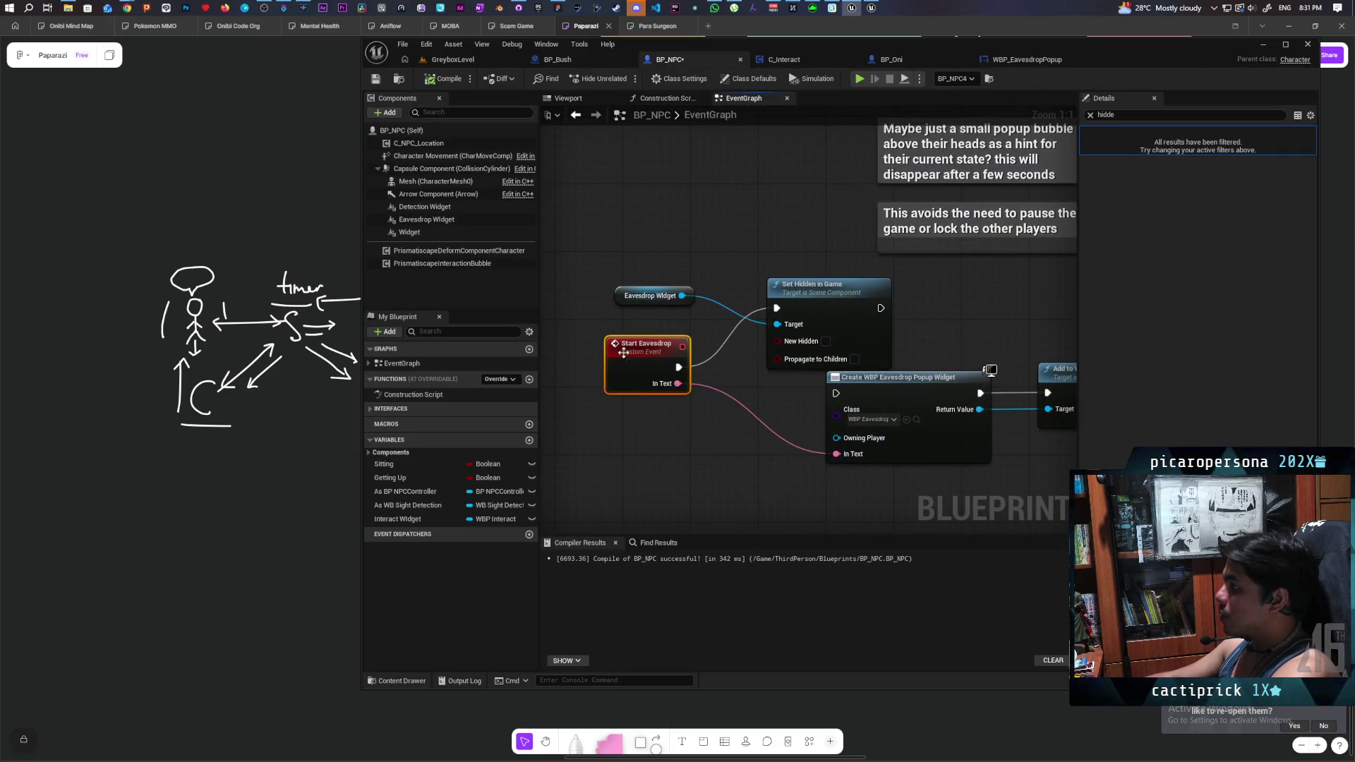
pyautogui.moveTo(617, 302); pyautogui.dragTo(709, 258)
pyautogui.moveTo(643, 363); pyautogui.dragTo(635, 304)
pyautogui.moveTo(568, 276)
pyautogui.mouseDown()
pyautogui.moveTo(977, 333)
pyautogui.moveTo(938, 378)
pyautogui.mouseUp()
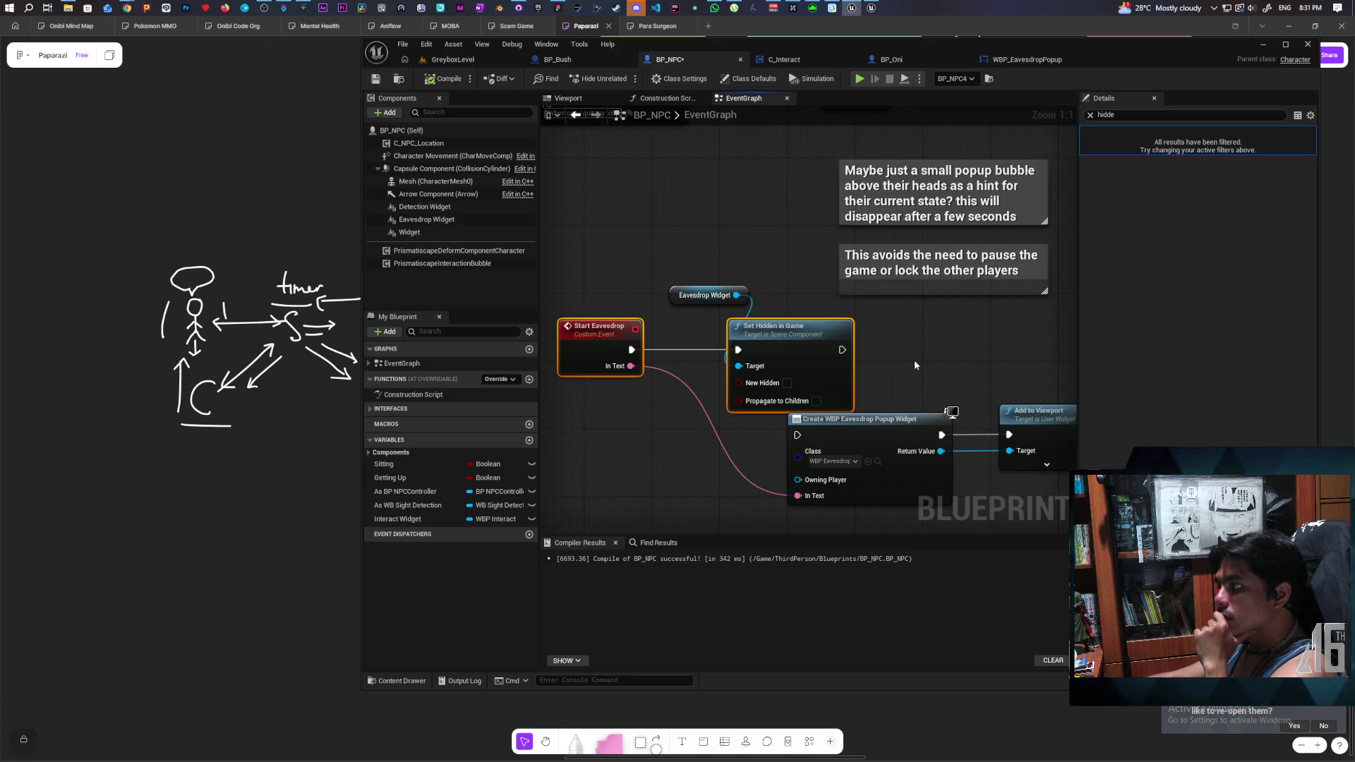
pyautogui.click(704, 295)
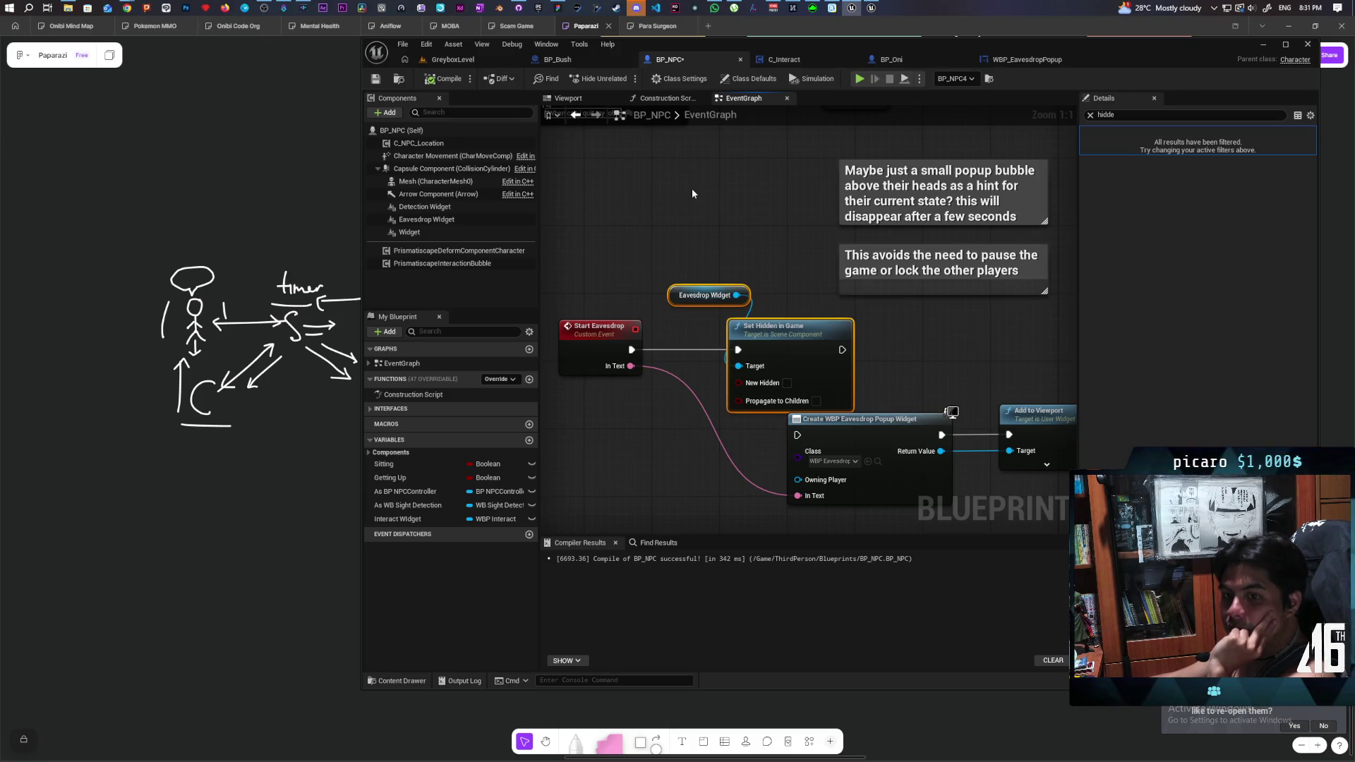
# - Inspect the popup widget creation, Make Array and Random nodes, then select the Event Interact group
pyautogui.moveTo(688, 209)
pyautogui.mouseDown()
pyautogui.moveTo(713, 236)
pyautogui.moveTo(692, 308)
pyautogui.moveTo(695, 242)
pyautogui.moveTo(711, 263)
pyautogui.moveTo(700, 208)
pyautogui.moveTo(648, 123)
pyautogui.mouseUp()
pyautogui.moveTo(875, 409)
pyautogui.mouseDown()
pyautogui.moveTo(931, 339)
pyautogui.moveTo(805, 355)
pyautogui.mouseUp()
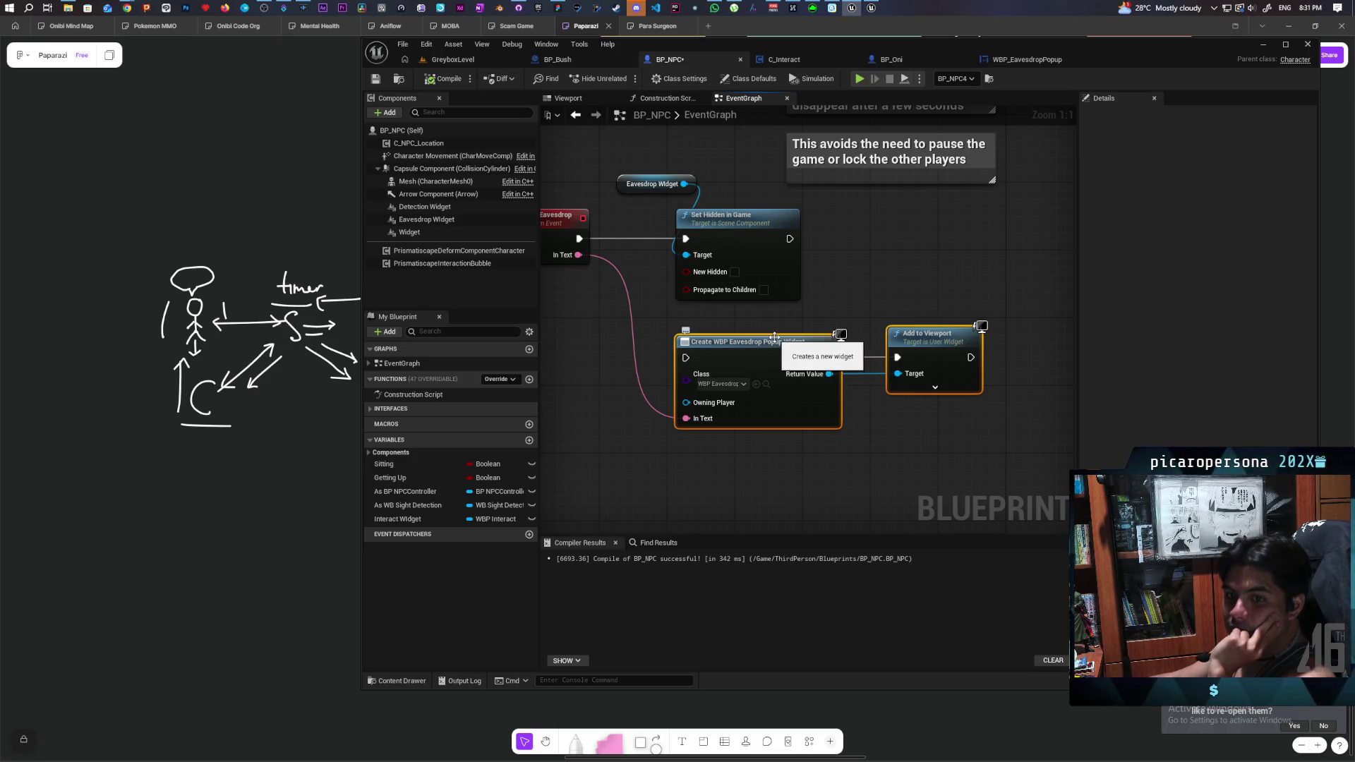
pyautogui.moveTo(798, 228)
pyautogui.mouseDown()
pyautogui.moveTo(827, 369)
pyautogui.moveTo(827, 328)
pyautogui.mouseUp()
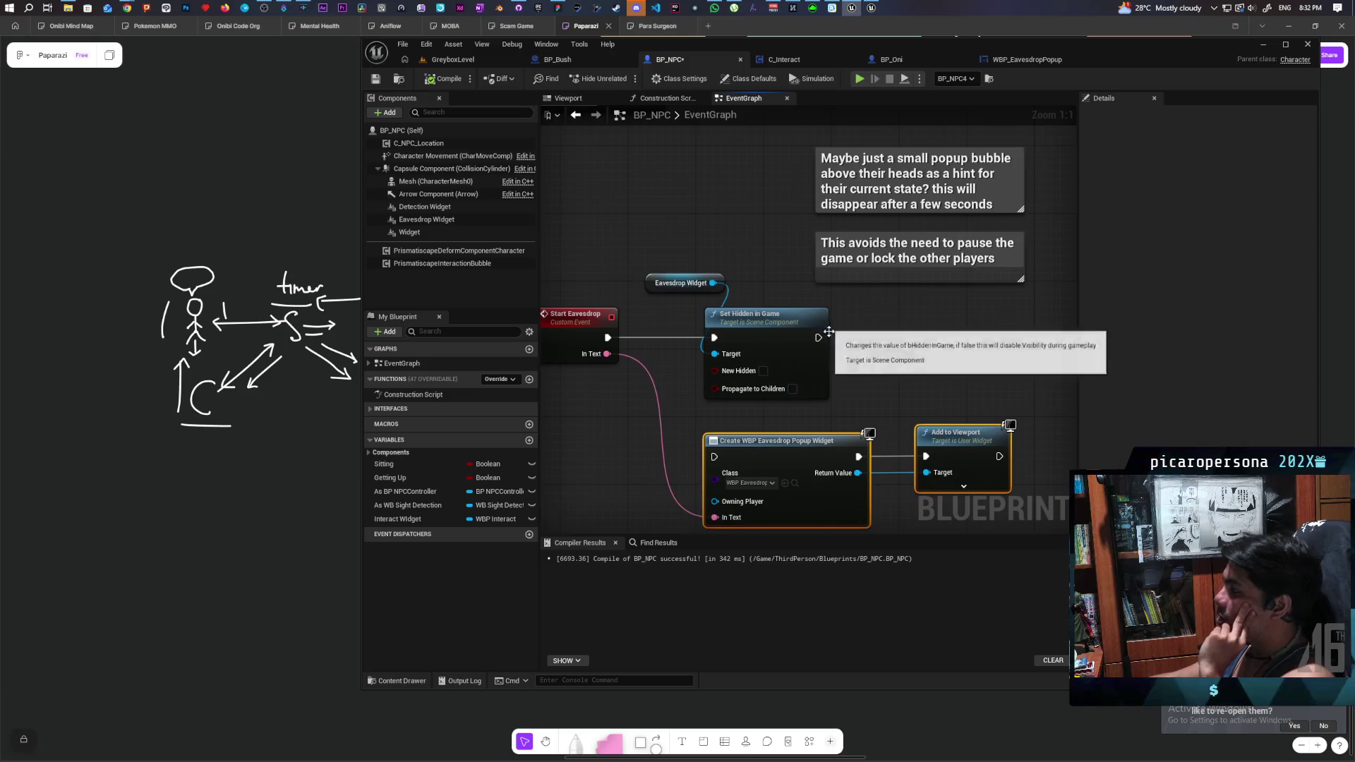
pyautogui.scroll(-2, 827, 328)
pyautogui.moveTo(897, 387); pyautogui.dragTo(874, 425)
pyautogui.scroll(1, 867, 425)
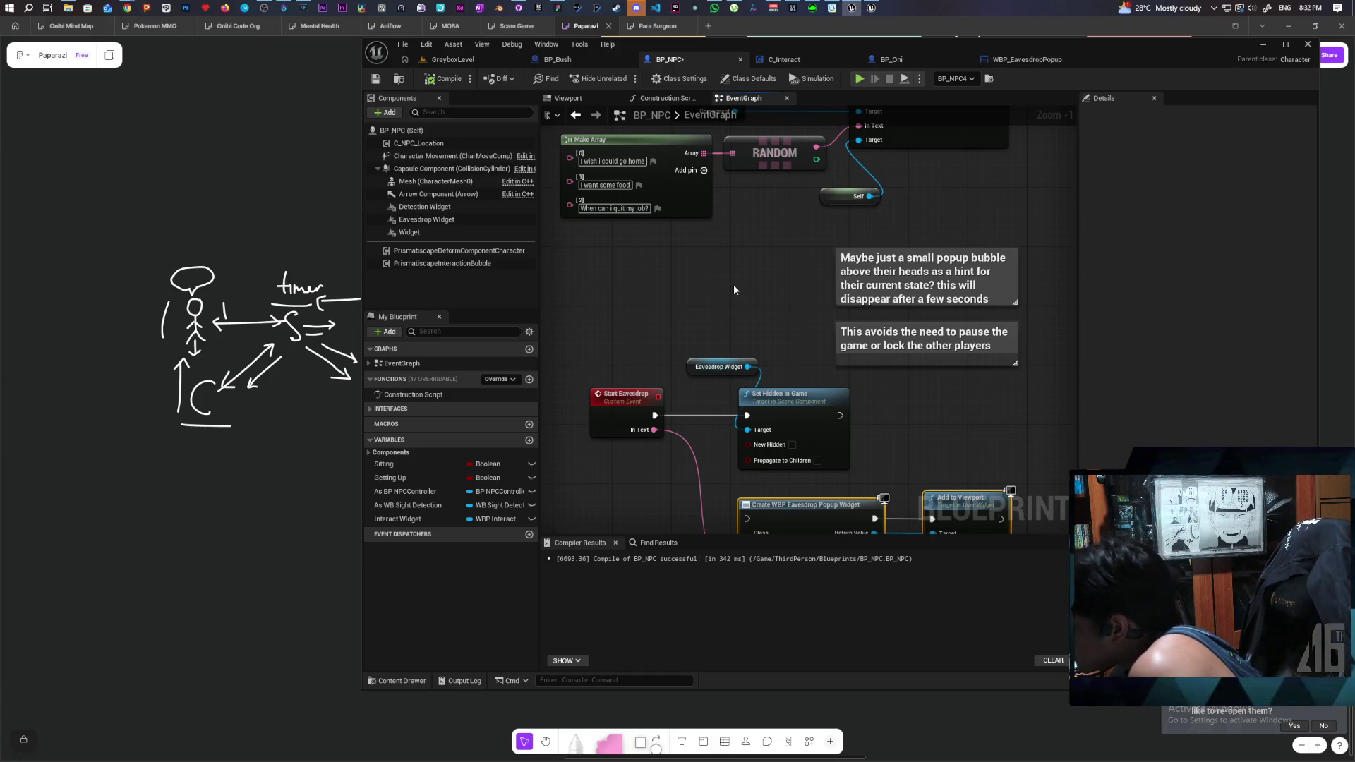
pyautogui.moveTo(618, 346); pyautogui.dragTo(763, 455)
pyautogui.scroll(-2, 695, 387)
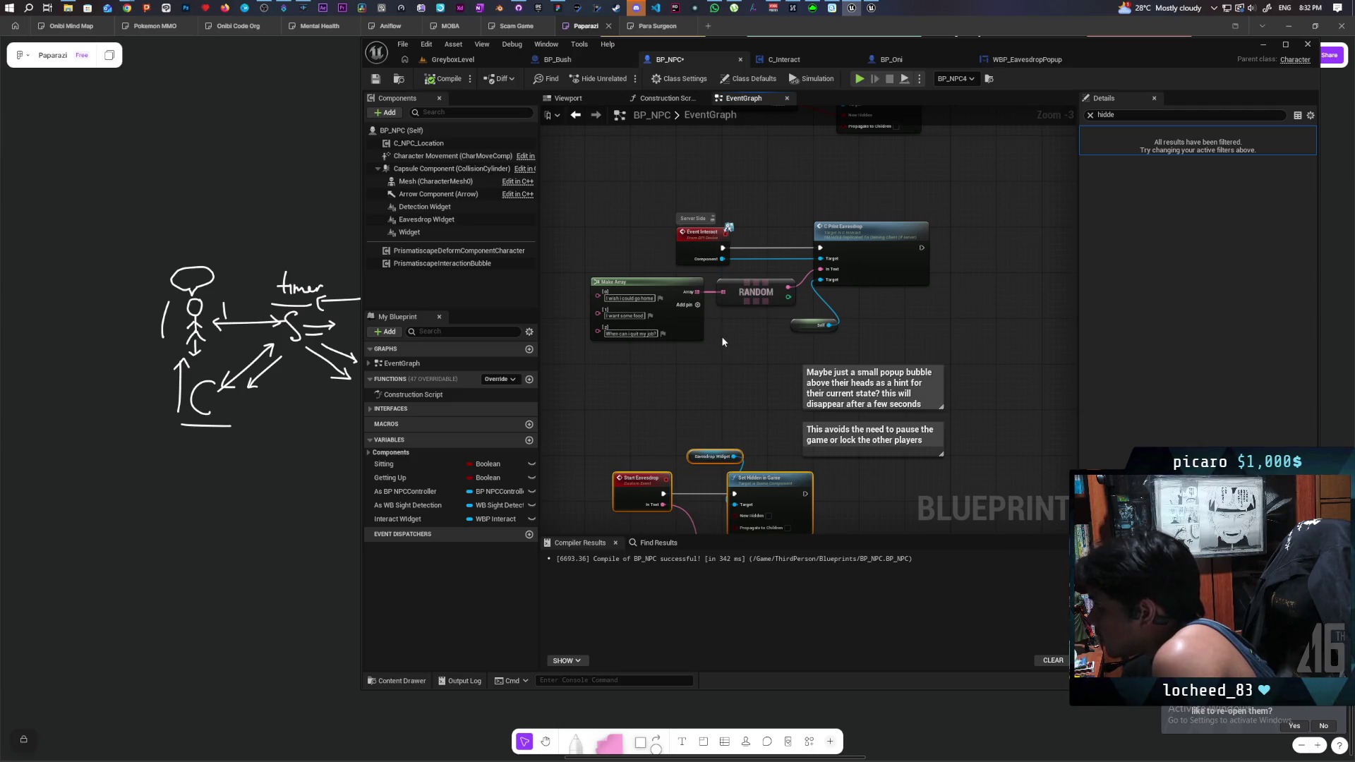
pyautogui.moveTo(616, 182)
pyautogui.mouseDown()
pyautogui.moveTo(955, 359)
pyautogui.moveTo(935, 330)
pyautogui.mouseUp()
# - Open the C_Print Eavesdrop event and reposition Start Eavesdrop next to it
pyautogui.doubleClick(868, 256)
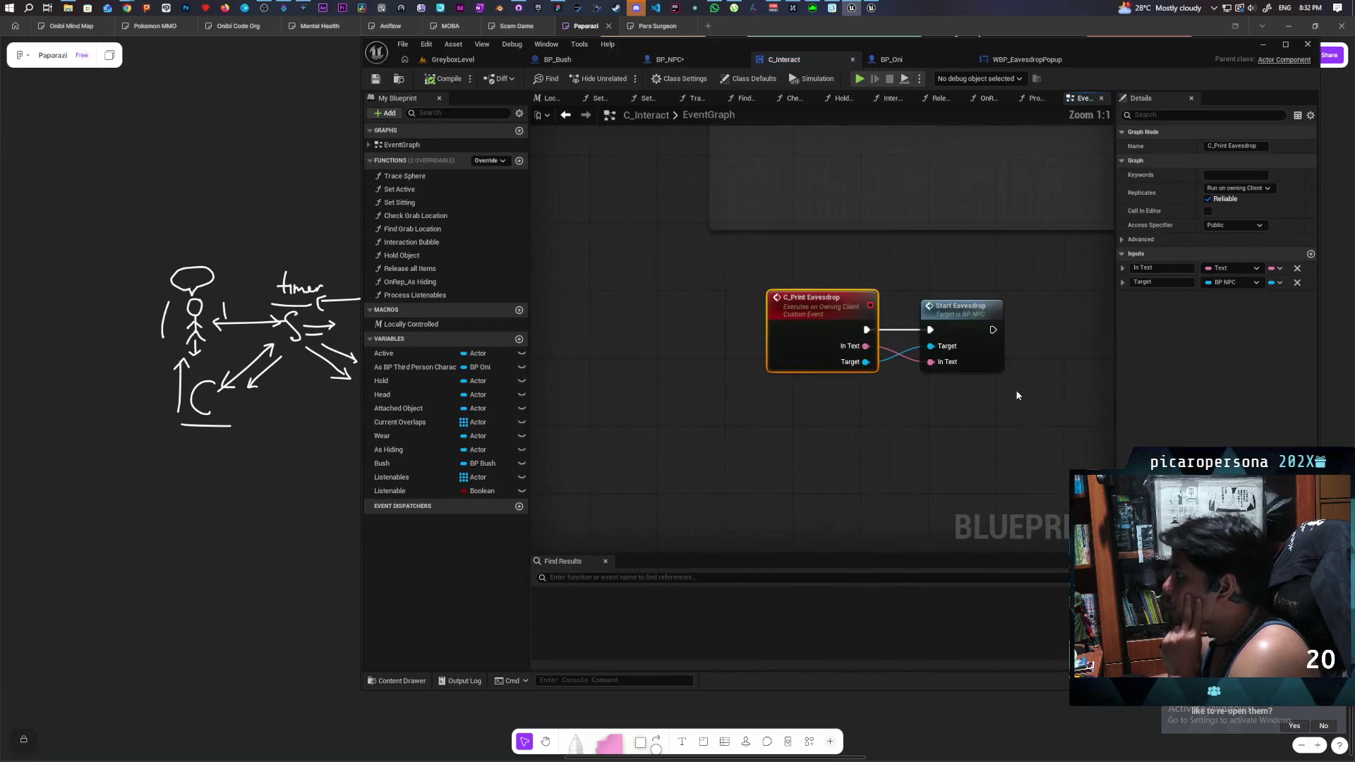
pyautogui.moveTo(1017, 395); pyautogui.dragTo(835, 372)
pyautogui.moveTo(774, 305)
pyautogui.mouseDown()
pyautogui.moveTo(951, 295)
pyautogui.moveTo(923, 344)
pyautogui.moveTo(902, 344)
pyautogui.mouseUp()
pyautogui.moveTo(741, 414)
pyautogui.mouseDown()
pyautogui.moveTo(705, 414)
pyautogui.moveTo(669, 388)
pyautogui.mouseUp()
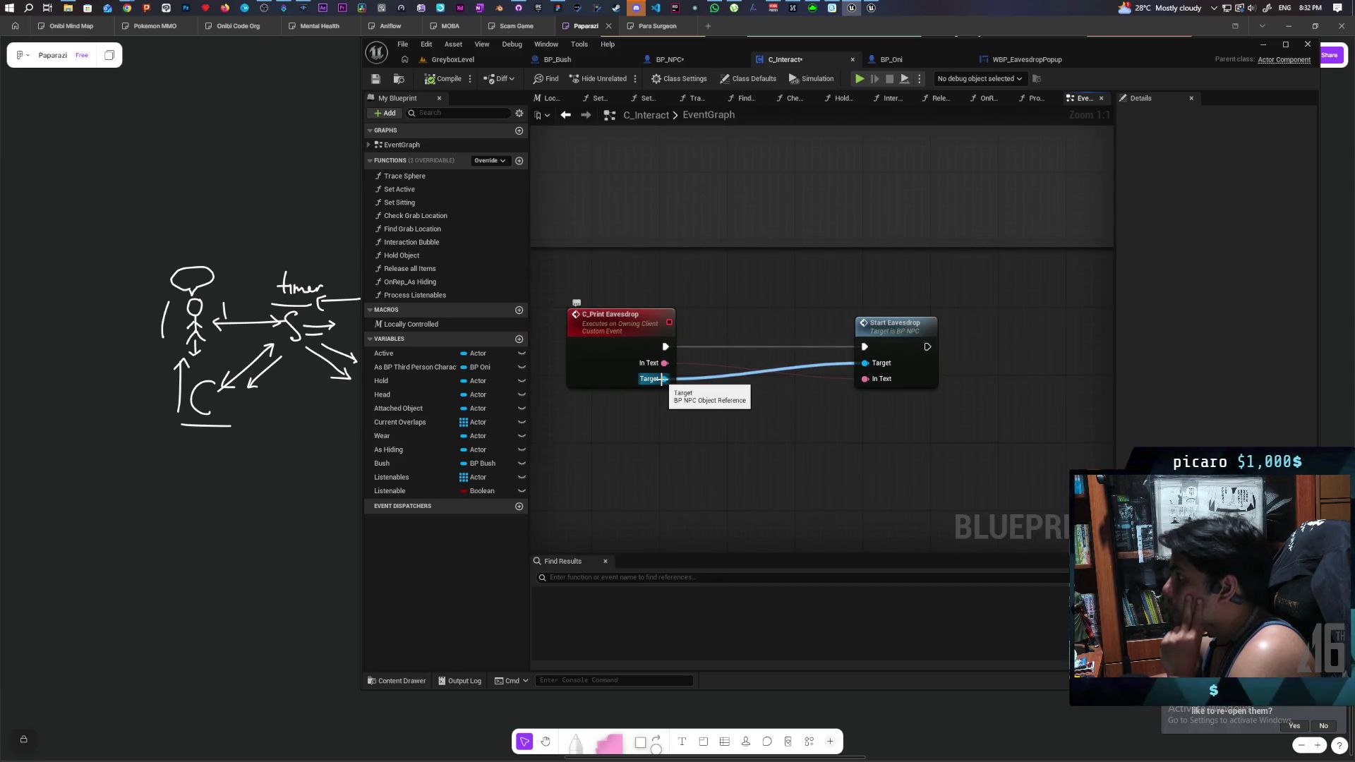
# - Promote C_Print Eavesdrop's Target pin to a BP NPC variable named Target, then bring up Discord
pyautogui.moveTo(662, 379); pyautogui.dragTo(684, 452)
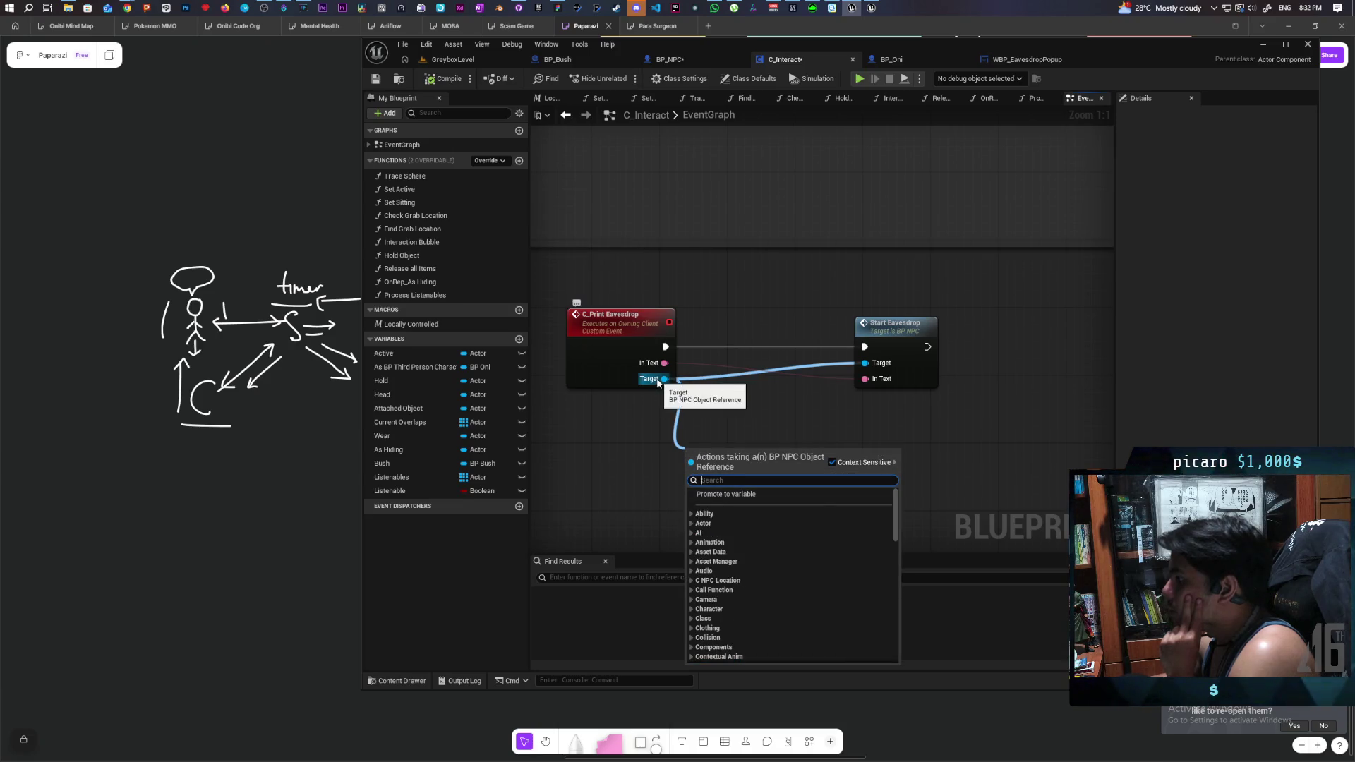
pyautogui.click(729, 494)
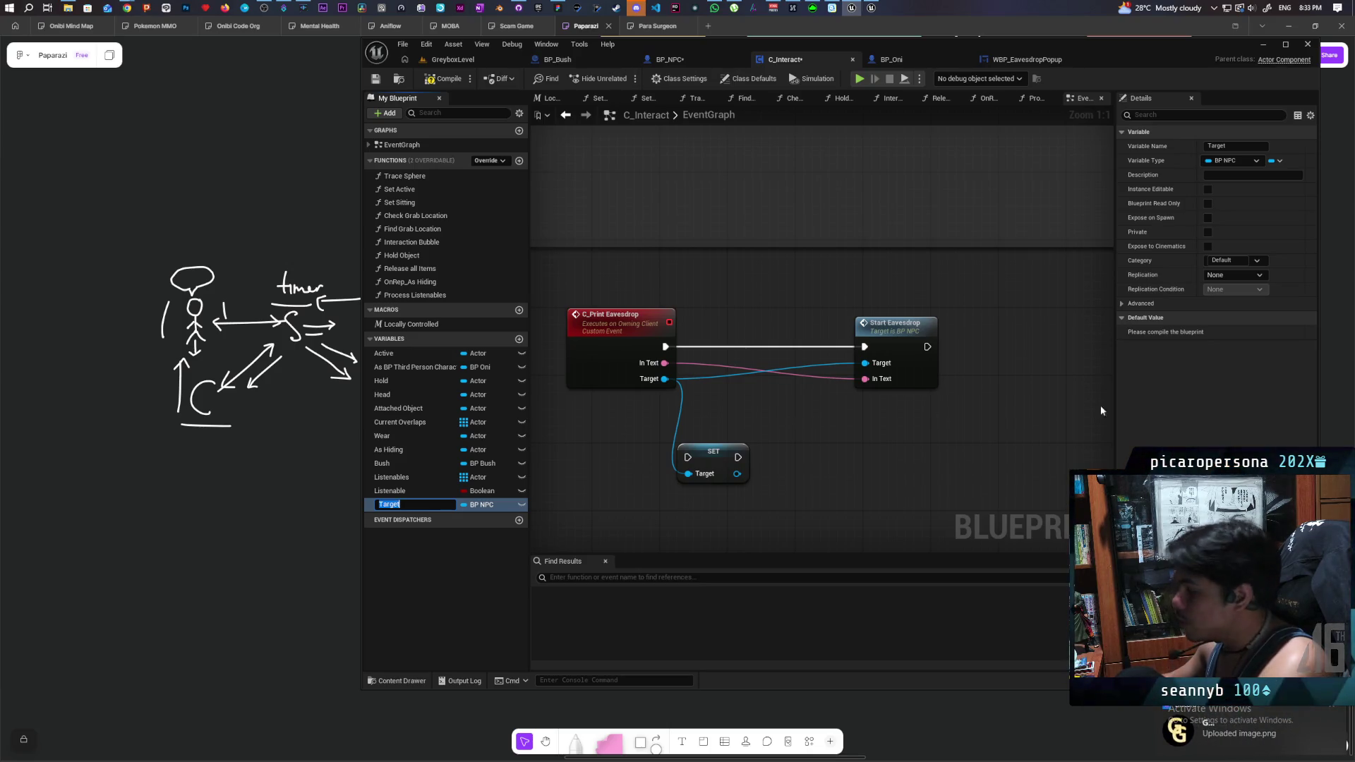
pyautogui.click(1254, 727)
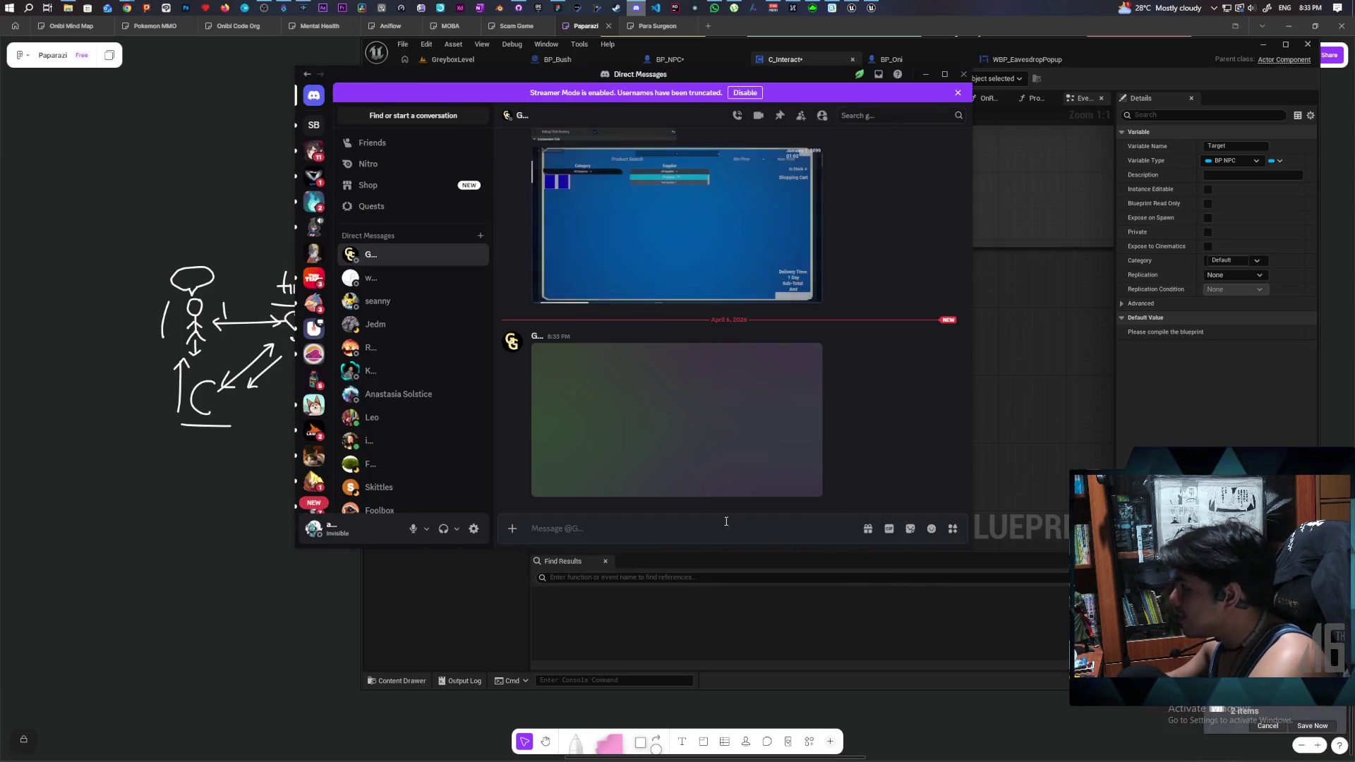
# - Open the shared pause-menu screenshot in Discord's image viewer
pyautogui.click(718, 452)
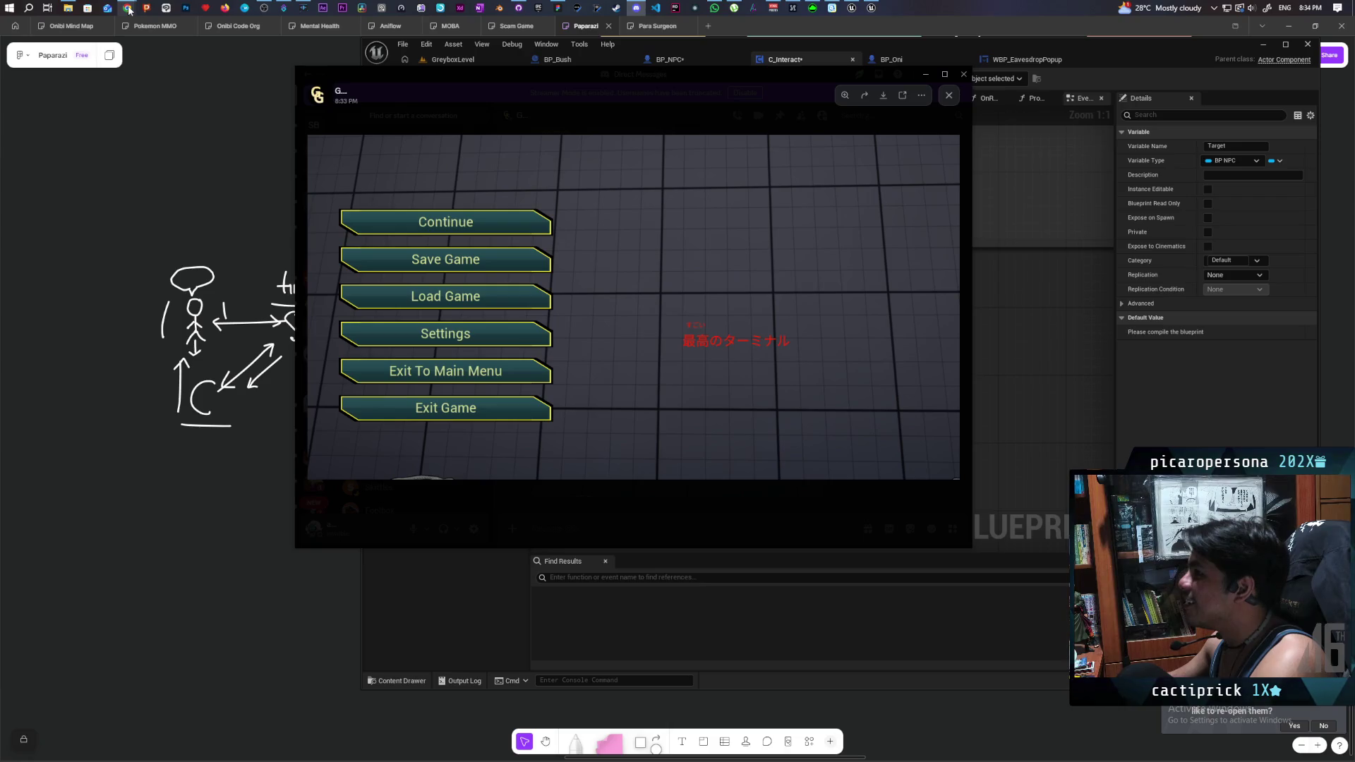
# - In Chrome, search 'sugoi kanji' in a new tab and preview a kanji learning image
pyautogui.moveTo(129, 10)
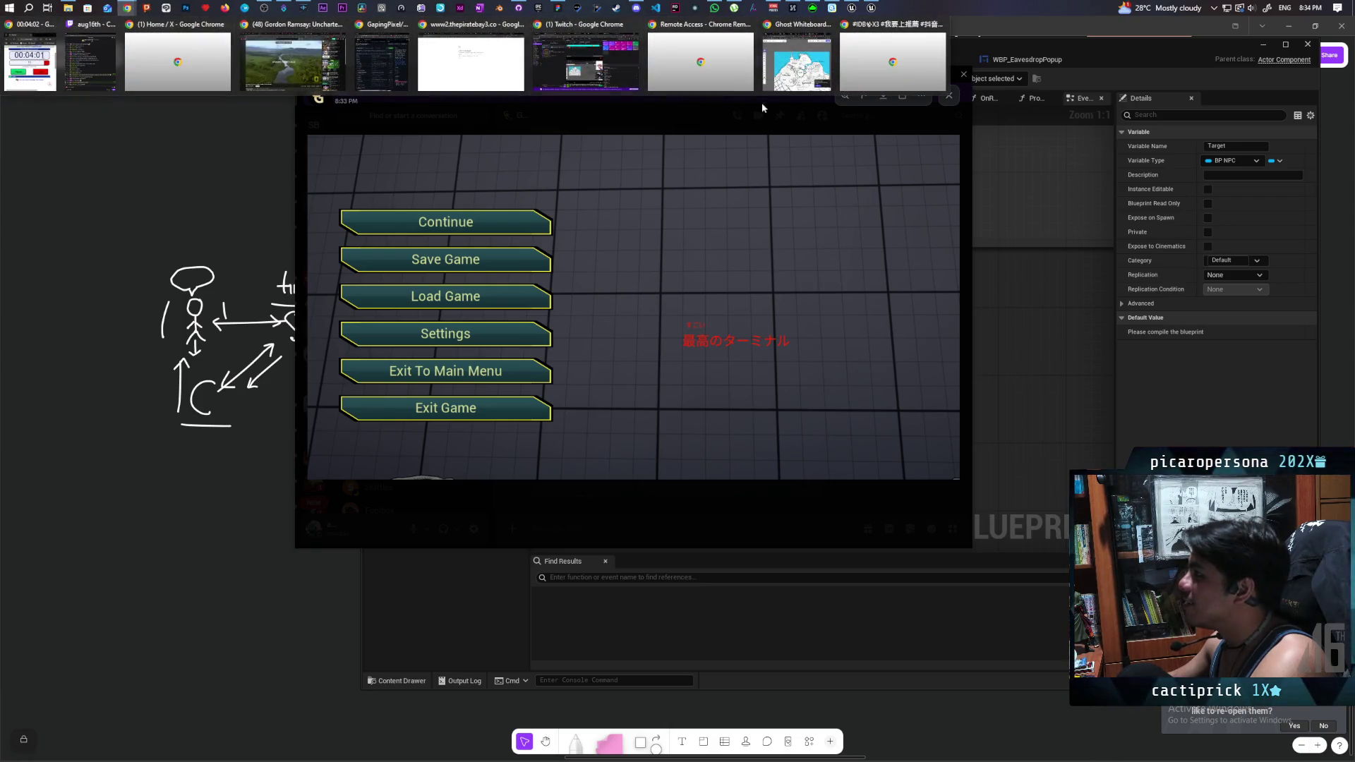
pyautogui.click(797, 78)
pyautogui.click(745, 84)
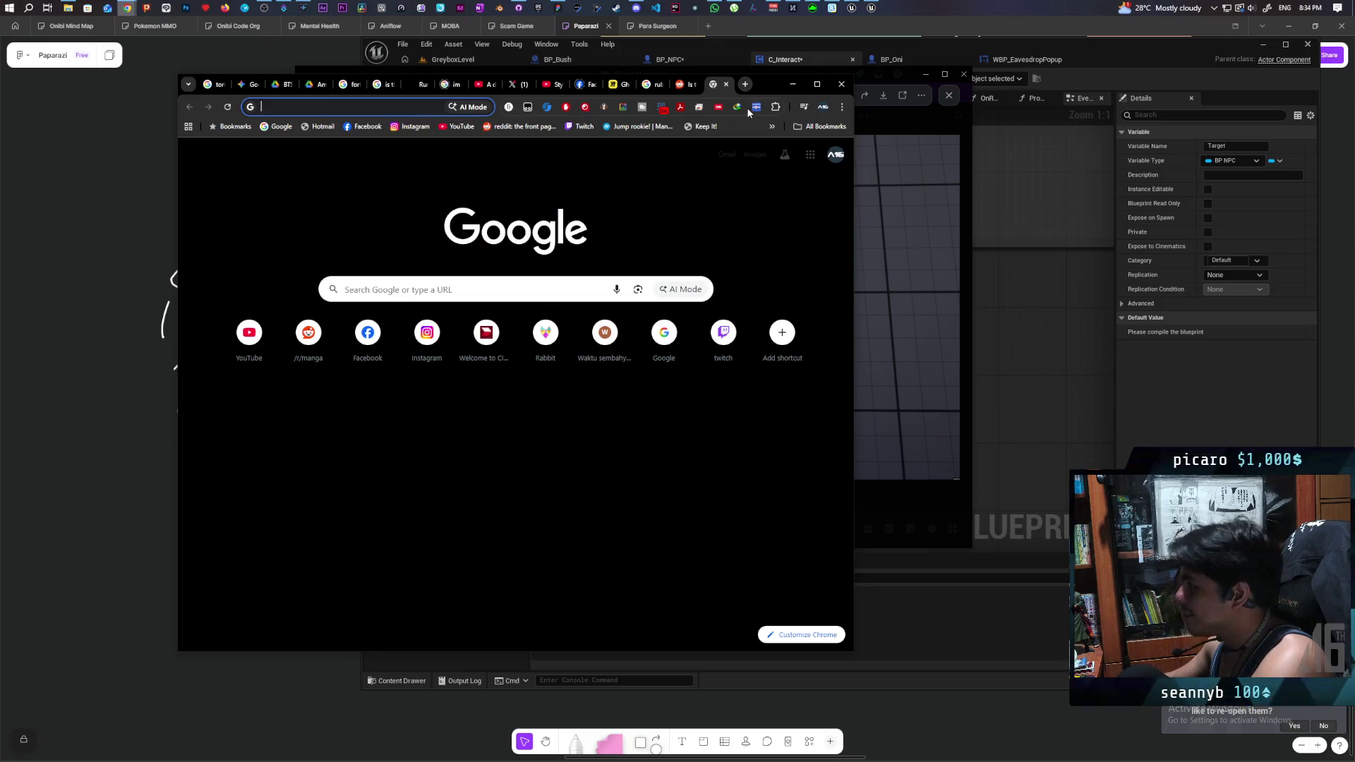
pyautogui.write('sugoi kanji')
pyautogui.press('Return')
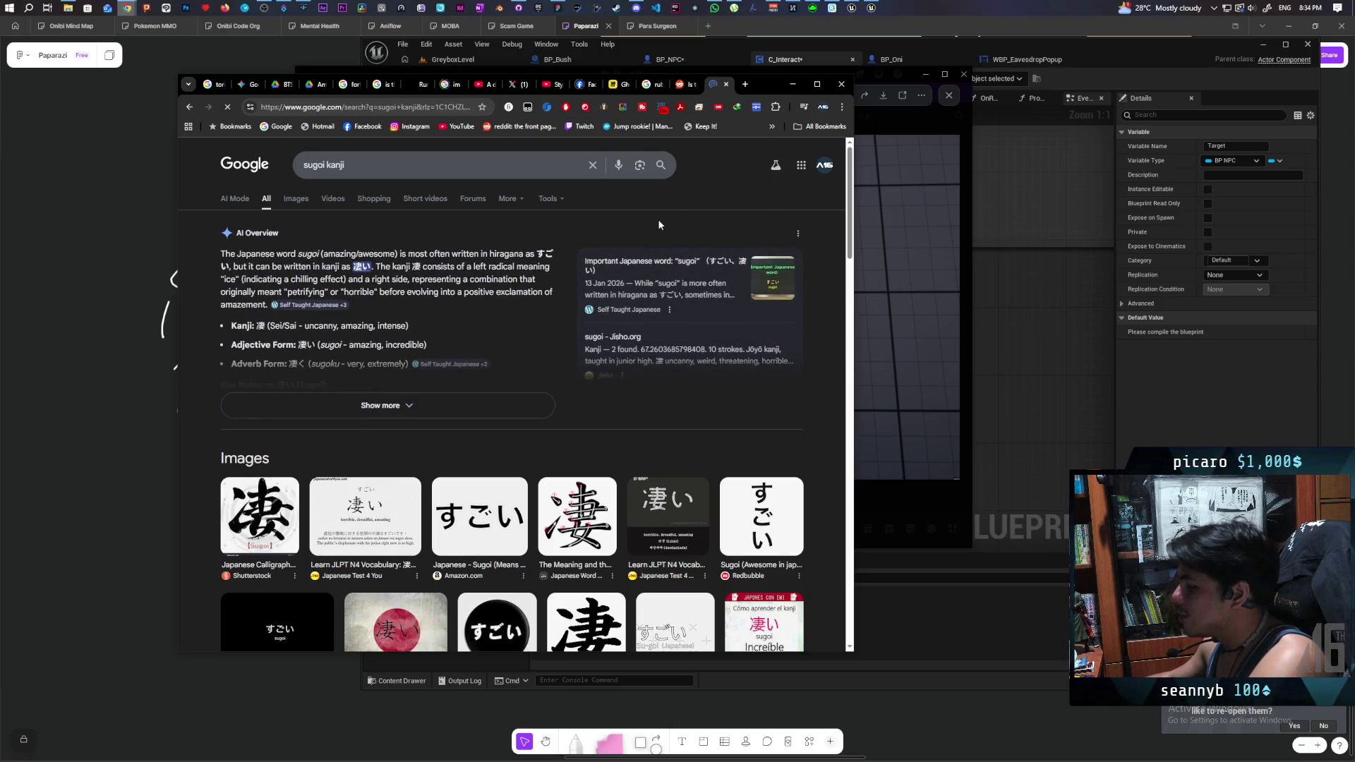
pyautogui.scroll(-2, 657, 219)
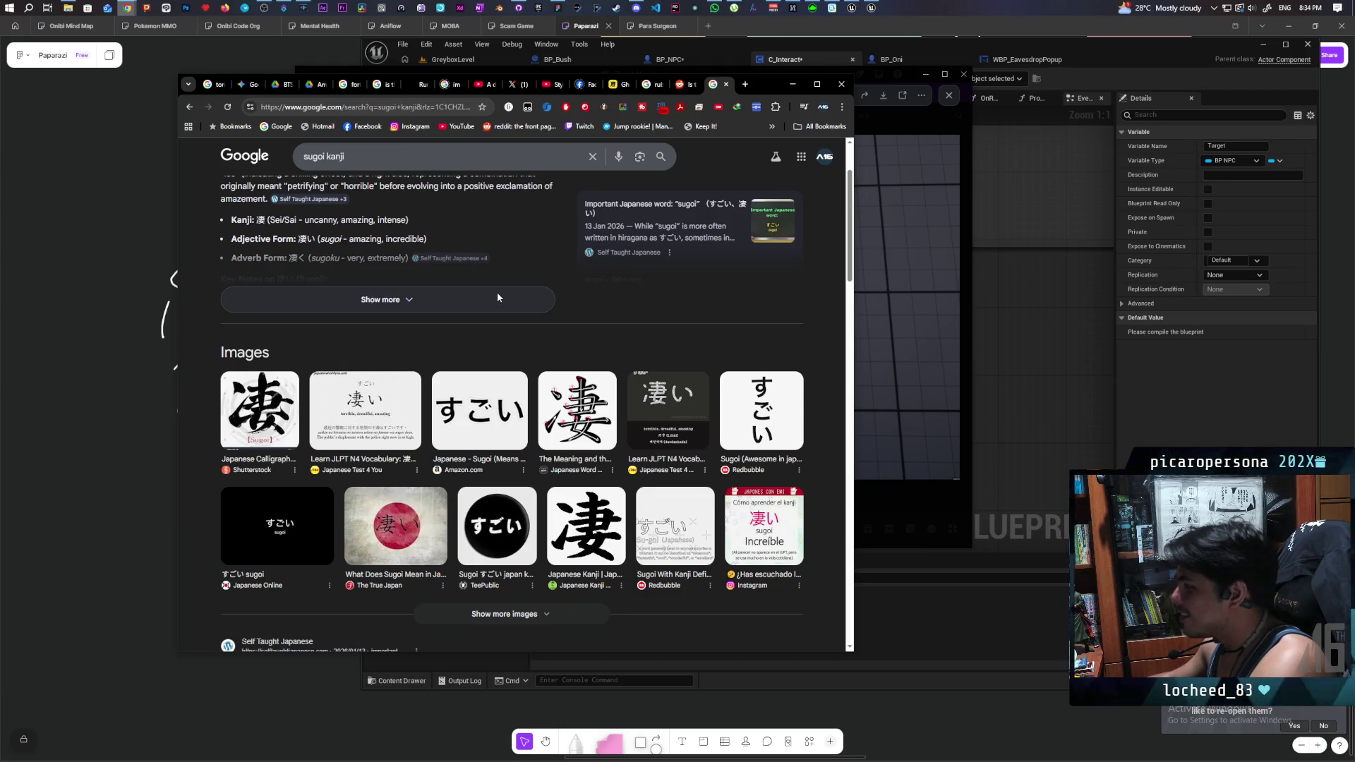
pyautogui.click(789, 569)
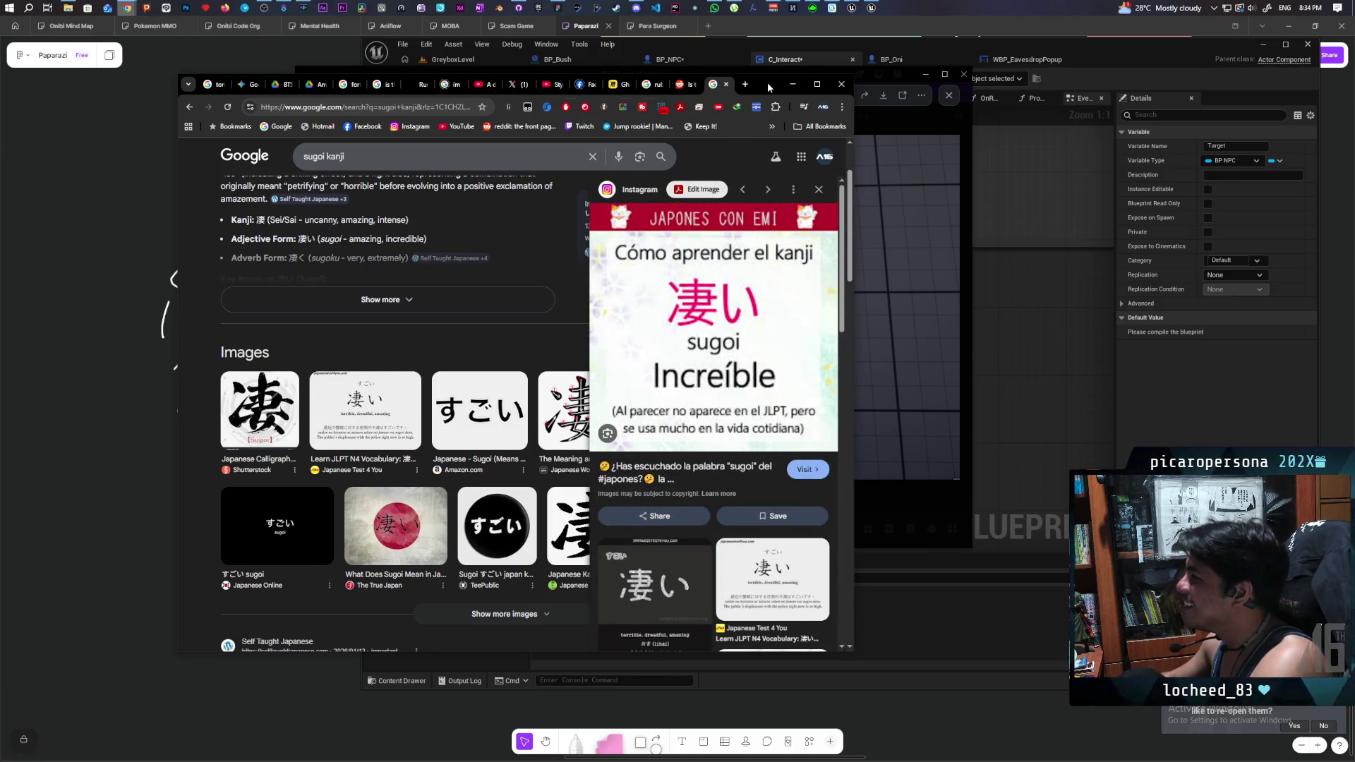
# - Nudge the browser aside, bring the pause-menu screenshot forward, then switch to the Unreal editor
pyautogui.moveTo(768, 87); pyautogui.dragTo(762, 92)
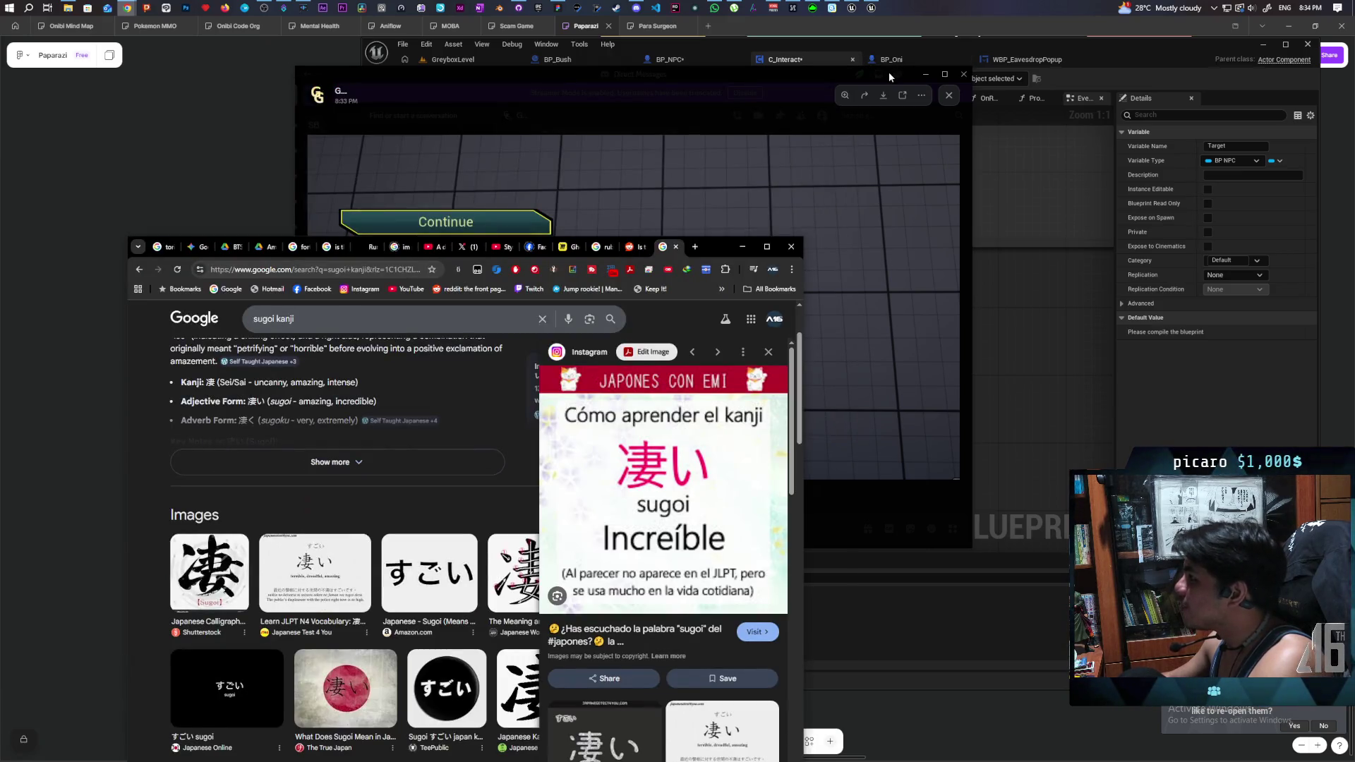
pyautogui.click(888, 72)
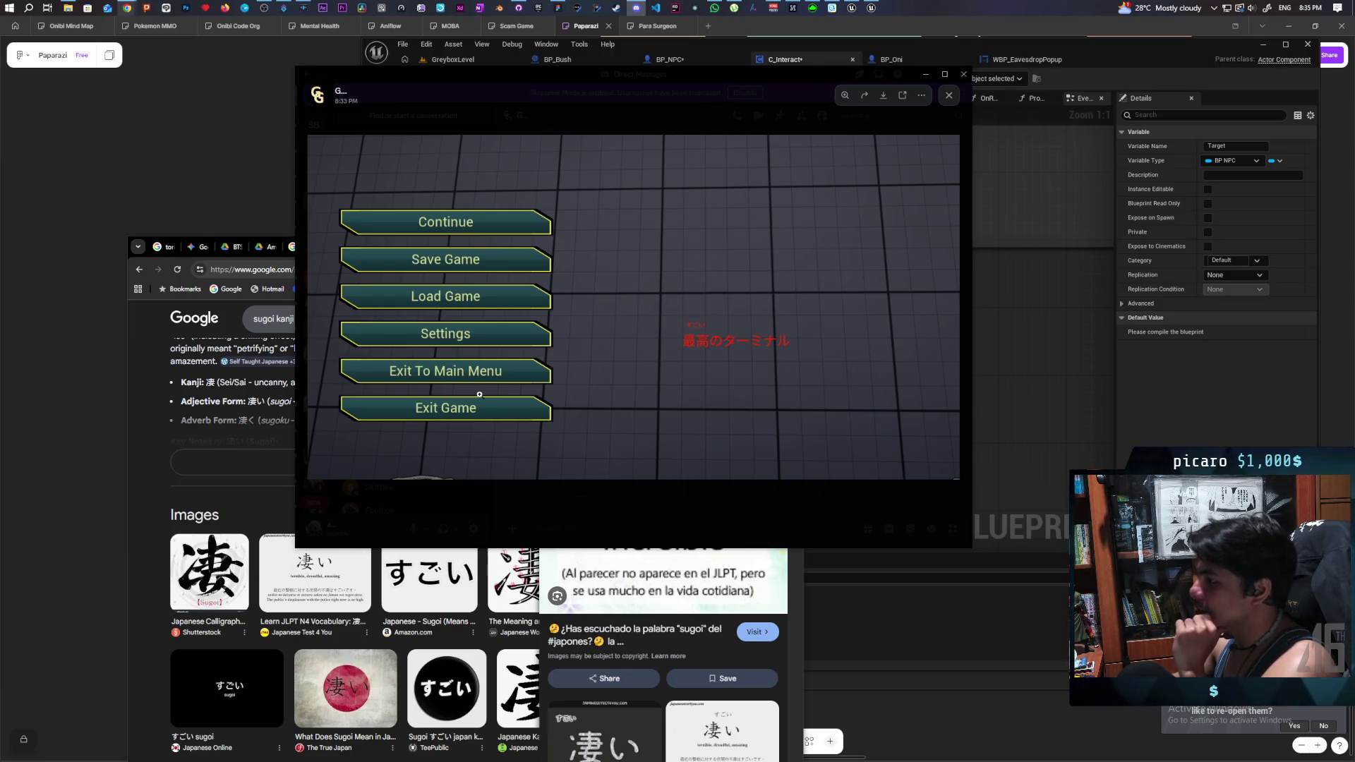
pyautogui.click(852, 53)
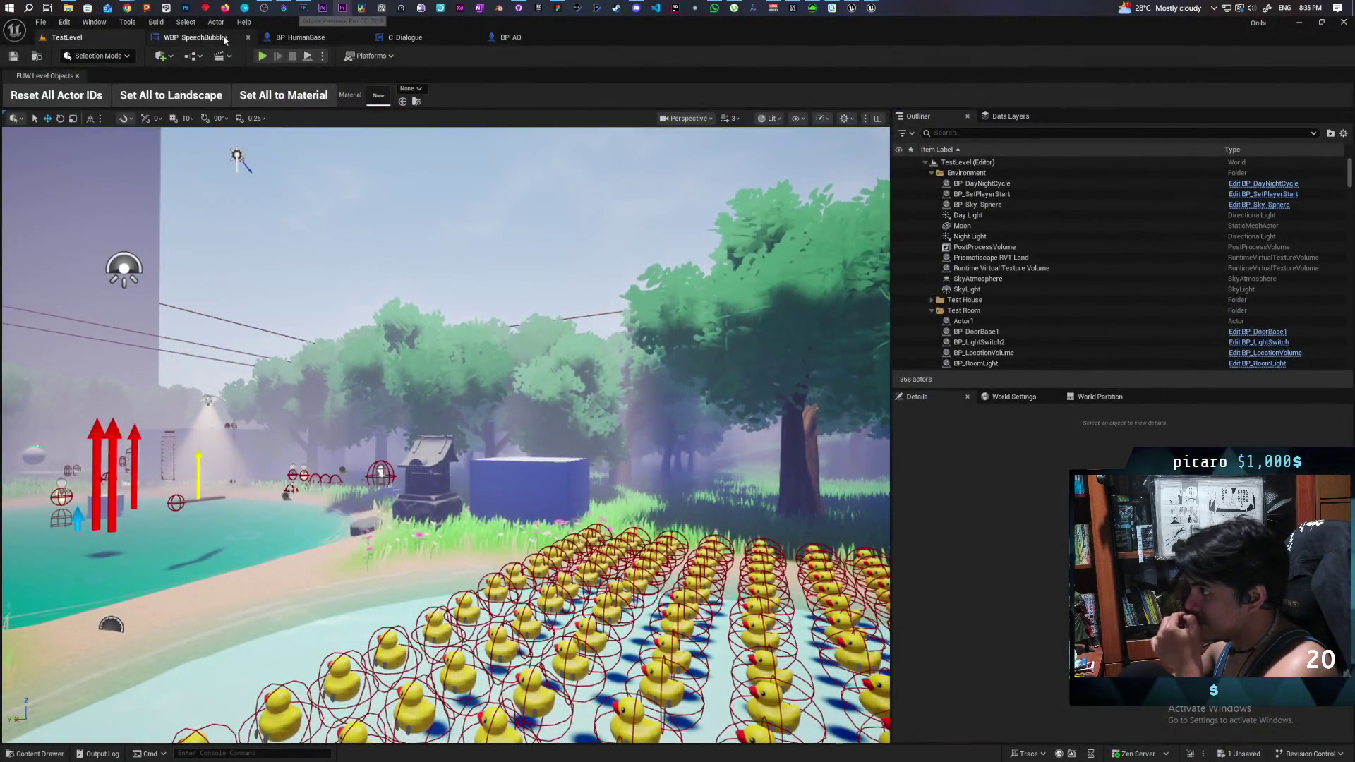
# - Show the WBP_SpeechBubble widget designer, then put the sugoi kanji search window back on top
pyautogui.click(196, 36)
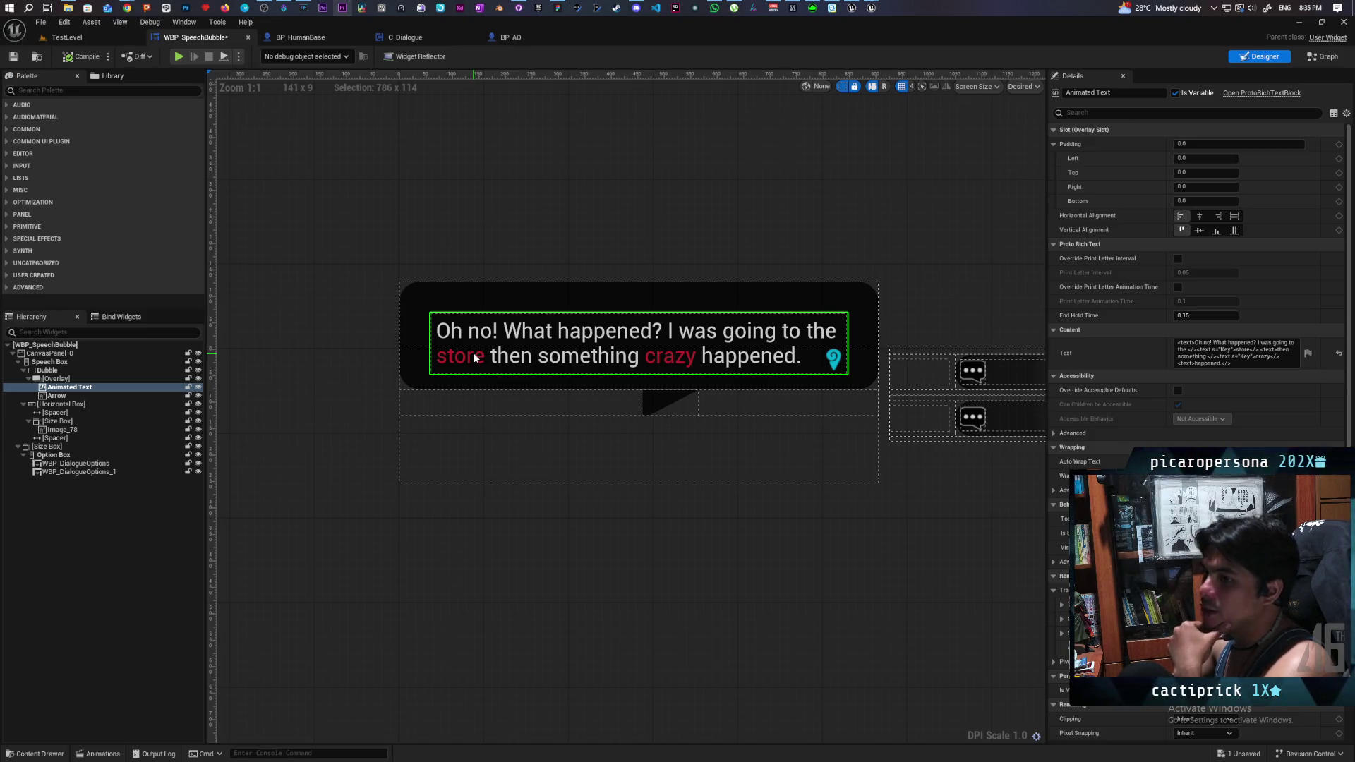
pyautogui.moveTo(127, 8)
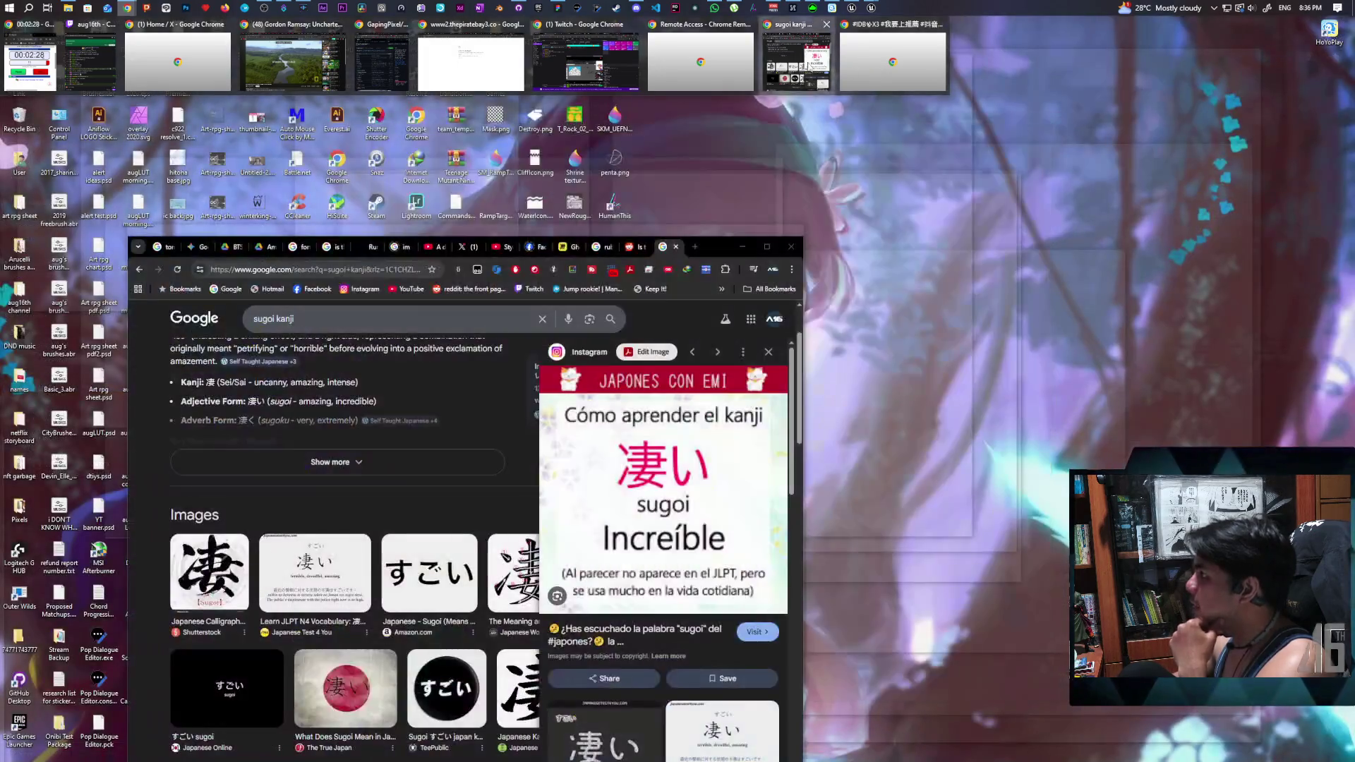
pyautogui.click(798, 62)
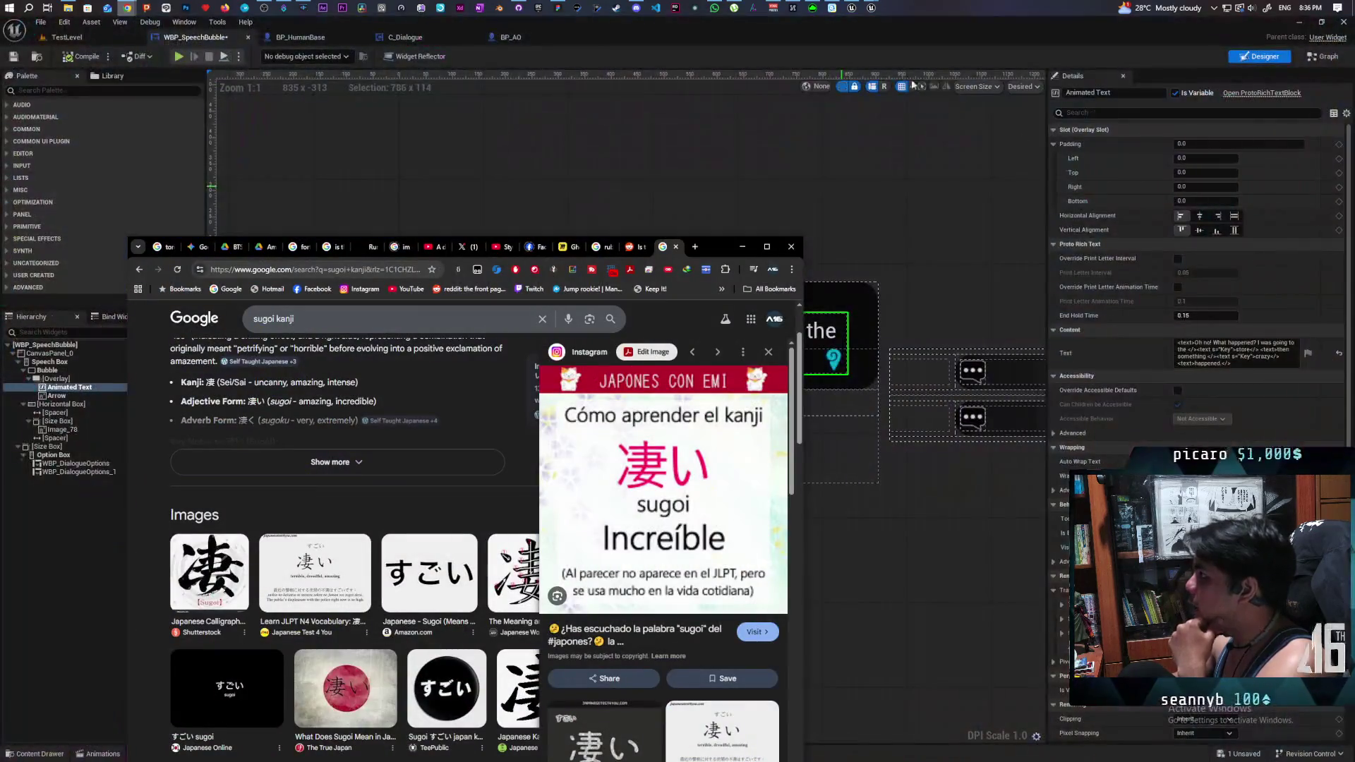
# - Move the browser window and search 'proto animated text' in a new tab
pyautogui.moveTo(679, 234)
pyautogui.mouseDown()
pyautogui.moveTo(751, 173)
pyautogui.moveTo(753, 99)
pyautogui.mouseUp()
pyautogui.click(769, 110)
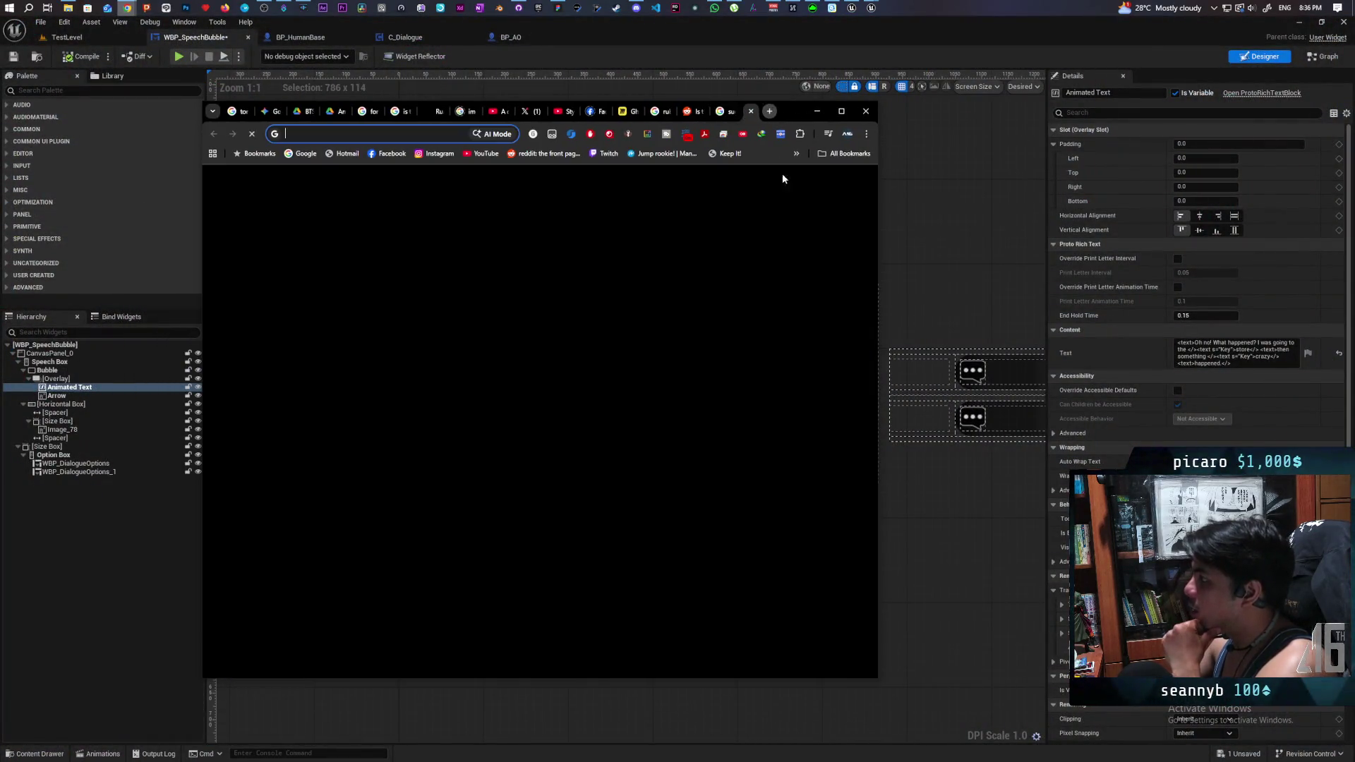
pyautogui.write('pro')
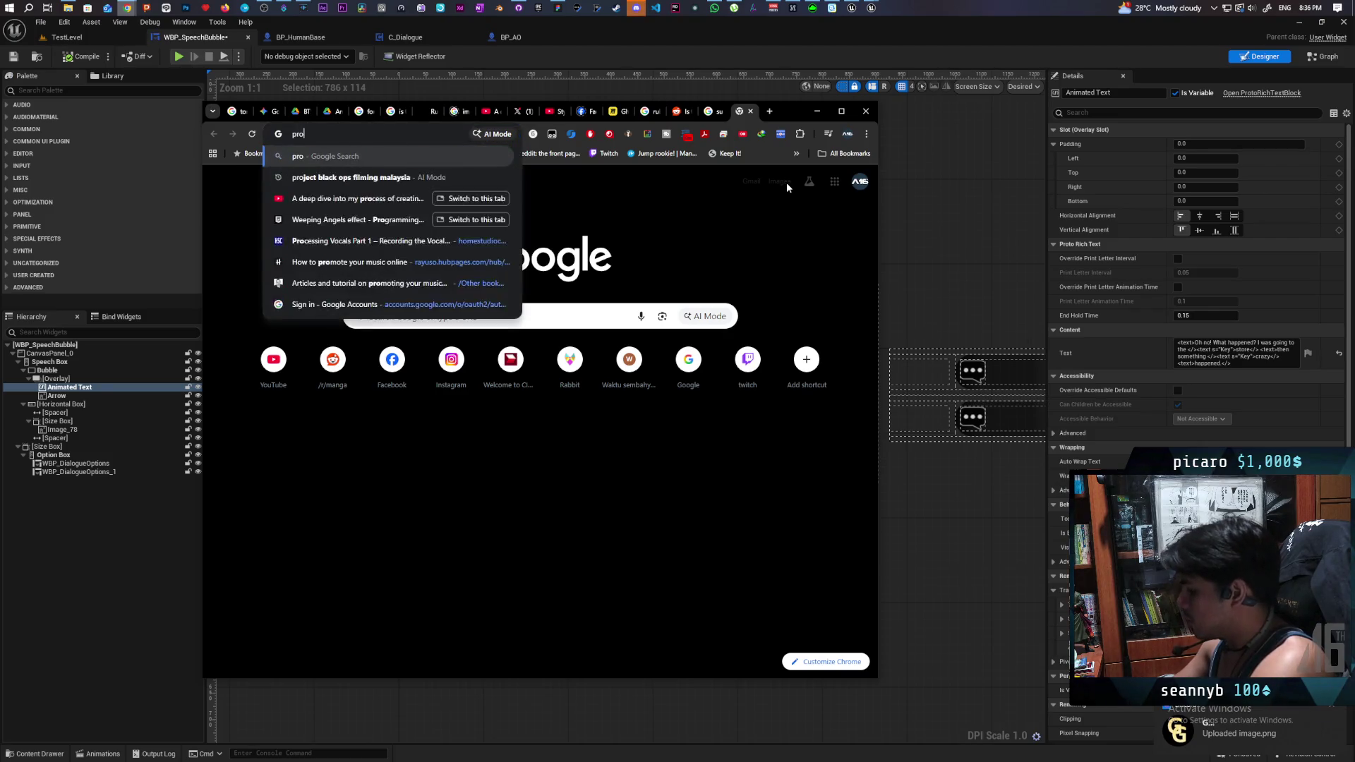
pyautogui.write('to animated text')
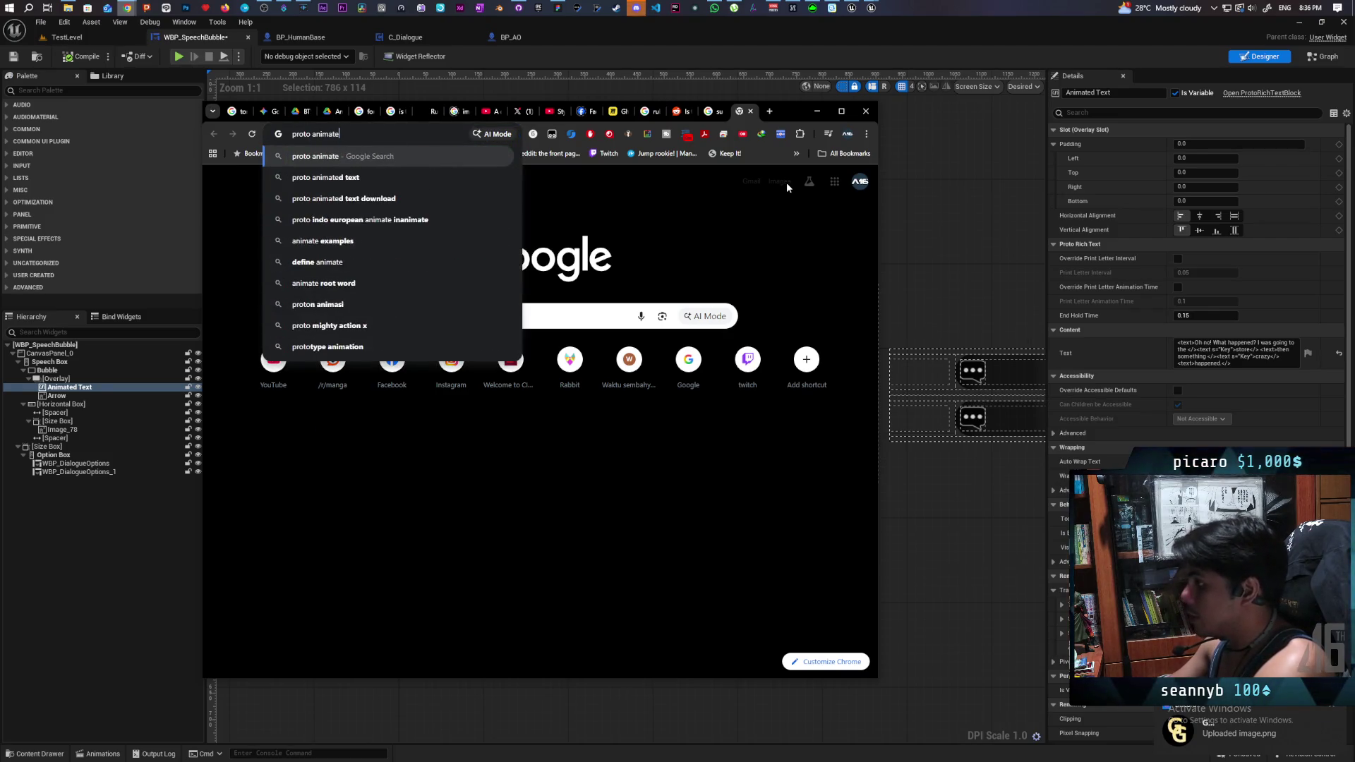
pyautogui.press('Return')
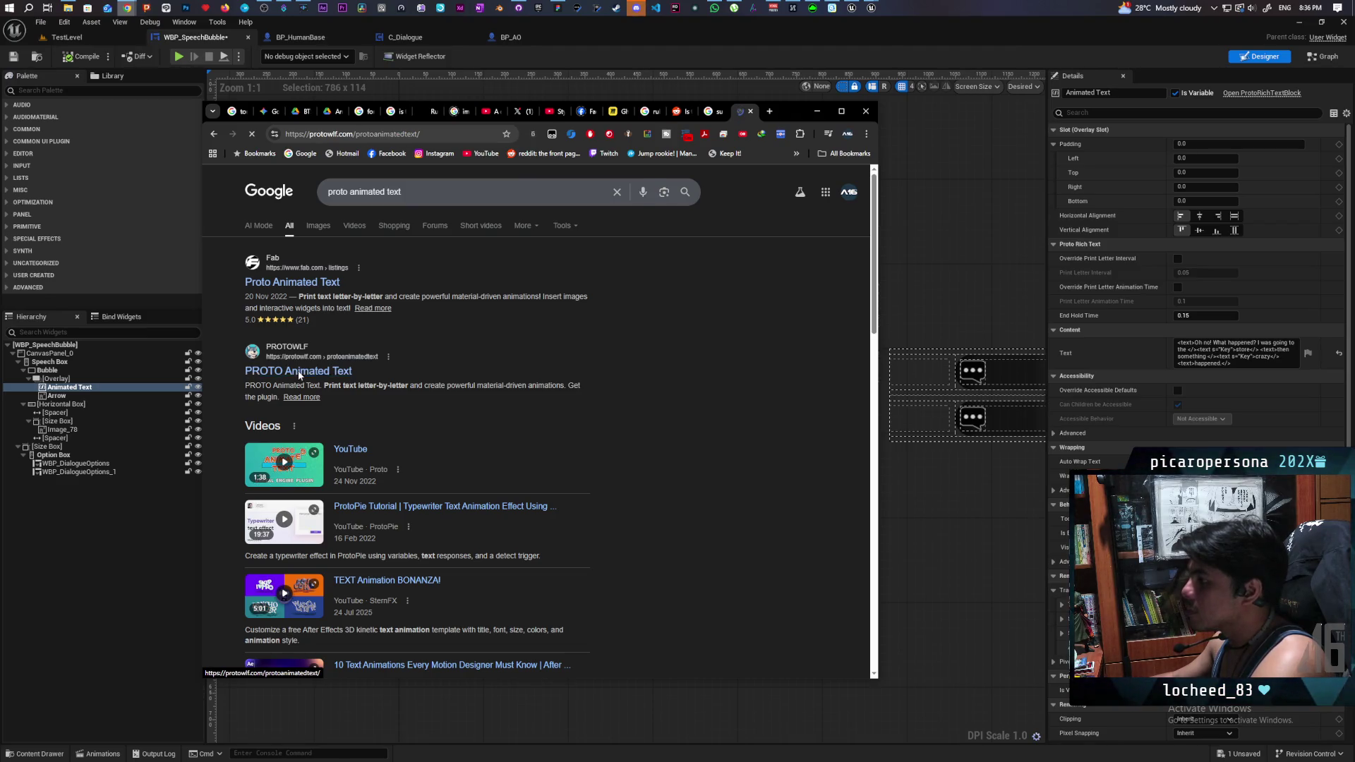
pyautogui.scroll(-1, 672, 426)
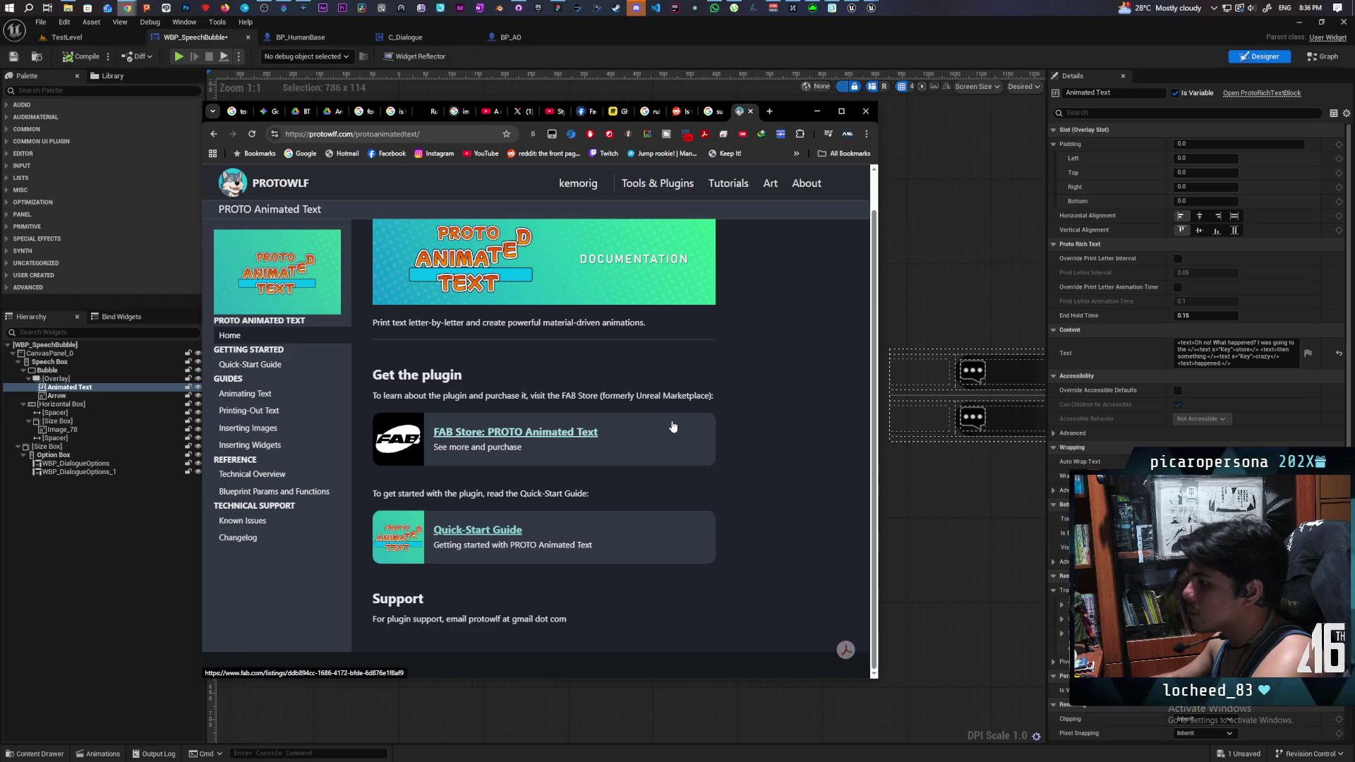
# - Go through PROTOWLF's Quick-Start Guide and Tutorials to the per-character text animation article and read it
pyautogui.click(473, 535)
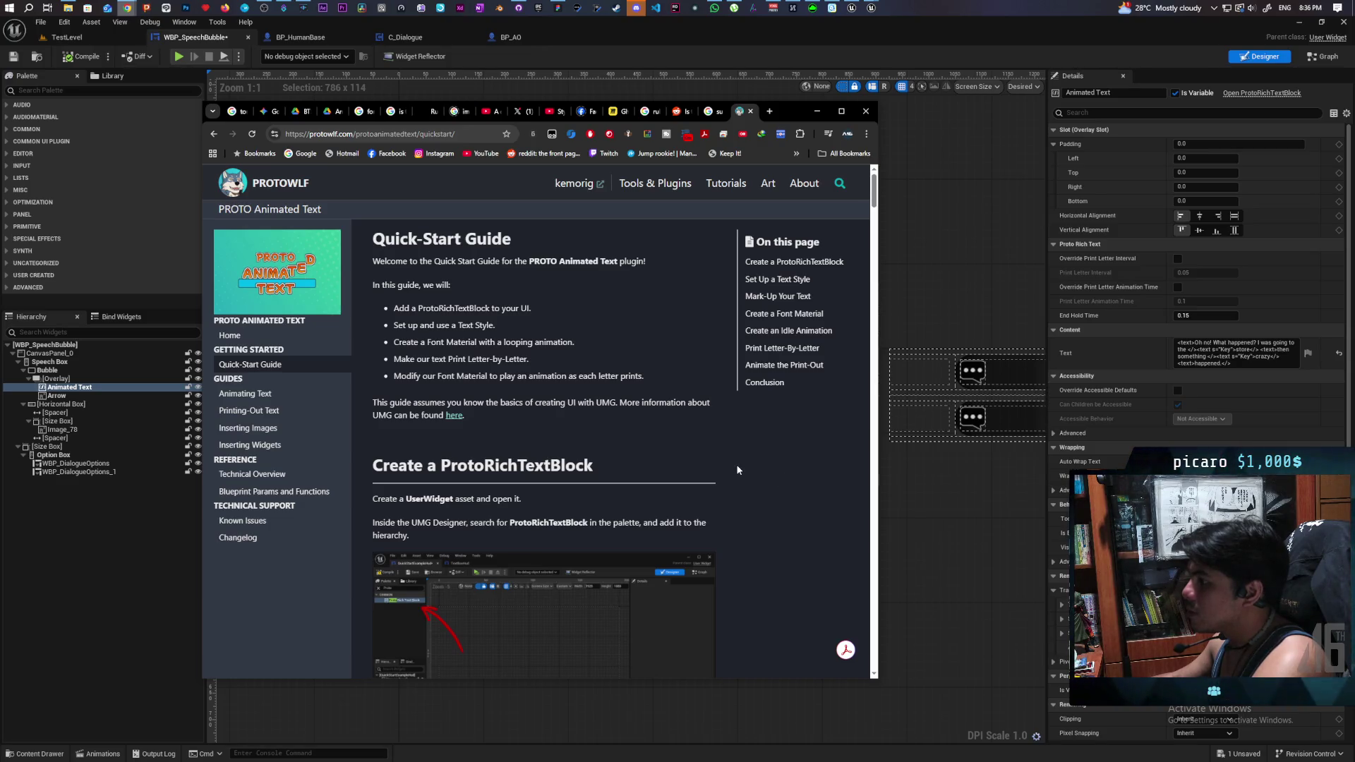
pyautogui.click(731, 190)
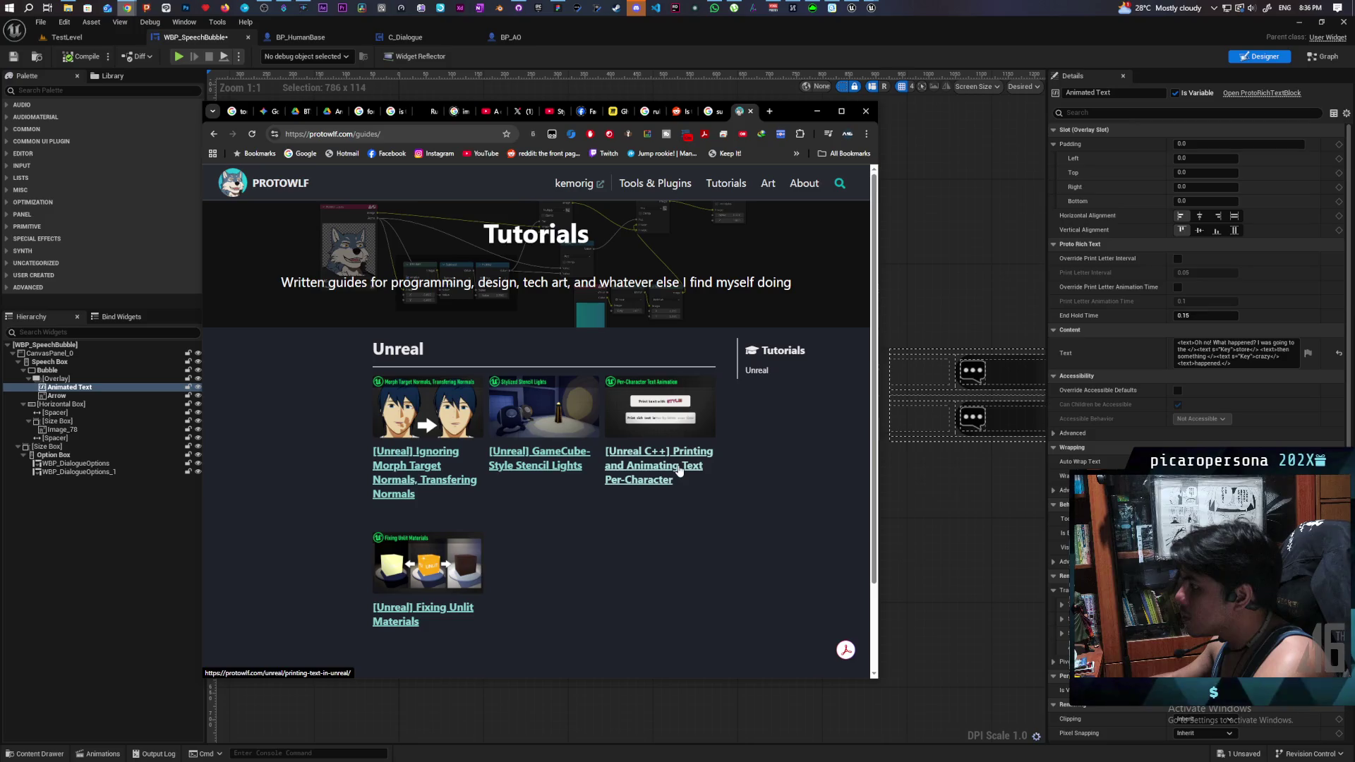
pyautogui.click(679, 470)
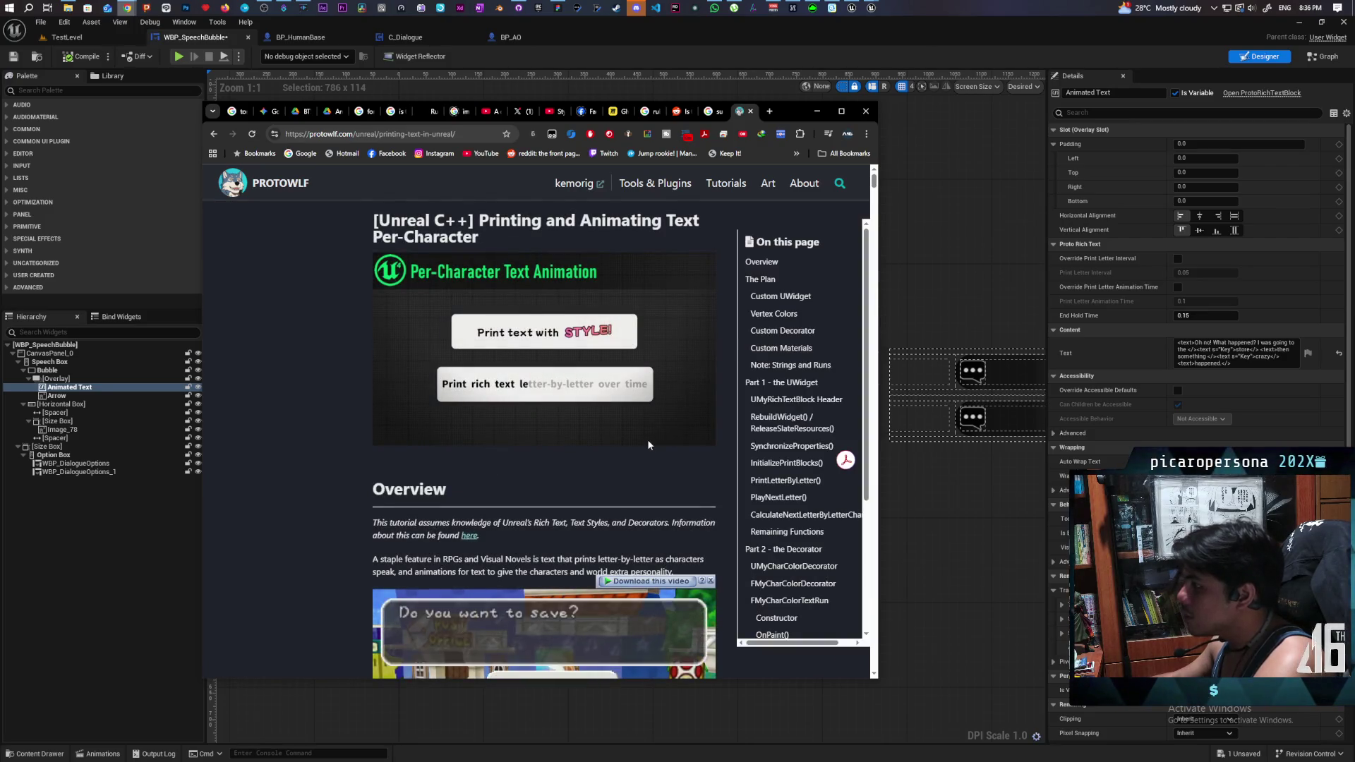
pyautogui.scroll(-6, 648, 444)
pyautogui.scroll(-10, 642, 430)
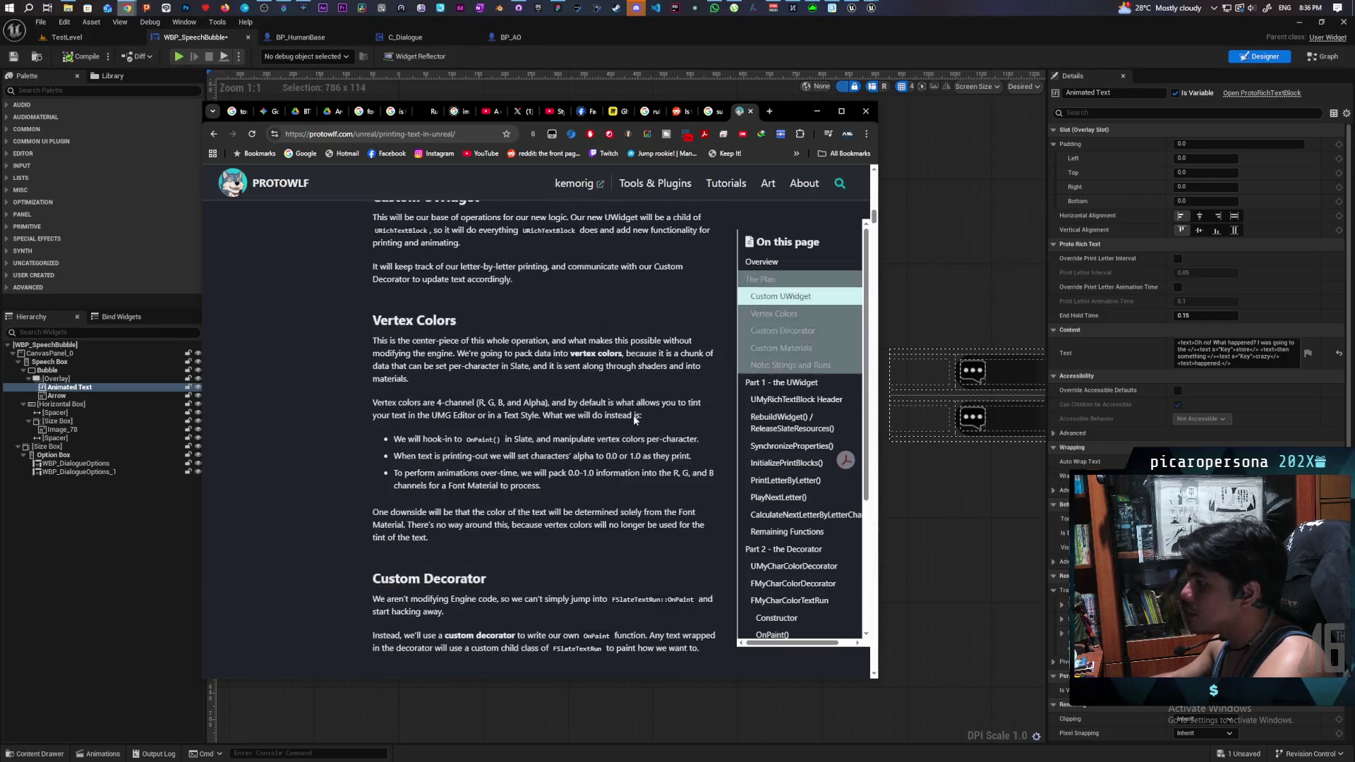
pyautogui.scroll(-14, 633, 415)
pyautogui.scroll(2, 630, 405)
pyautogui.scroll(1, 627, 401)
# - Select the tutorial's address, then bring the enlarged game-menu screenshot back up
pyautogui.click(414, 134)
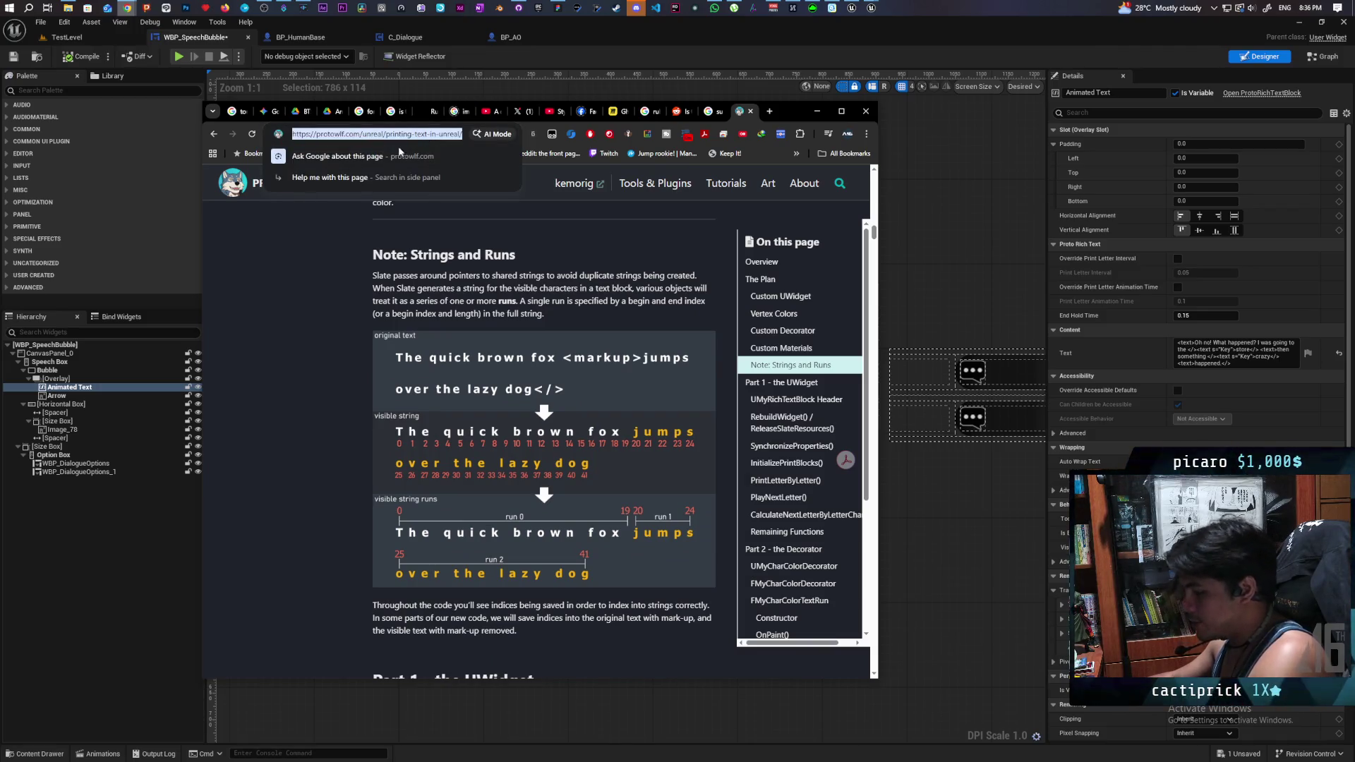
pyautogui.click(99, 565)
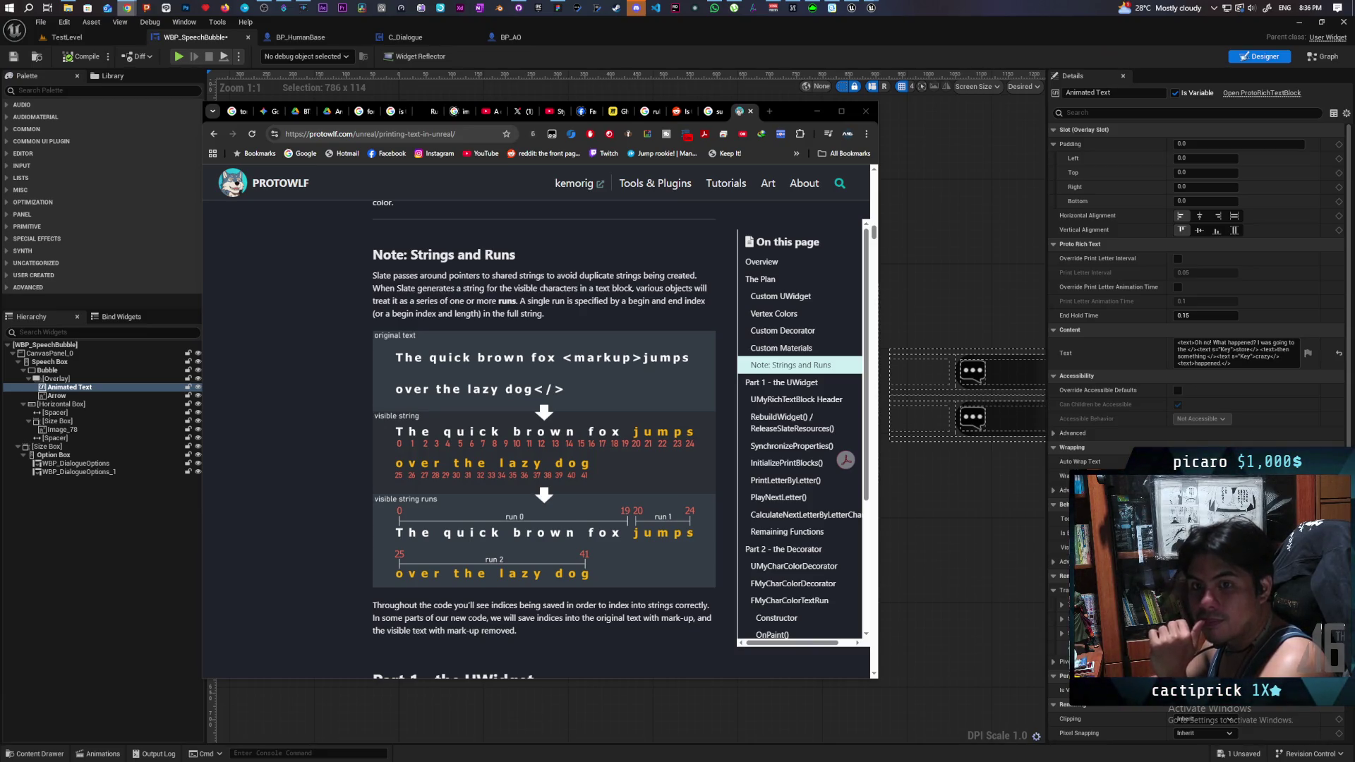
pyautogui.click(1227, 734)
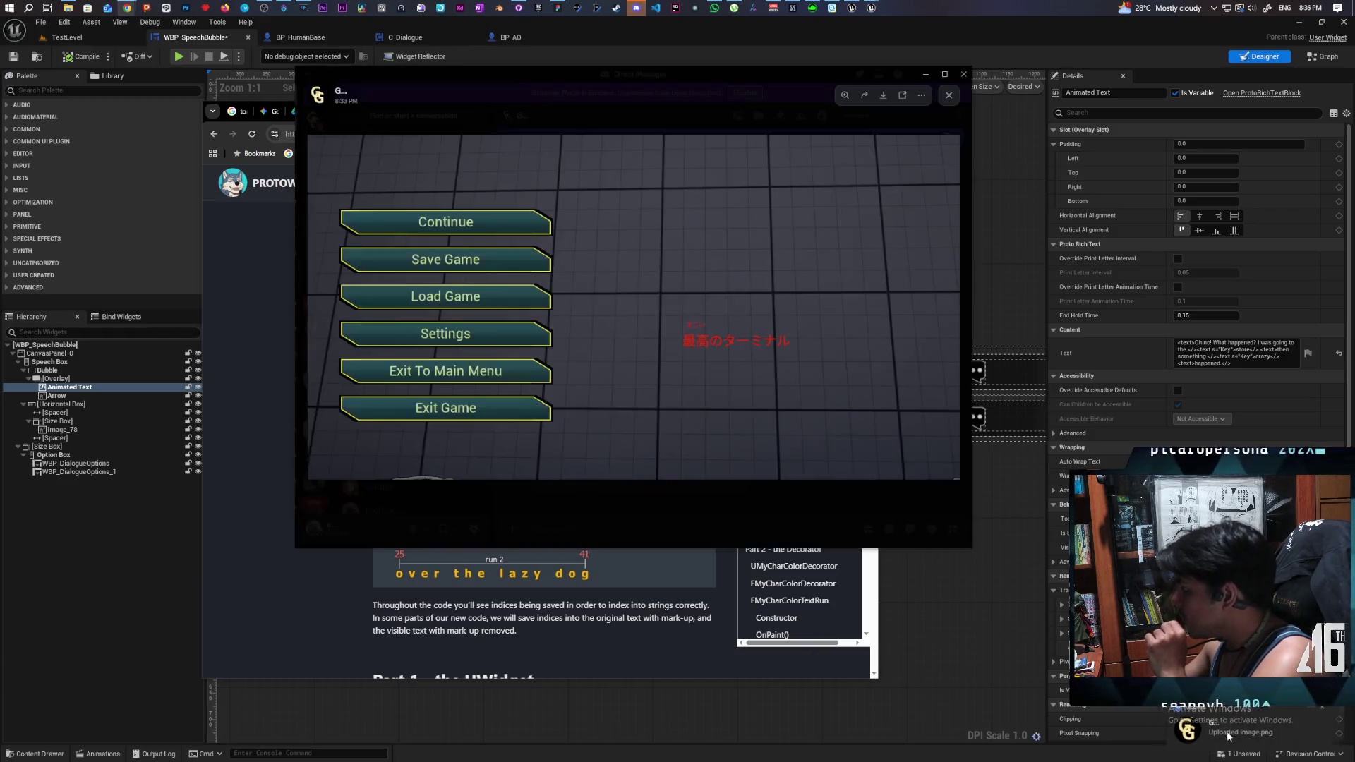
# - Leave the pause-menu image and open the Details-panel screenshot showing ruby markup and RubyTextDecorator
pyautogui.press('Escape')
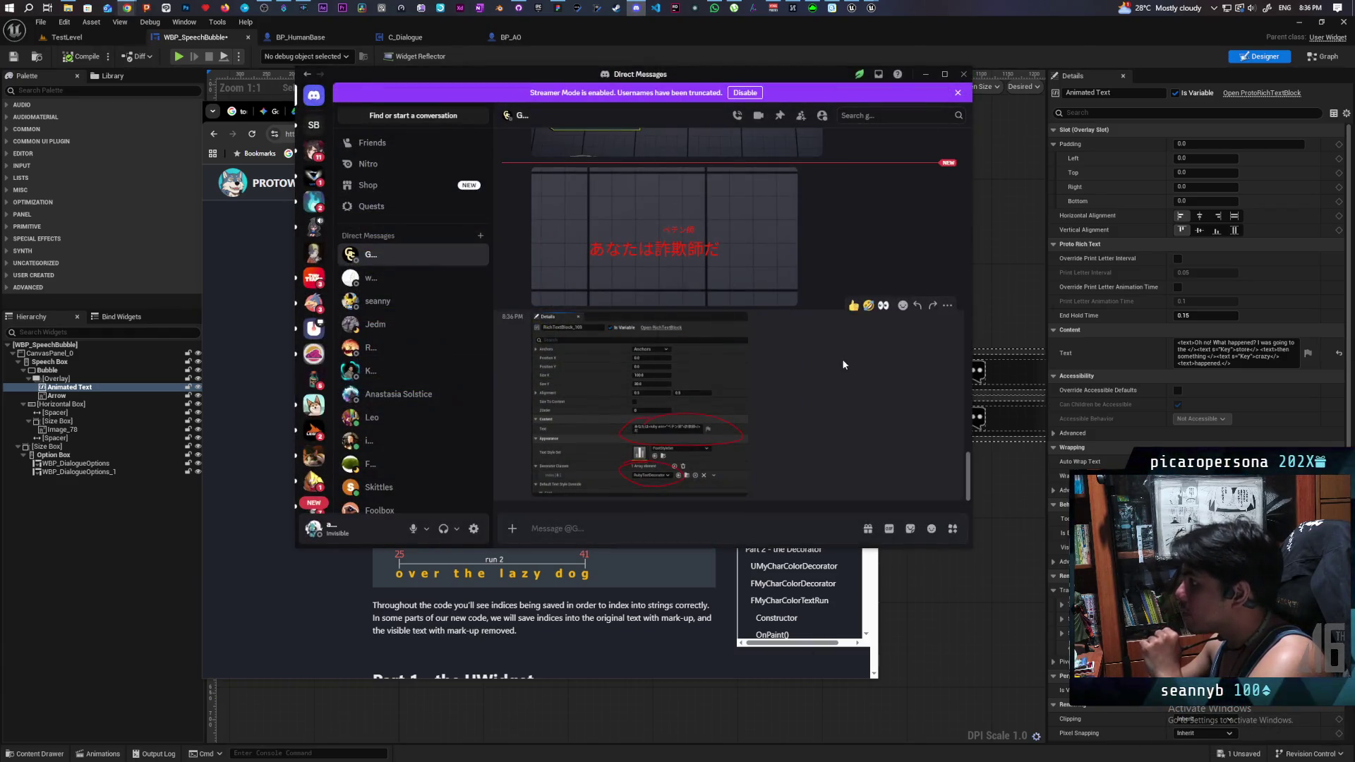
pyautogui.scroll(3, 842, 359)
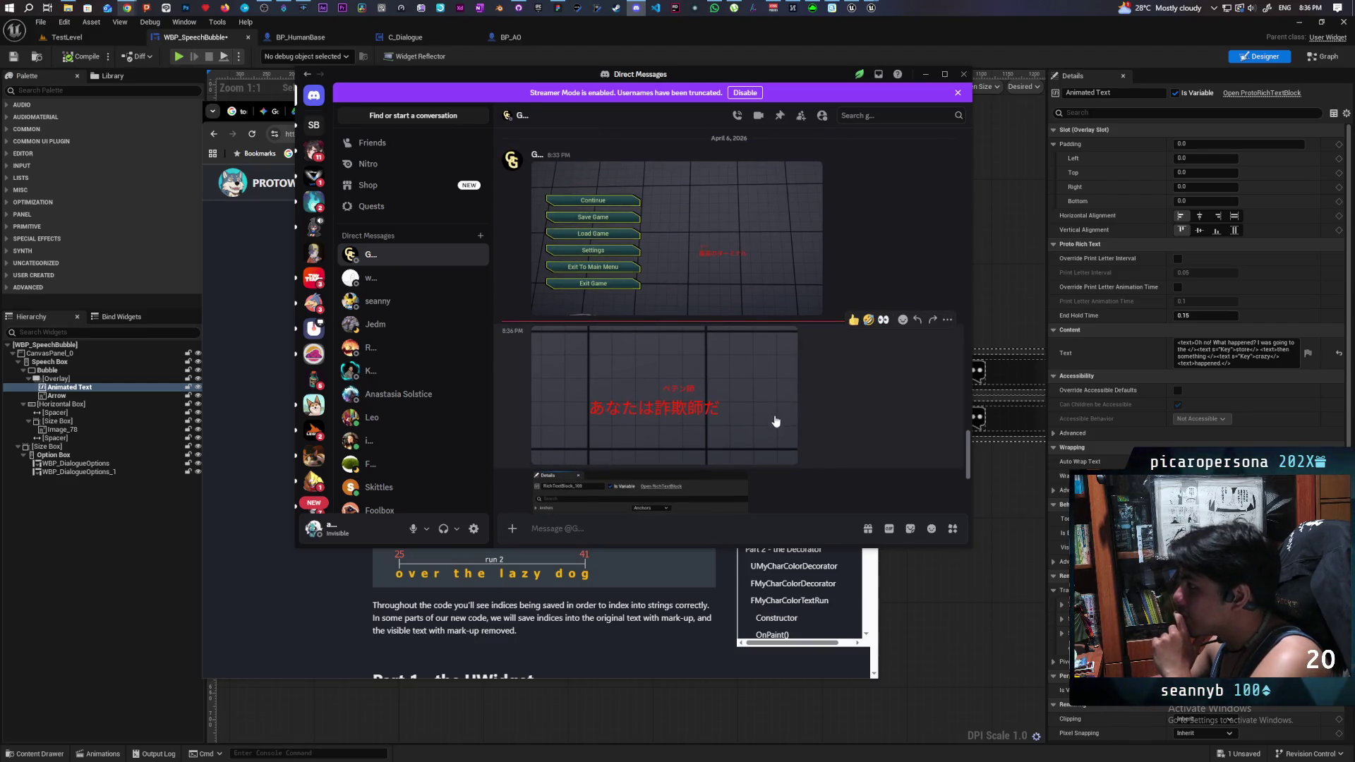
pyautogui.scroll(-2, 787, 405)
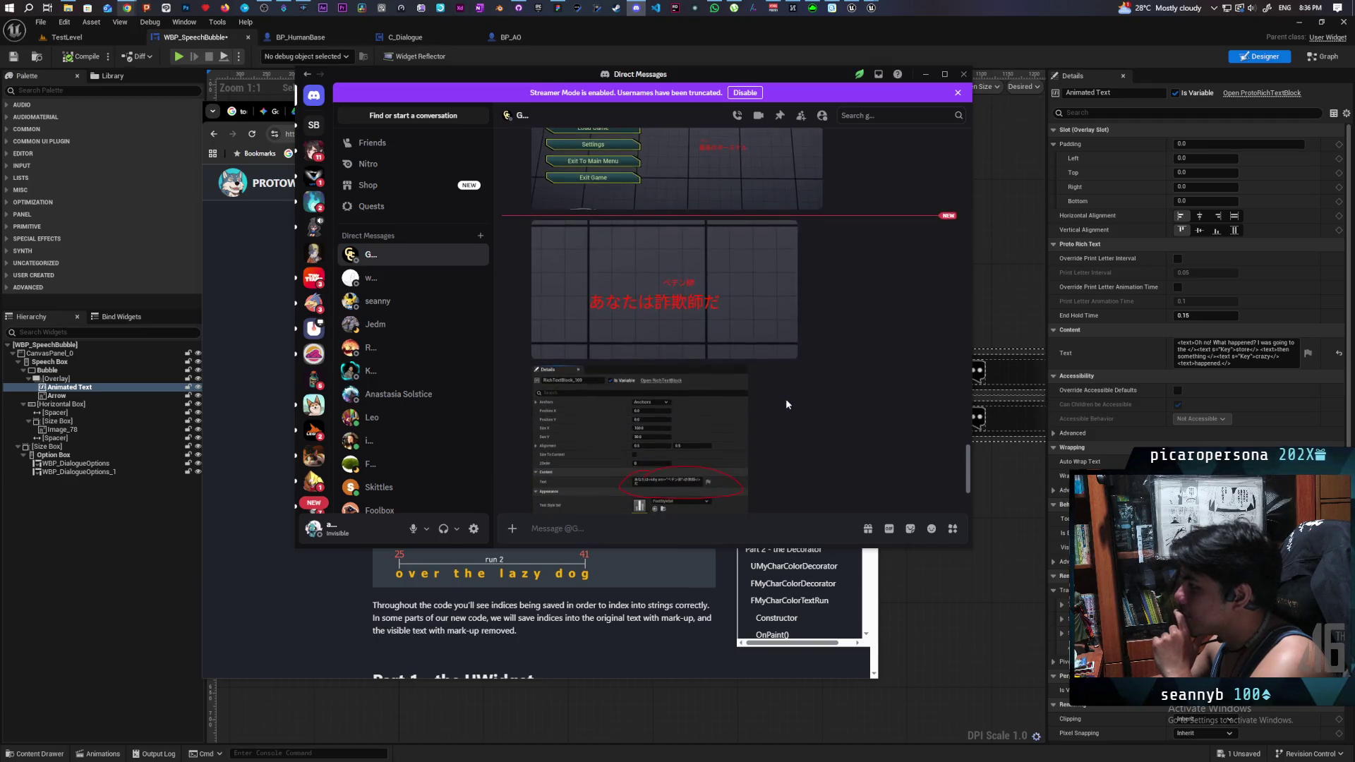
pyautogui.scroll(-1, 787, 404)
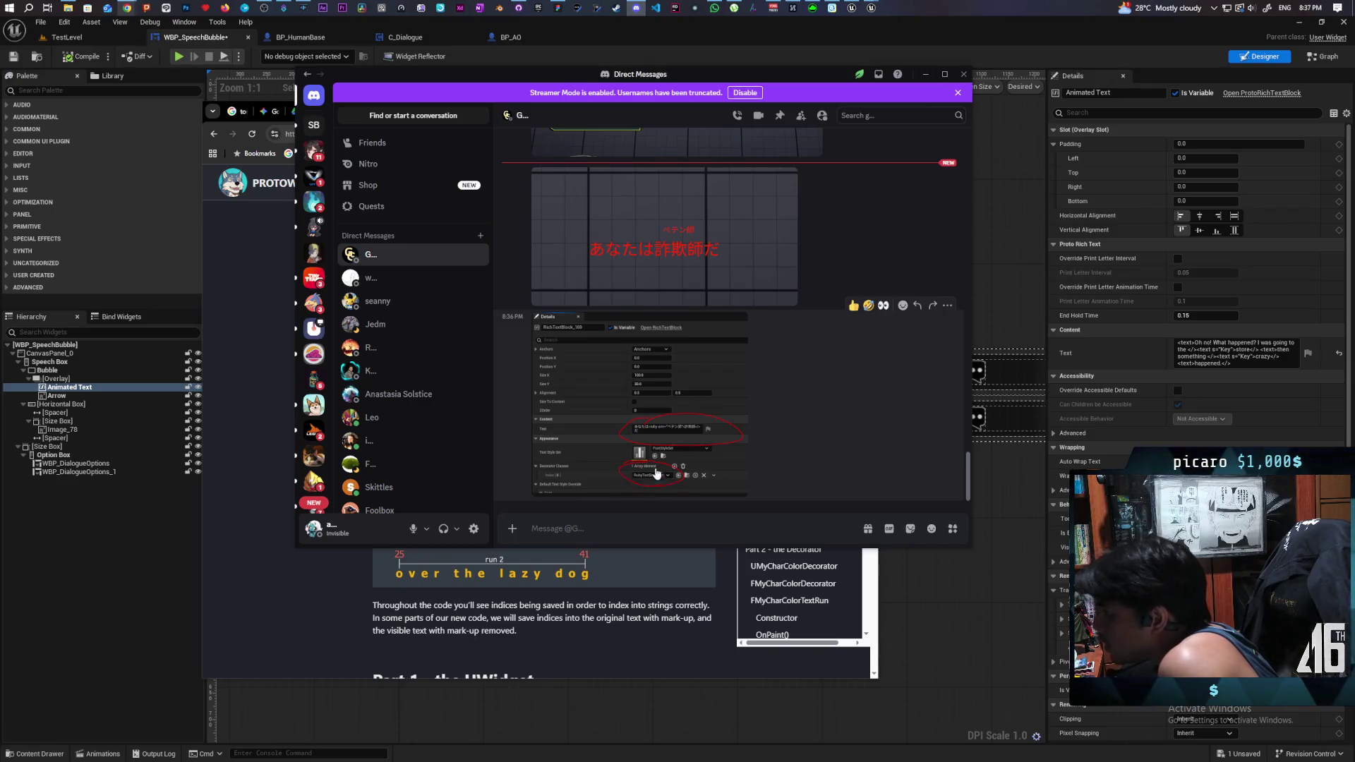
pyautogui.click(656, 483)
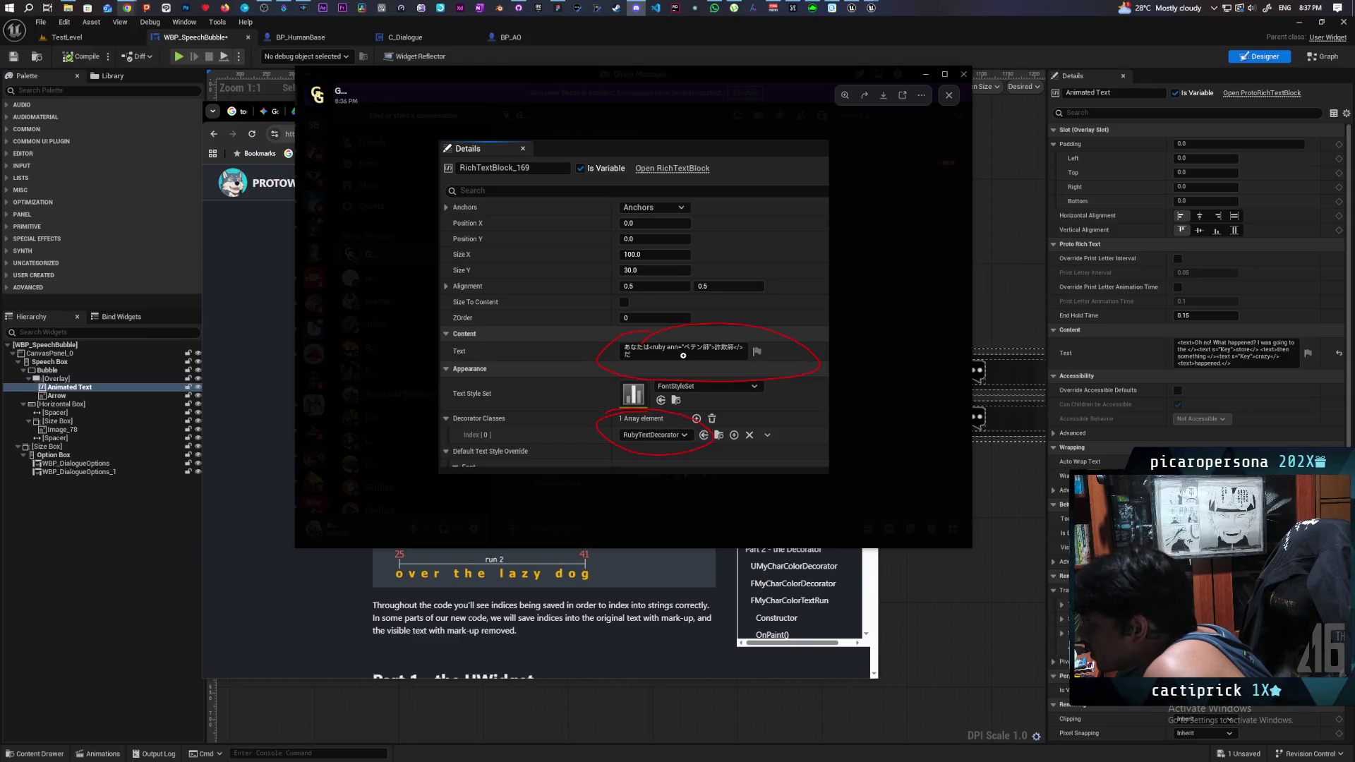
pyautogui.click(861, 277)
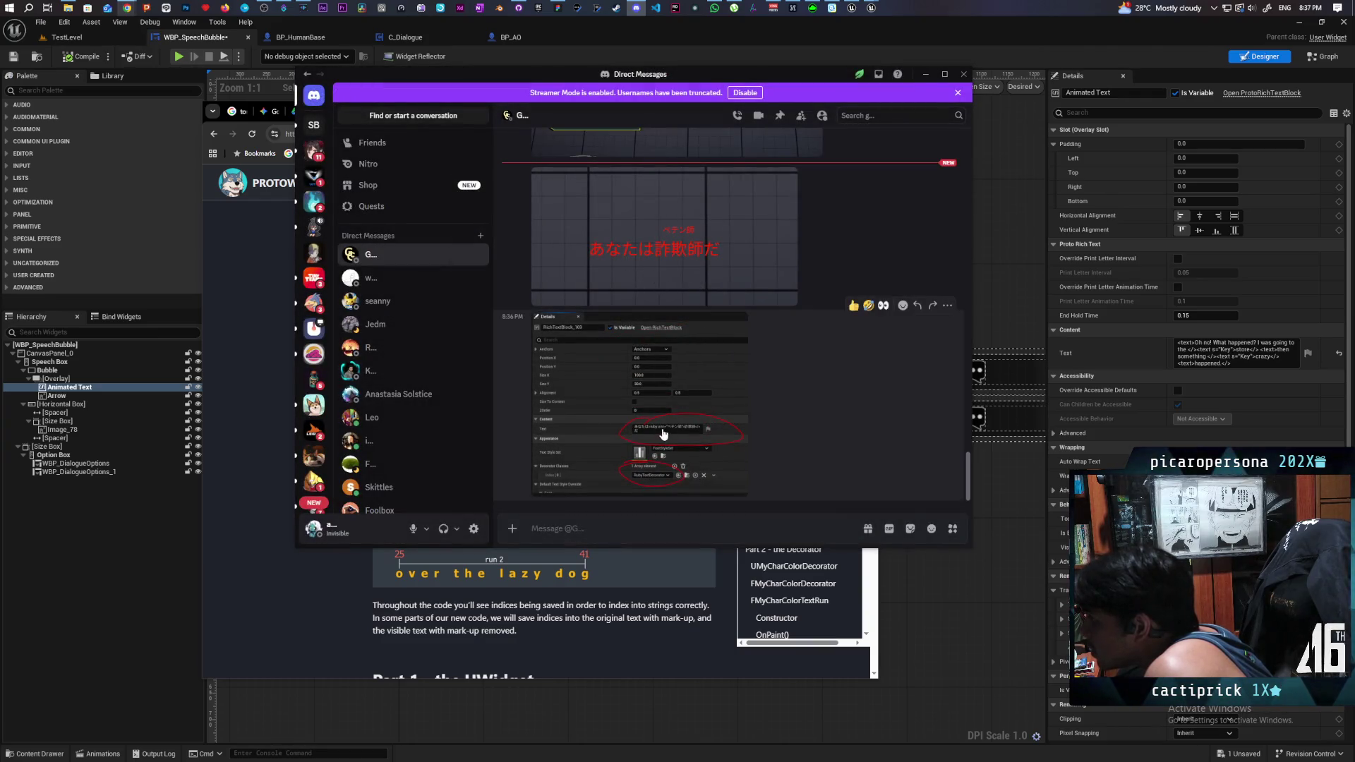
pyautogui.click(664, 434)
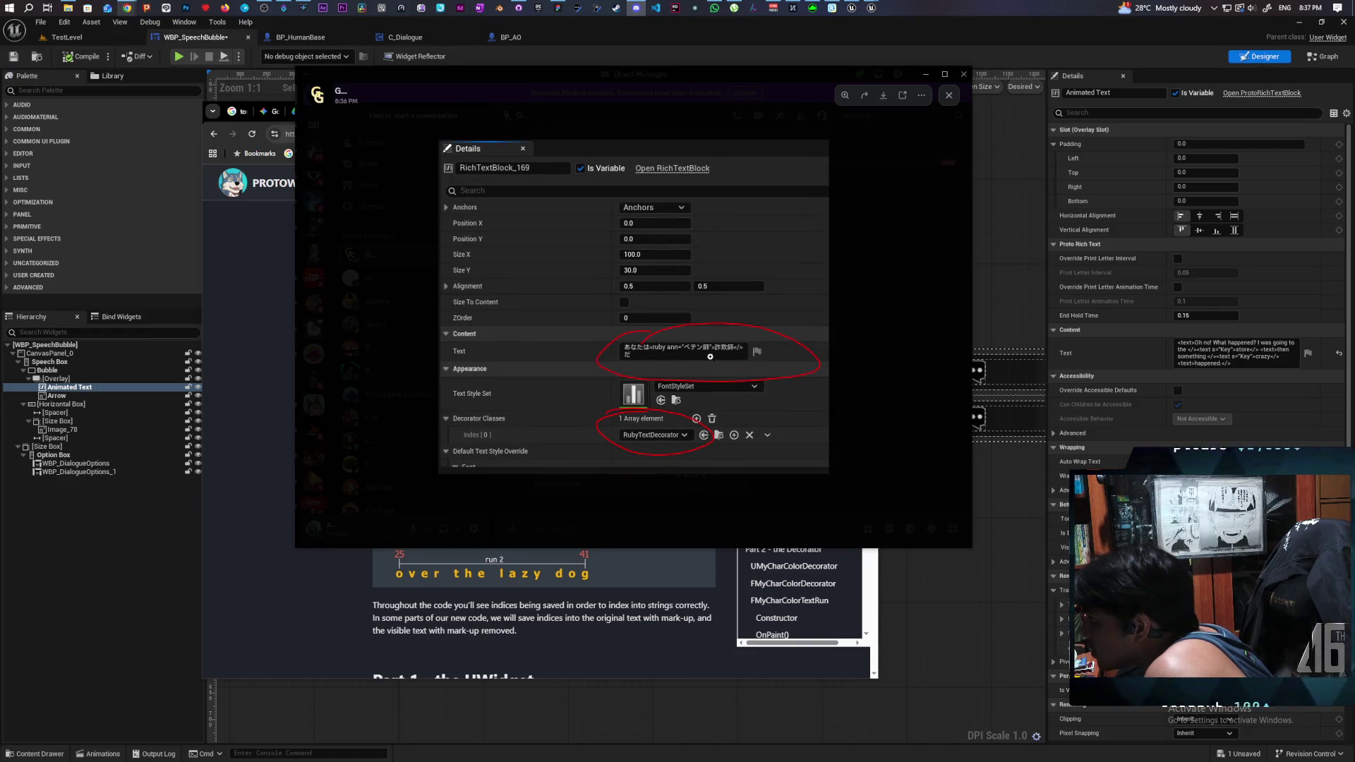
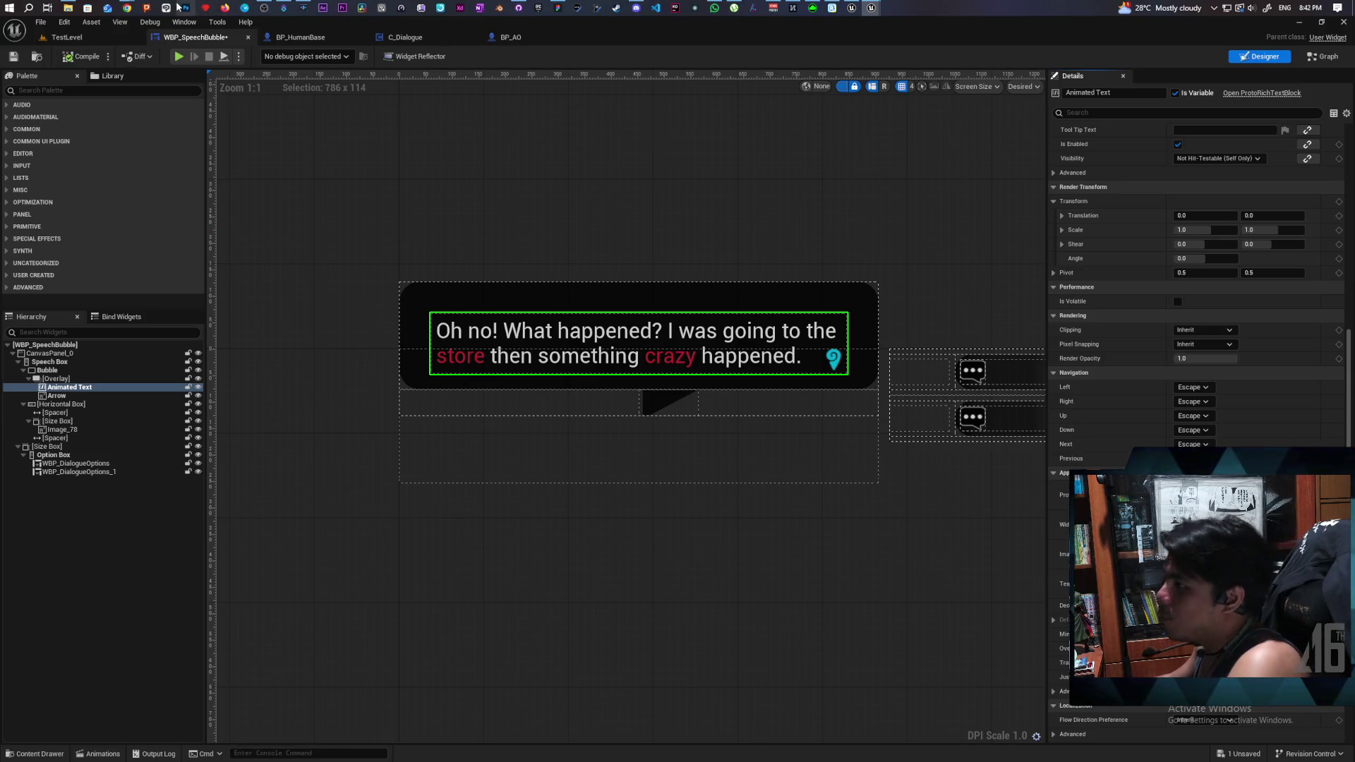
# - Bring the protowolf 'Note: Strings and Runs' Chrome window forward from the taskbar previews
pyautogui.click(128, 7)
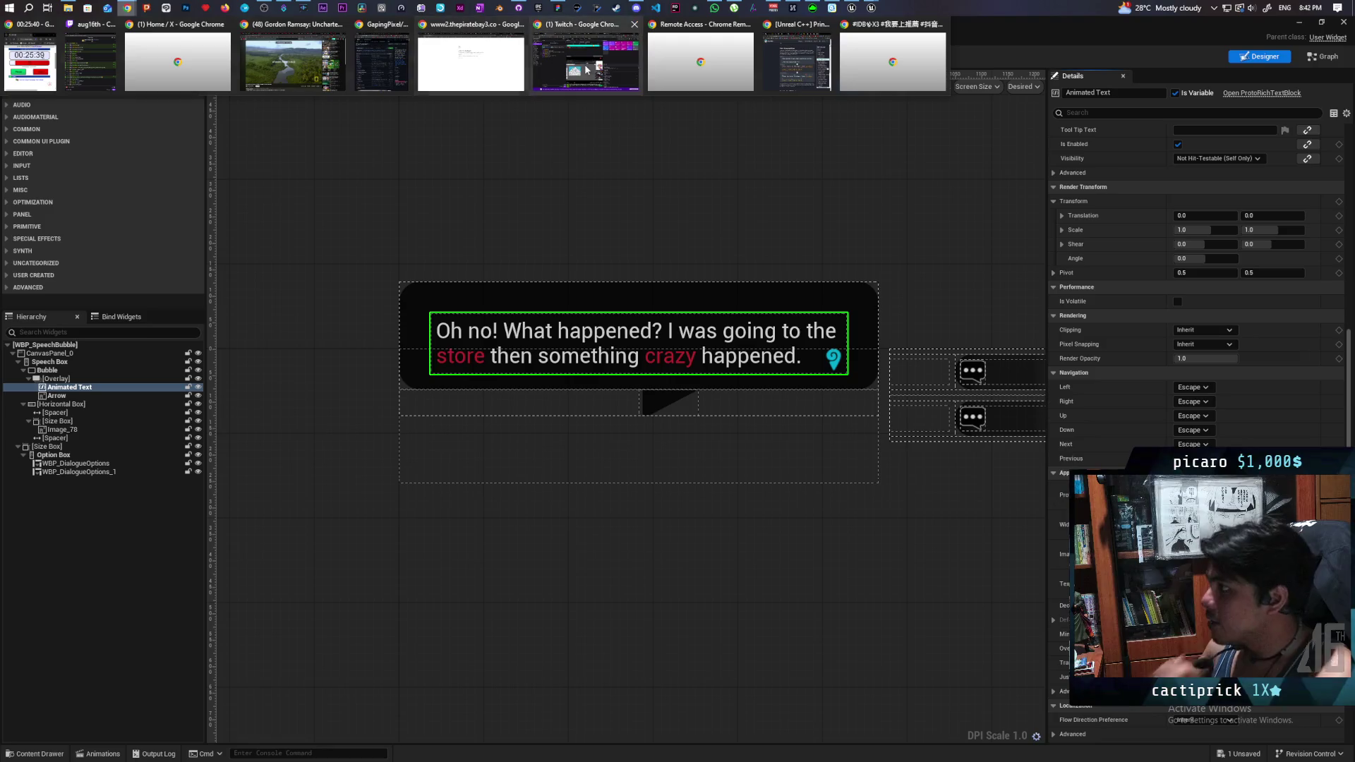
pyautogui.click(792, 53)
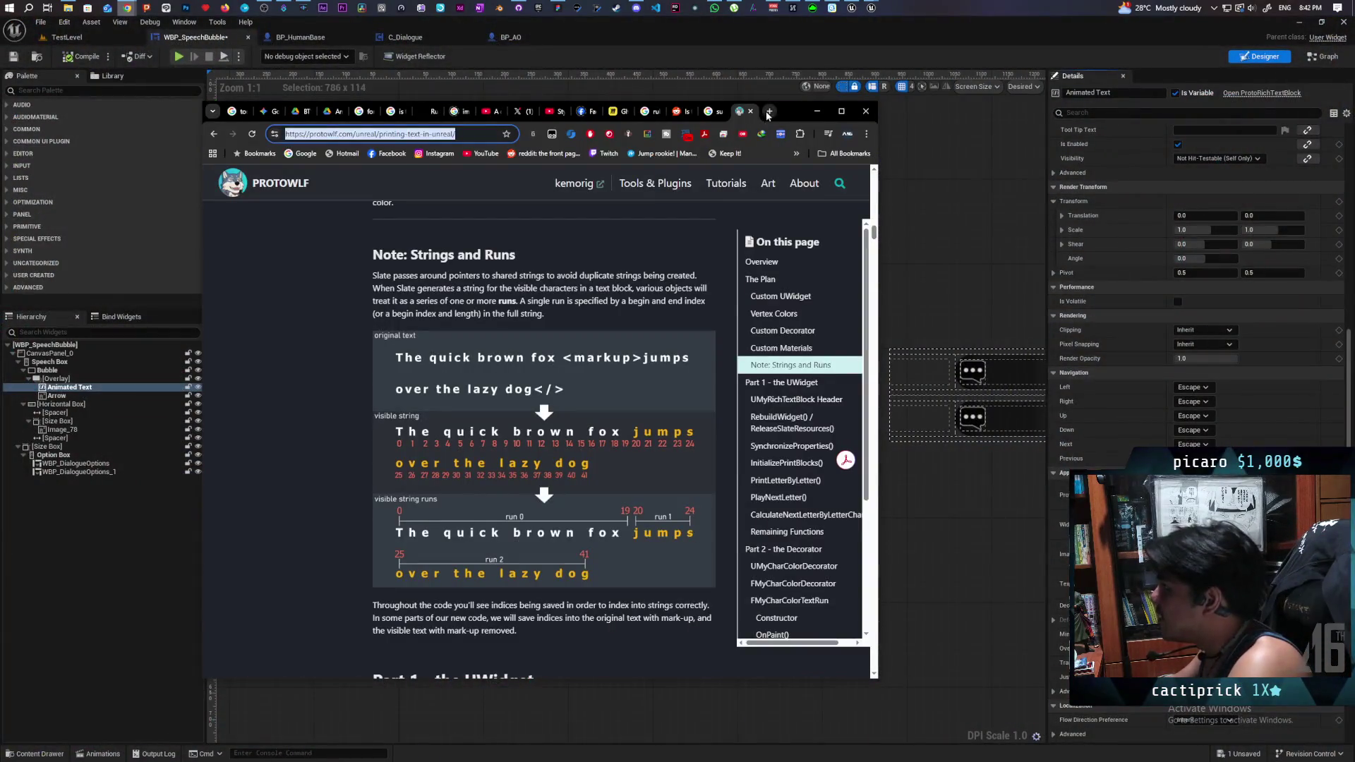
# - Search YouTube for 'baltimore accent' and play the first Short in the results
pyautogui.click(486, 155)
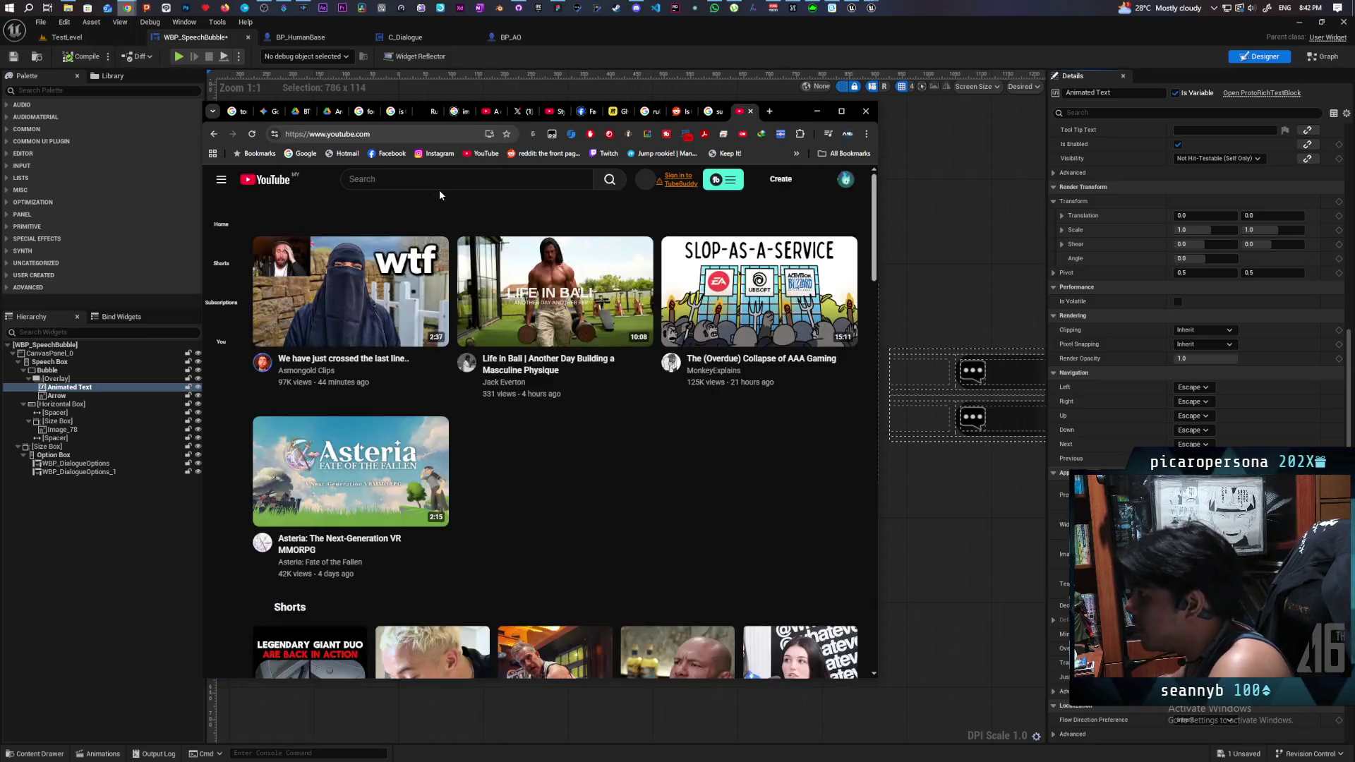
pyautogui.click(440, 180)
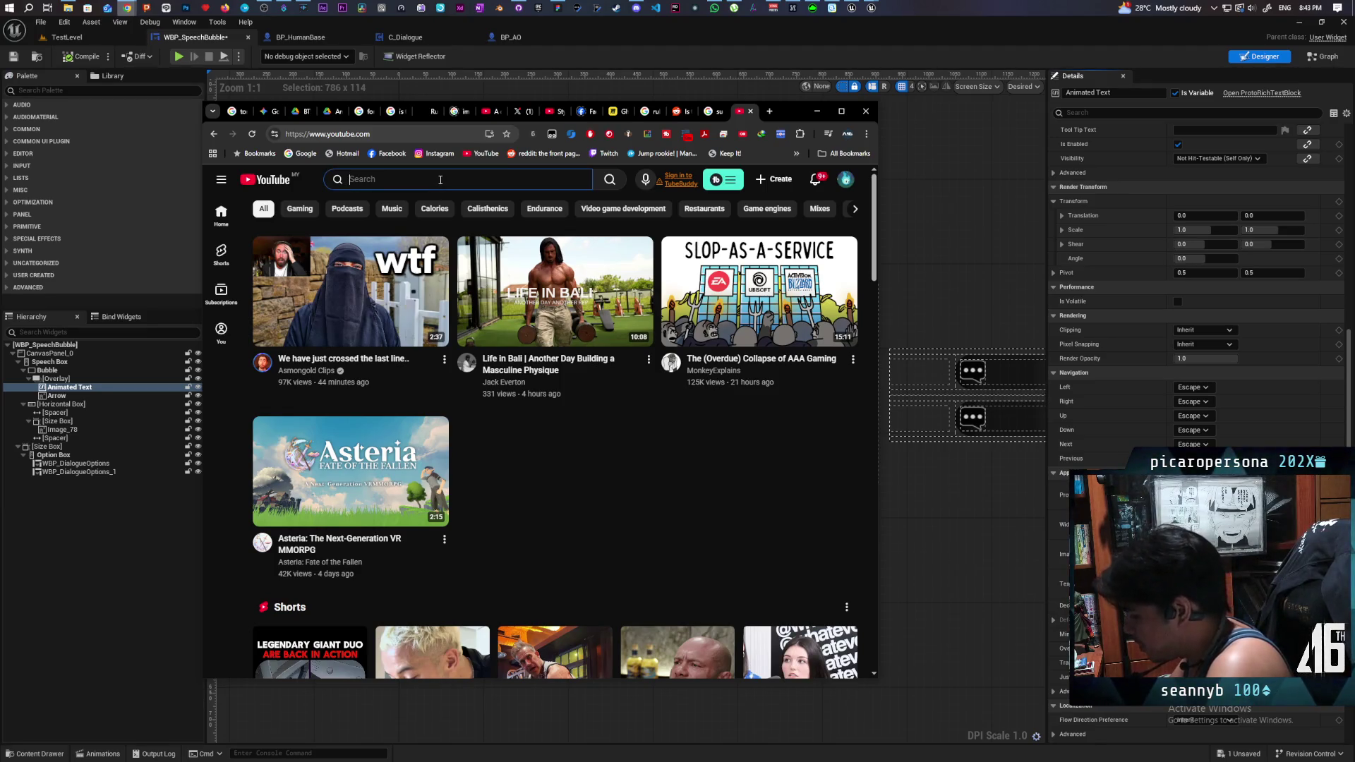
pyautogui.write('baltim')
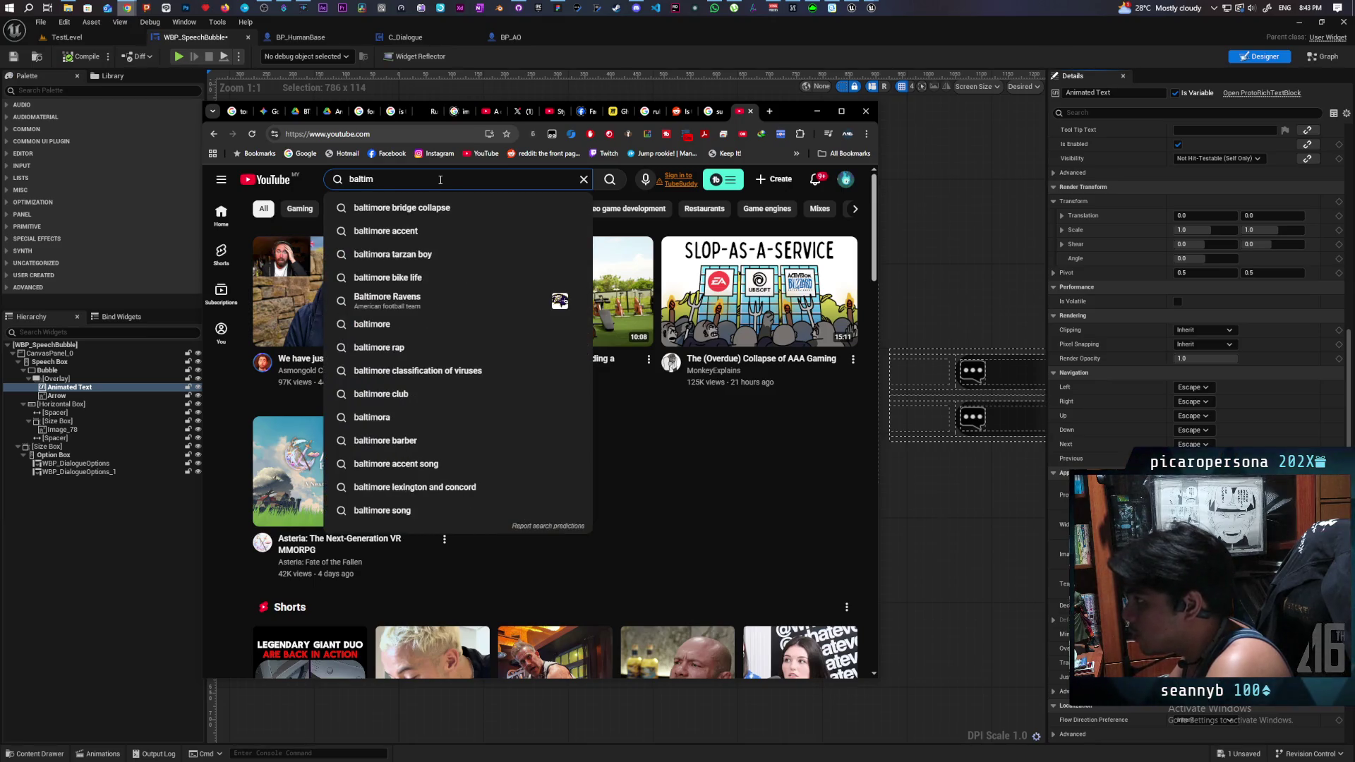
pyautogui.write('ore')
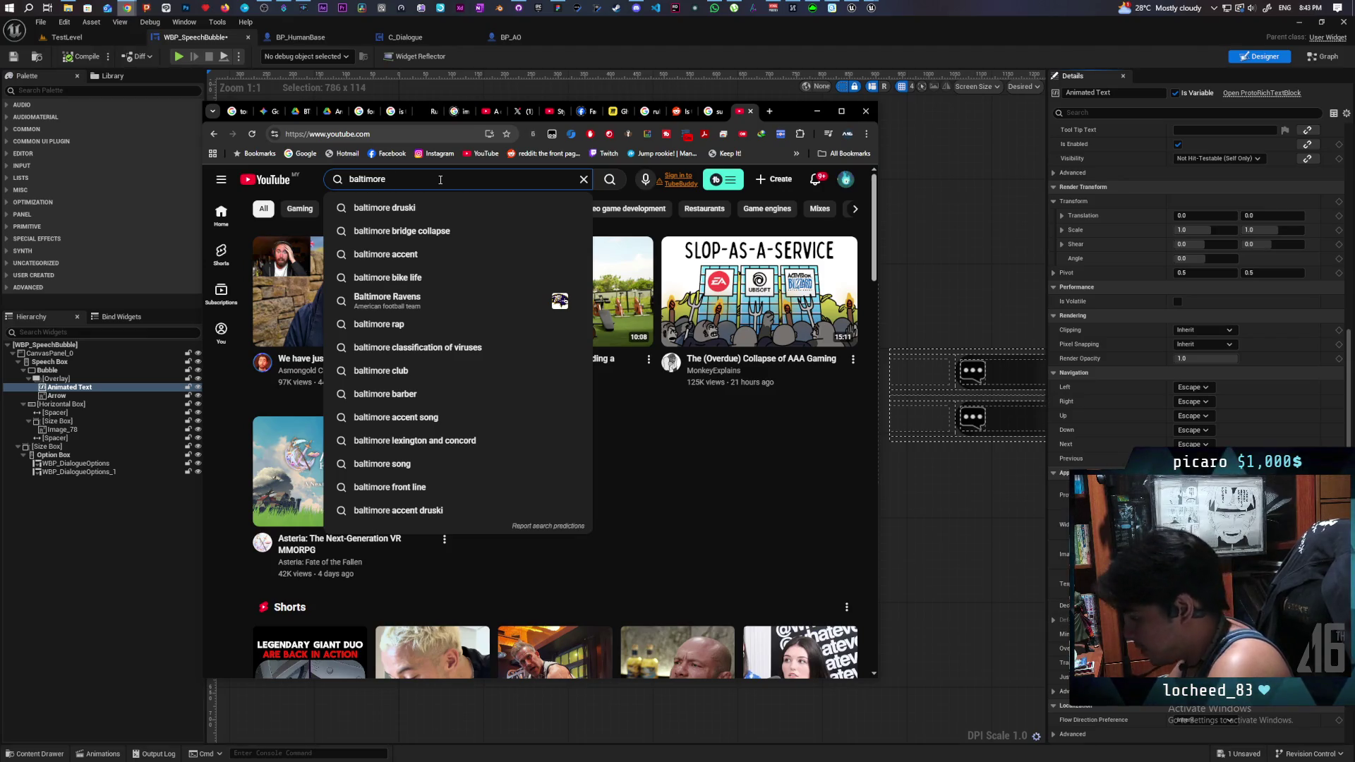
pyautogui.write(' acce')
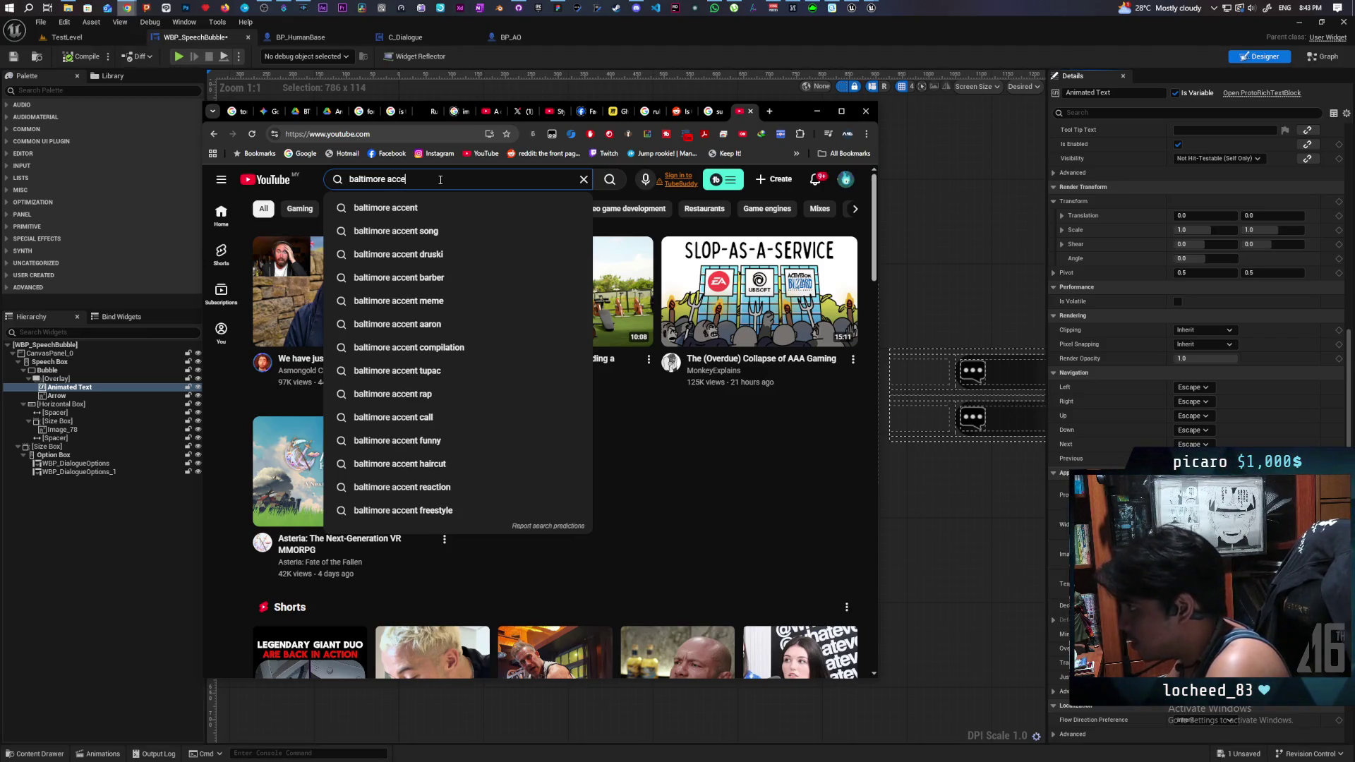
pyautogui.write('nt')
pyautogui.press('Return')
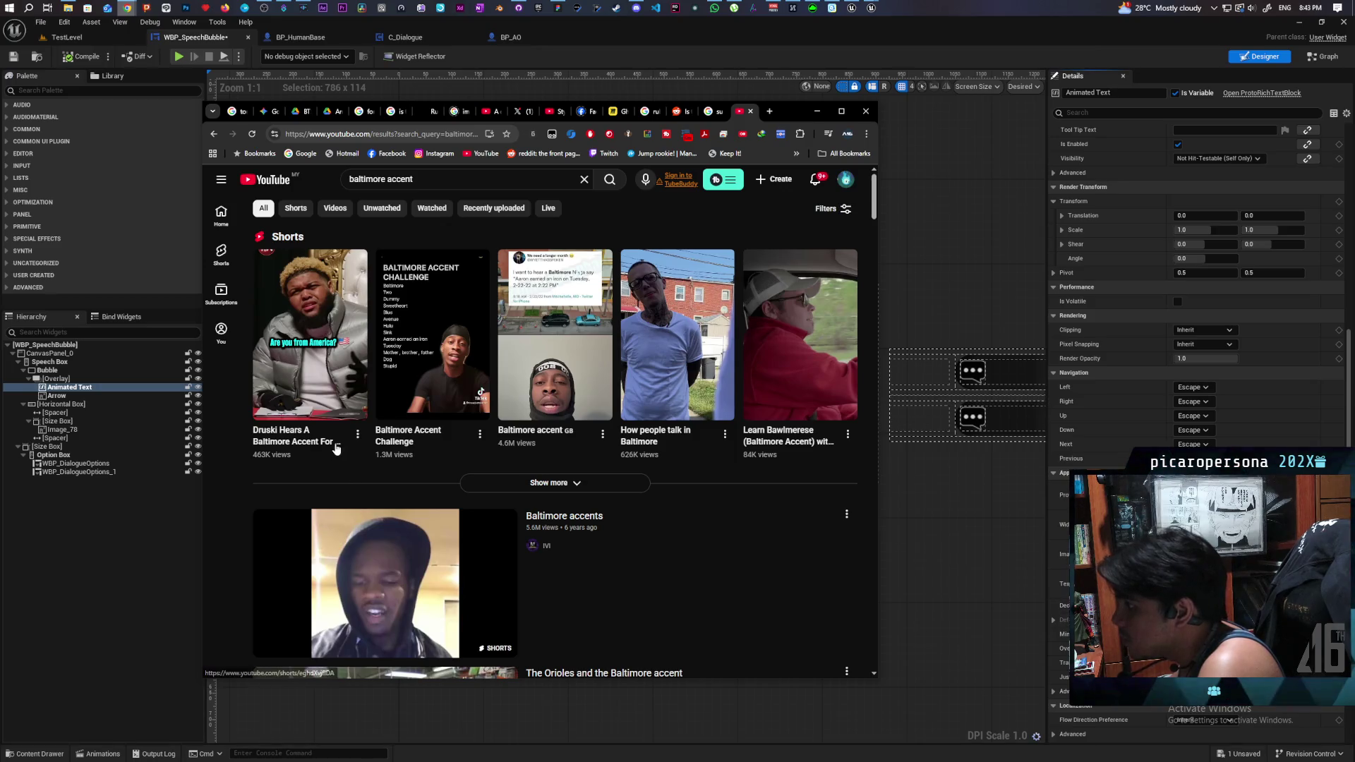
pyautogui.click(309, 323)
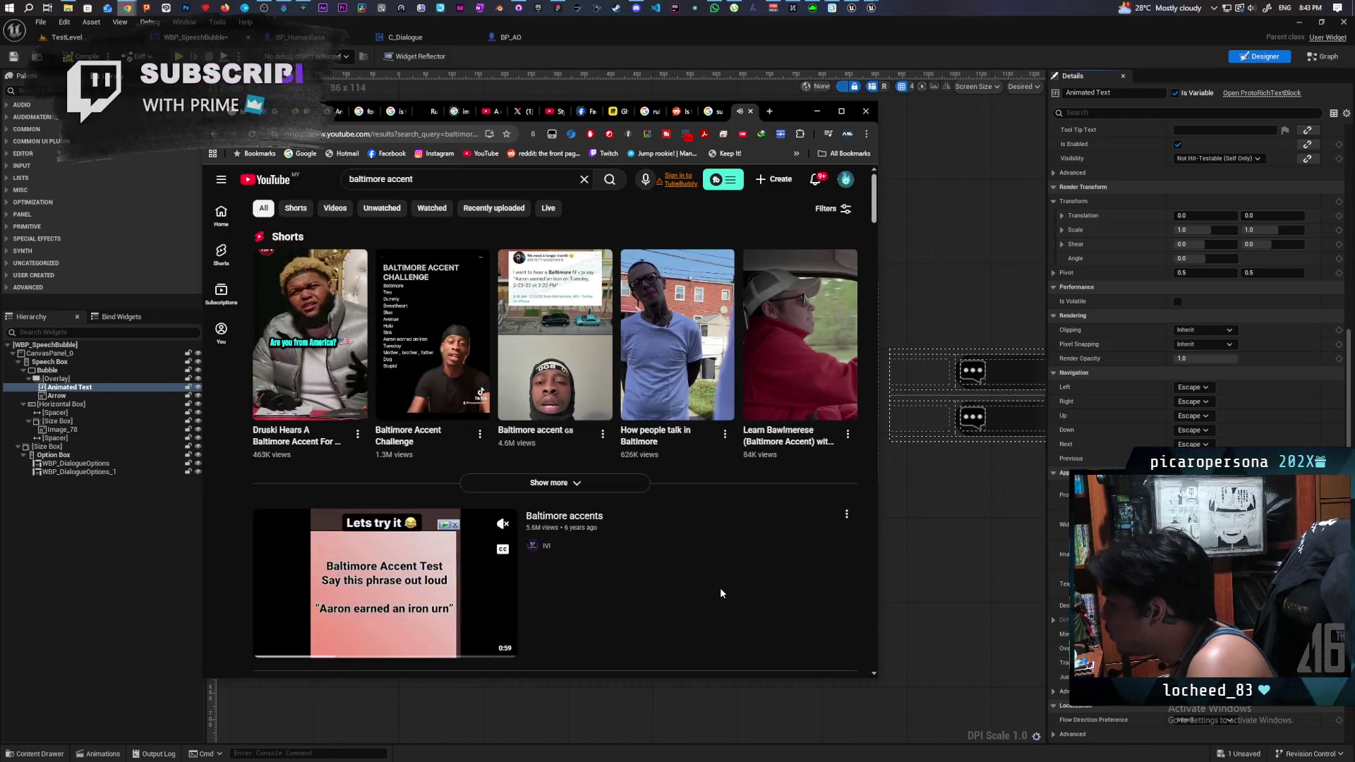
pyautogui.click(678, 336)
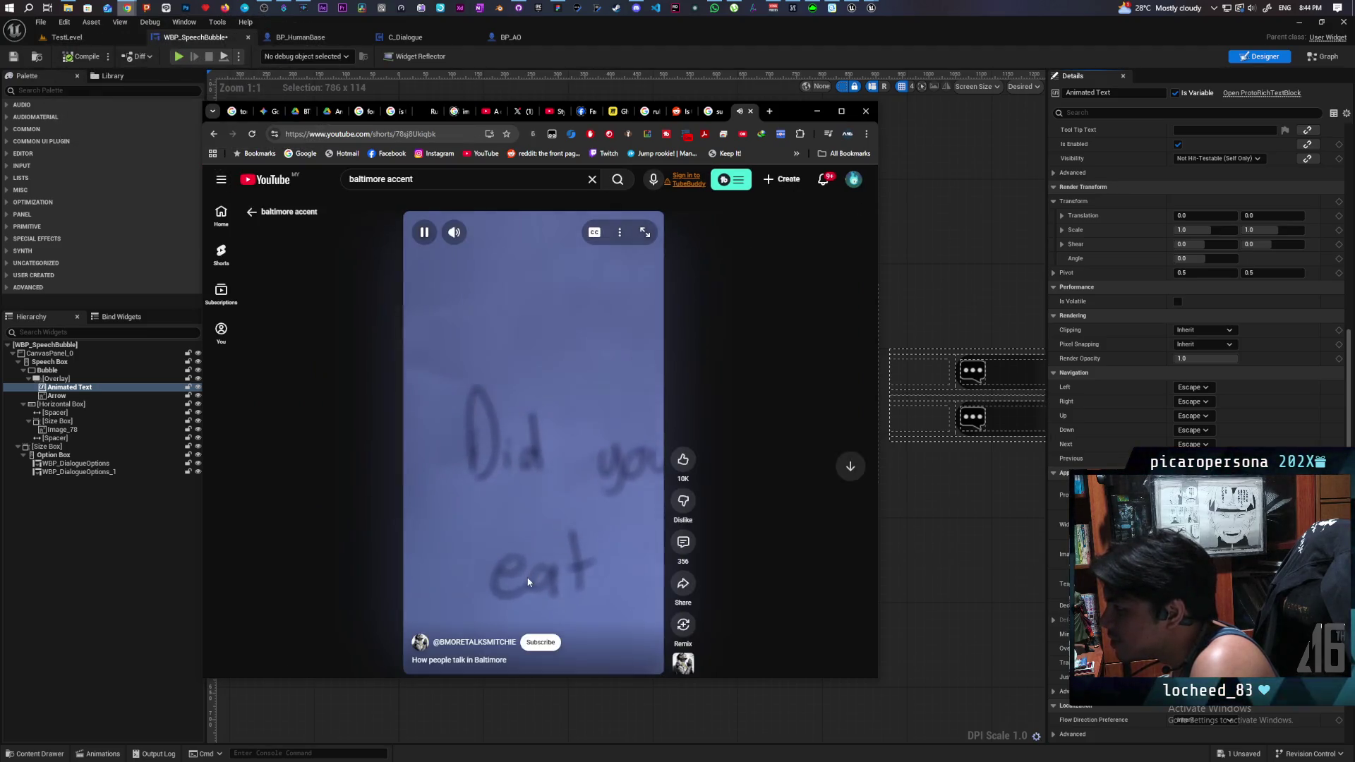
pyautogui.rightClick(528, 581)
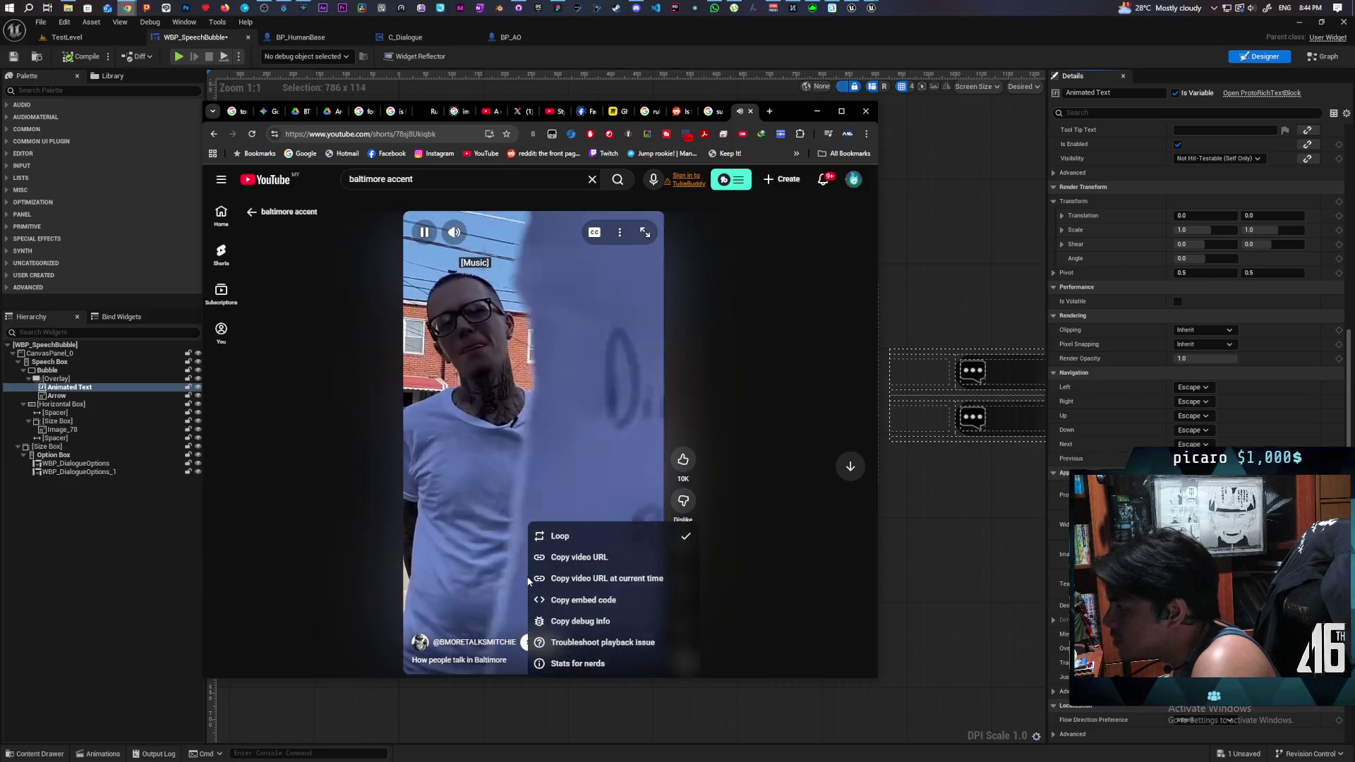
pyautogui.click(301, 617)
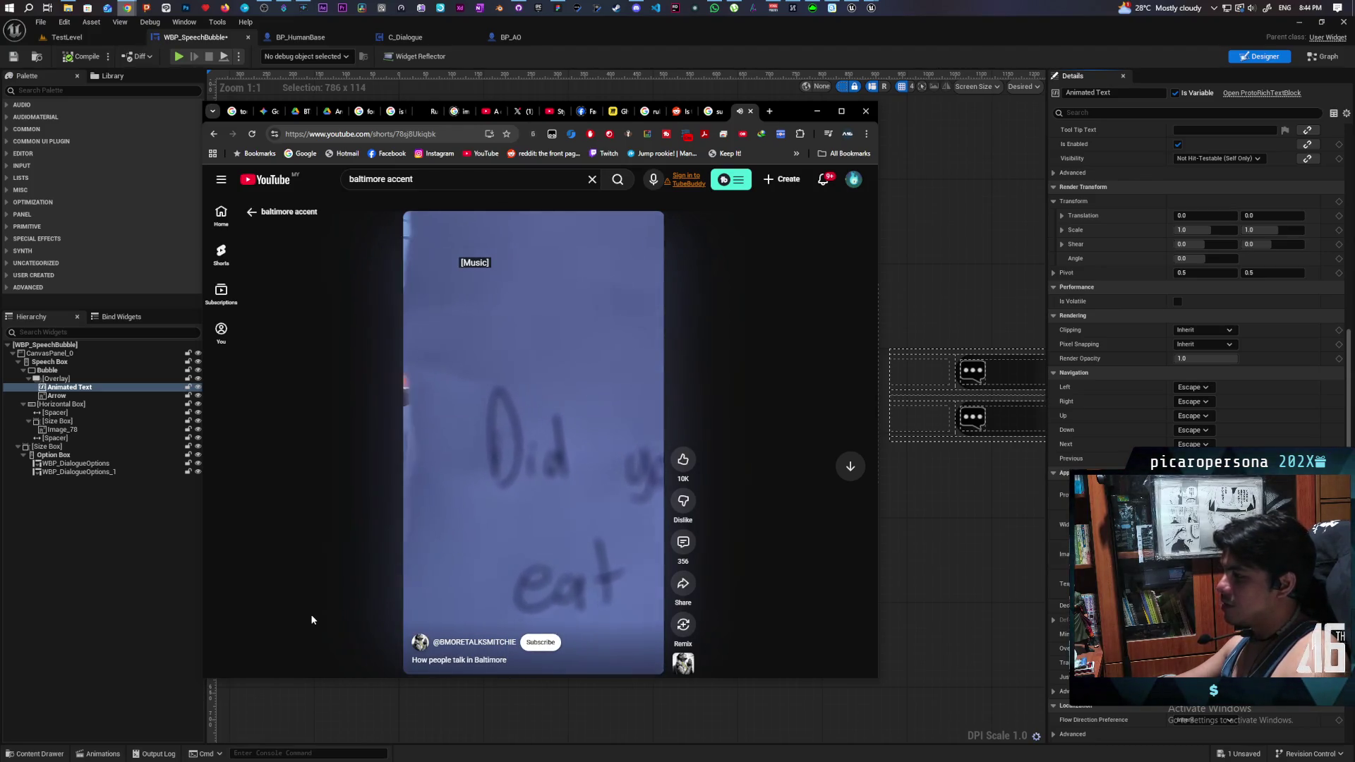
pyautogui.click(544, 533)
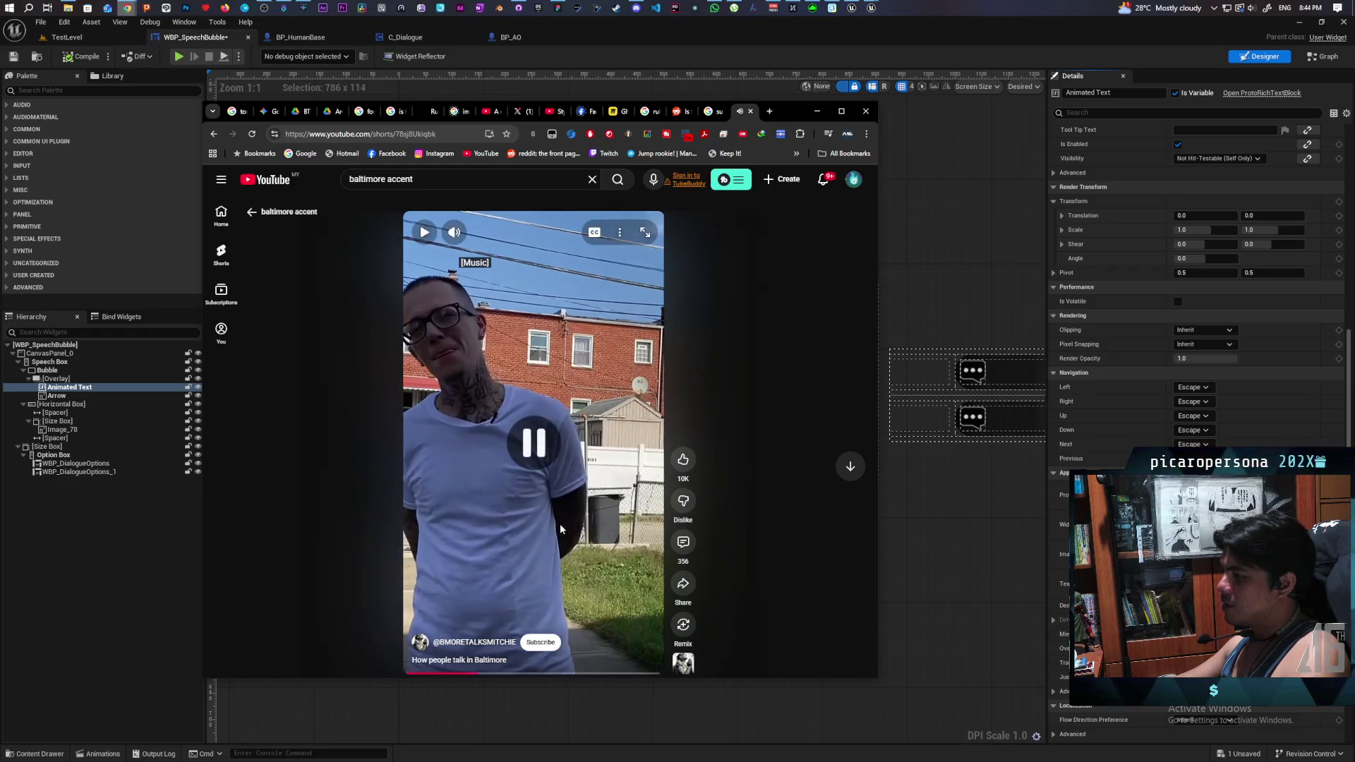
pyautogui.click(252, 211)
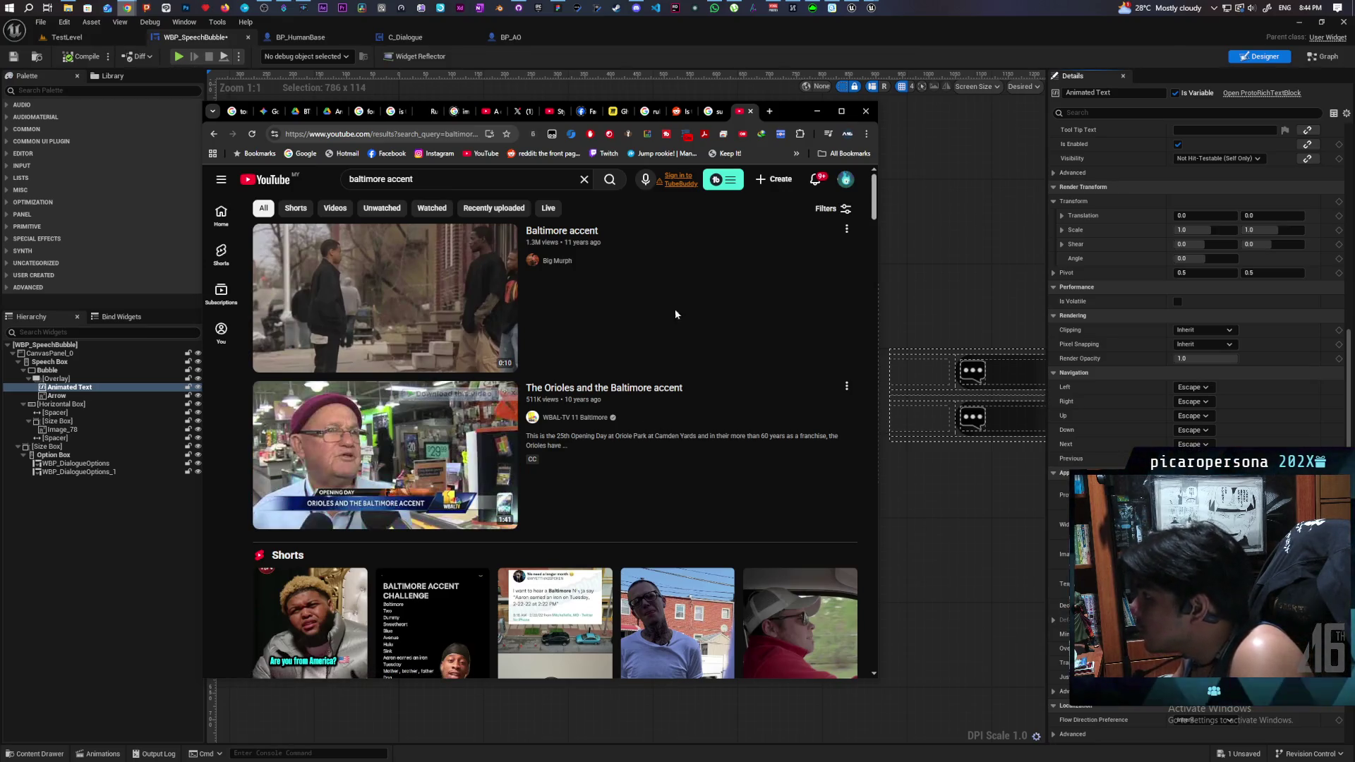
pyautogui.scroll(-3, 388, 296)
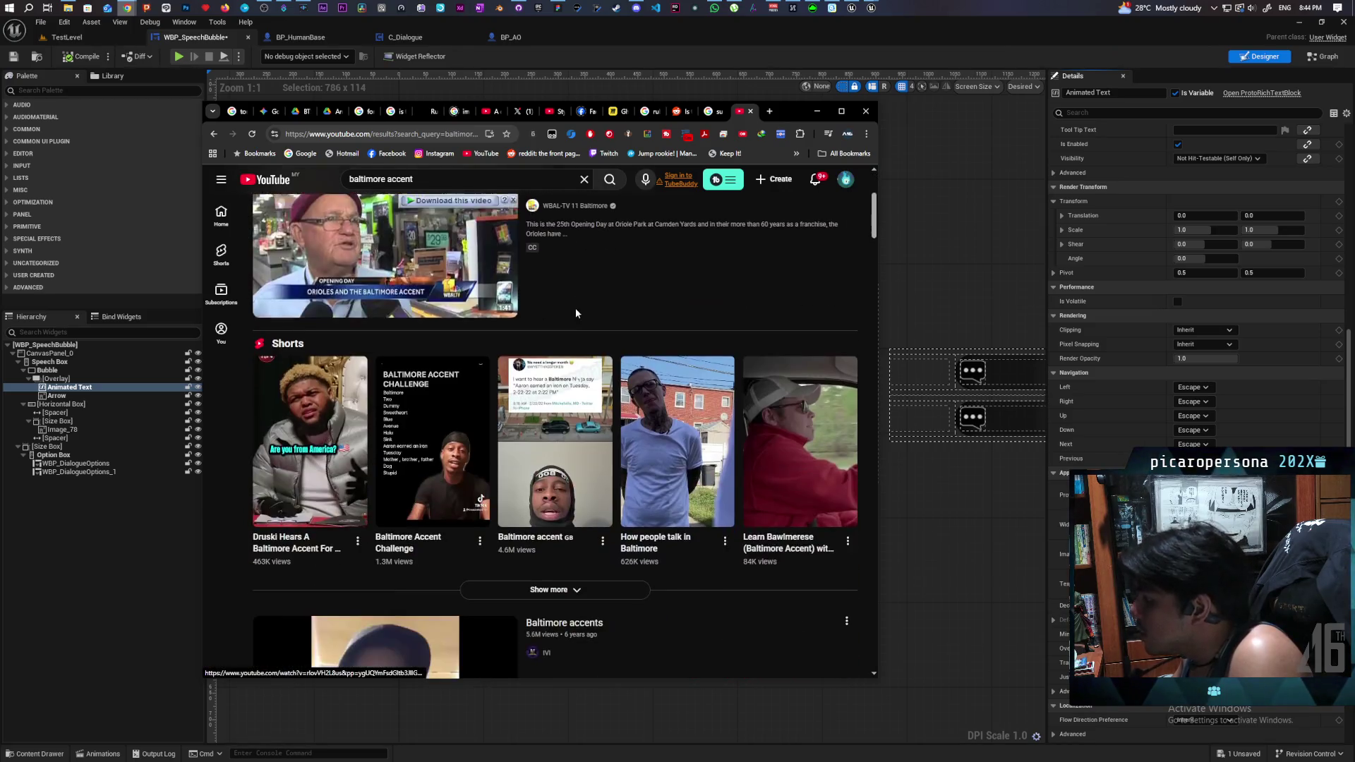
pyautogui.click(424, 465)
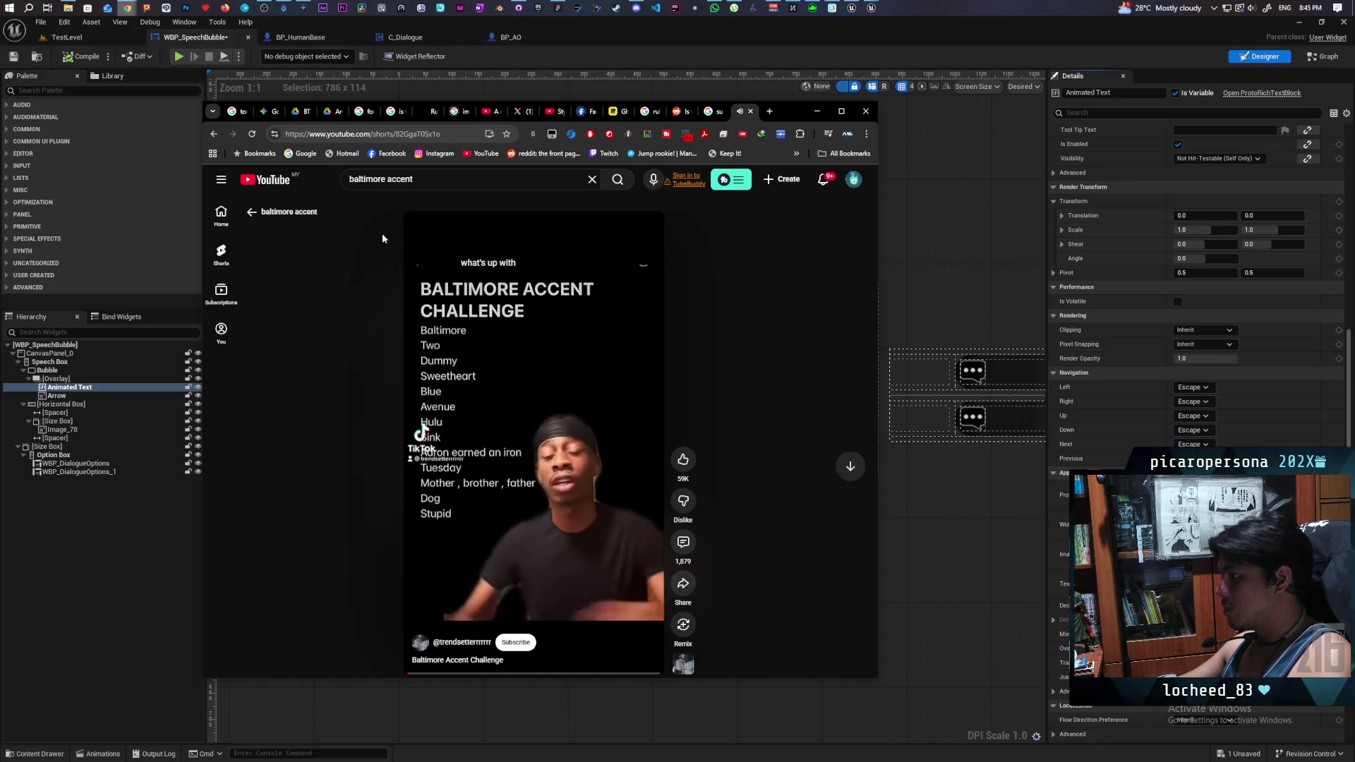
pyautogui.click(277, 213)
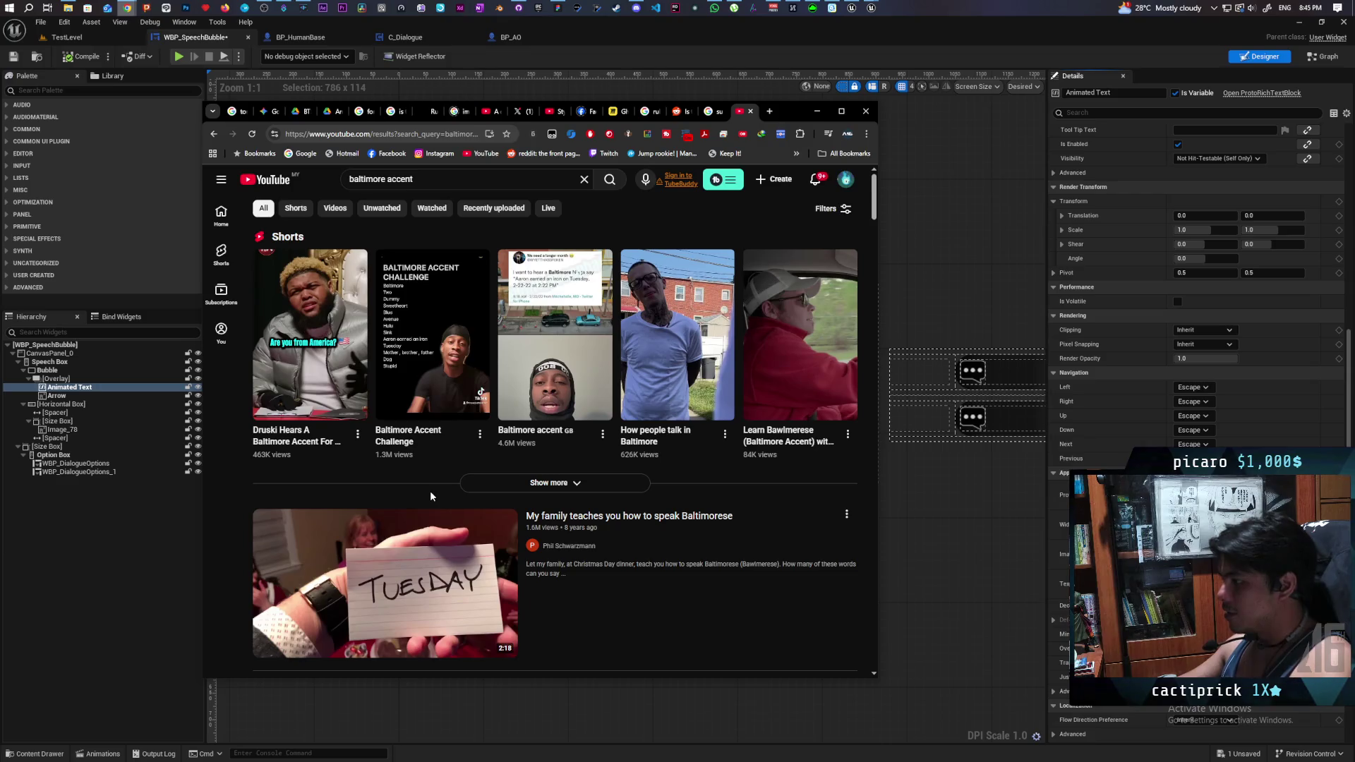
pyautogui.scroll(-3, 429, 496)
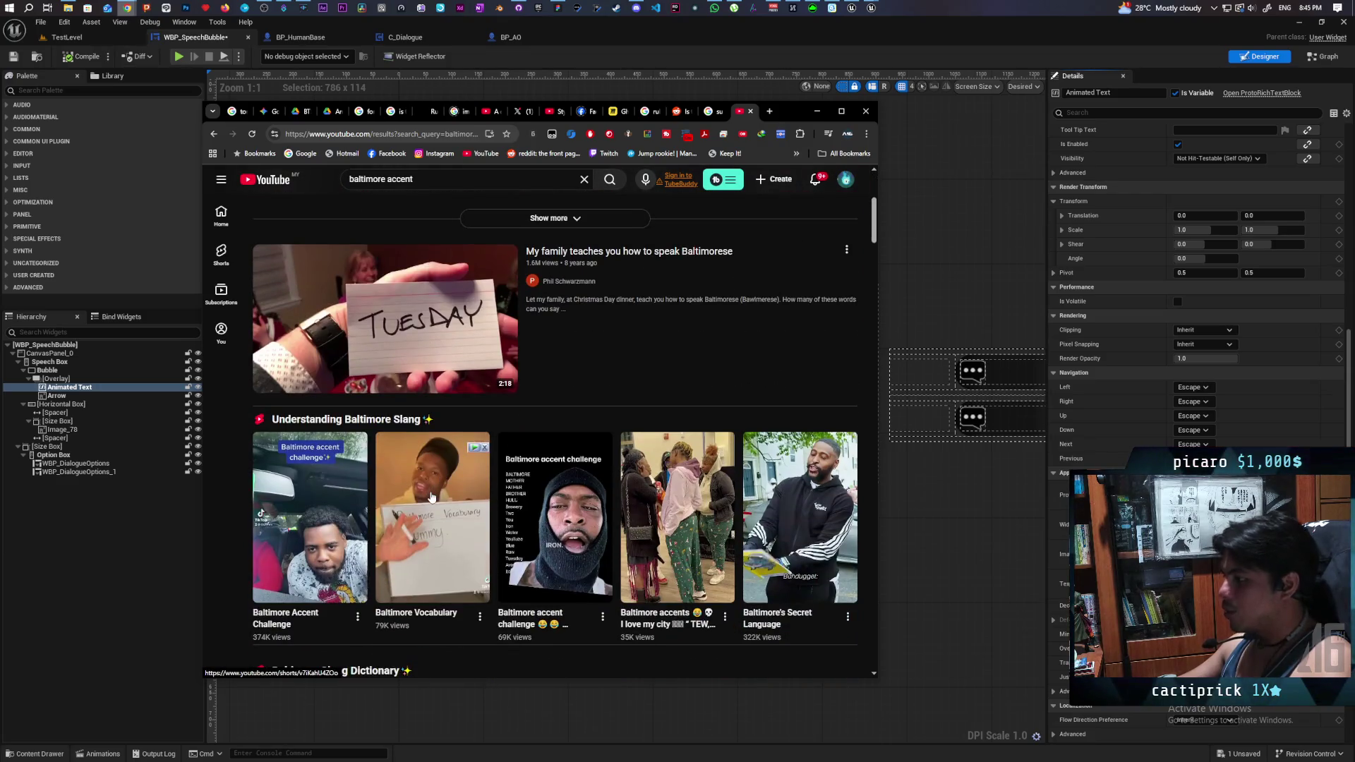
pyautogui.scroll(3, 432, 498)
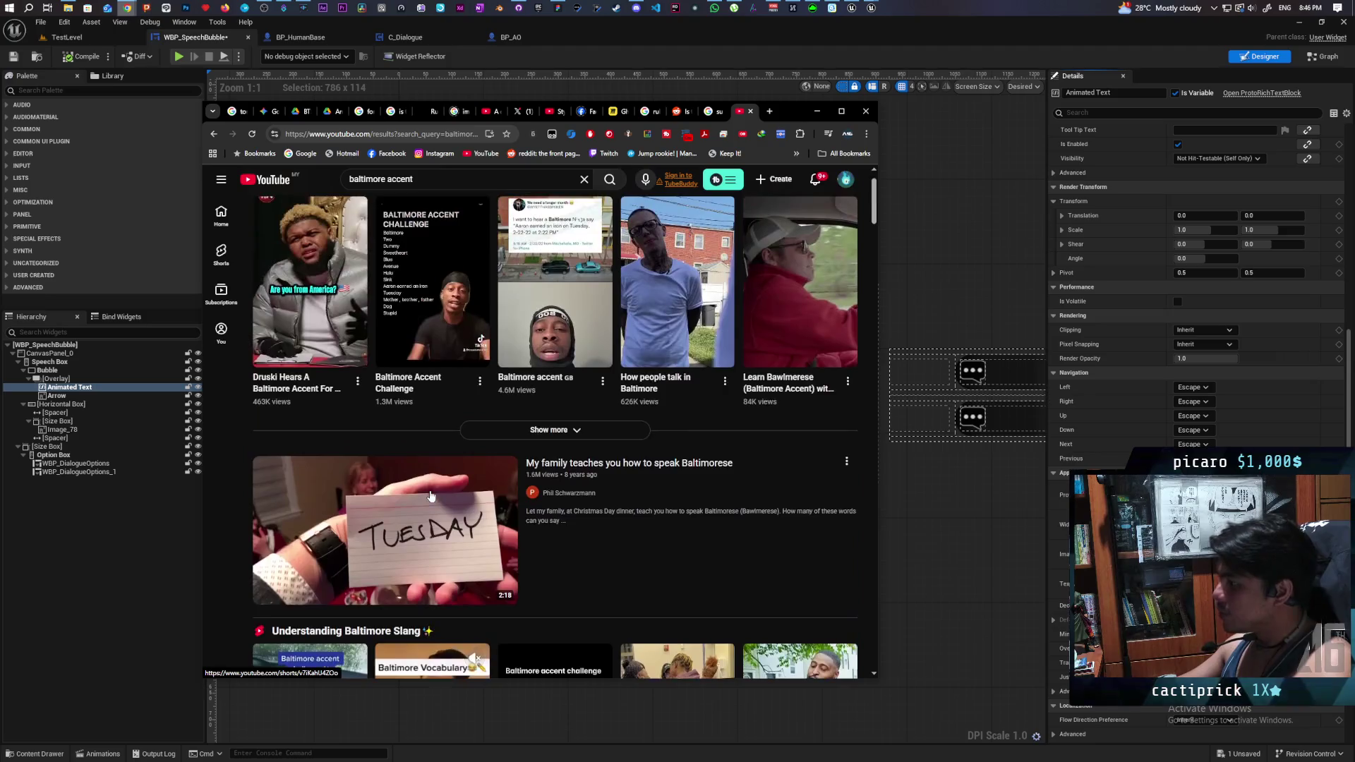
pyautogui.scroll(1, 431, 496)
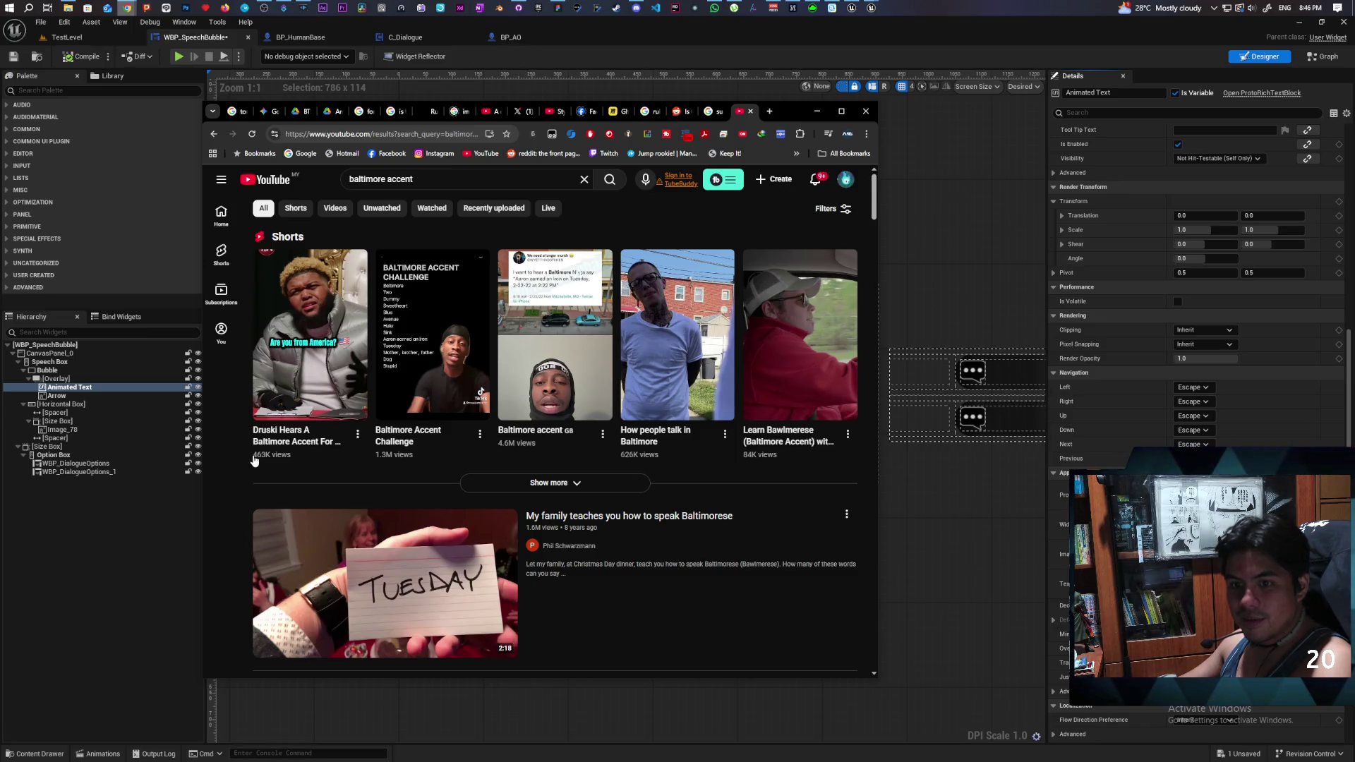
pyautogui.moveTo(252, 458)
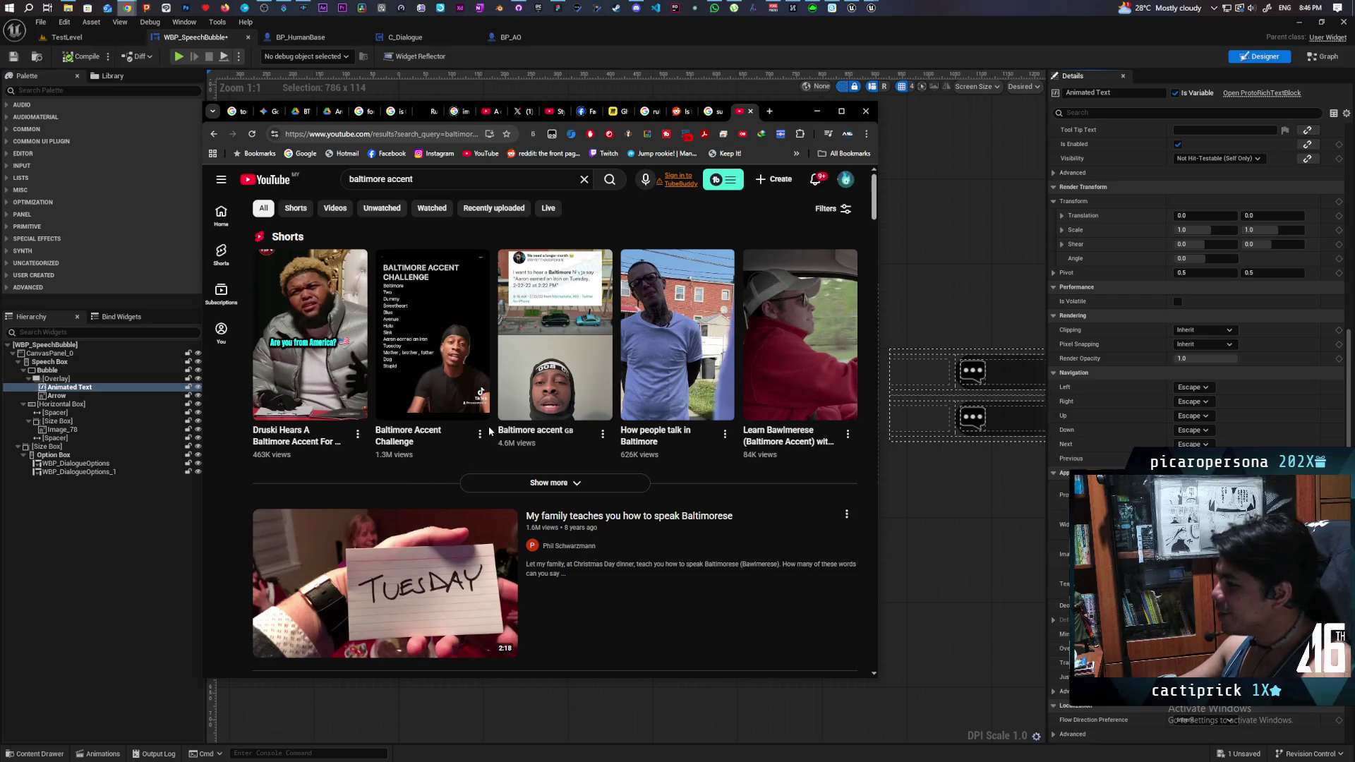
pyautogui.scroll(-4, 489, 430)
pyautogui.scroll(1, 586, 385)
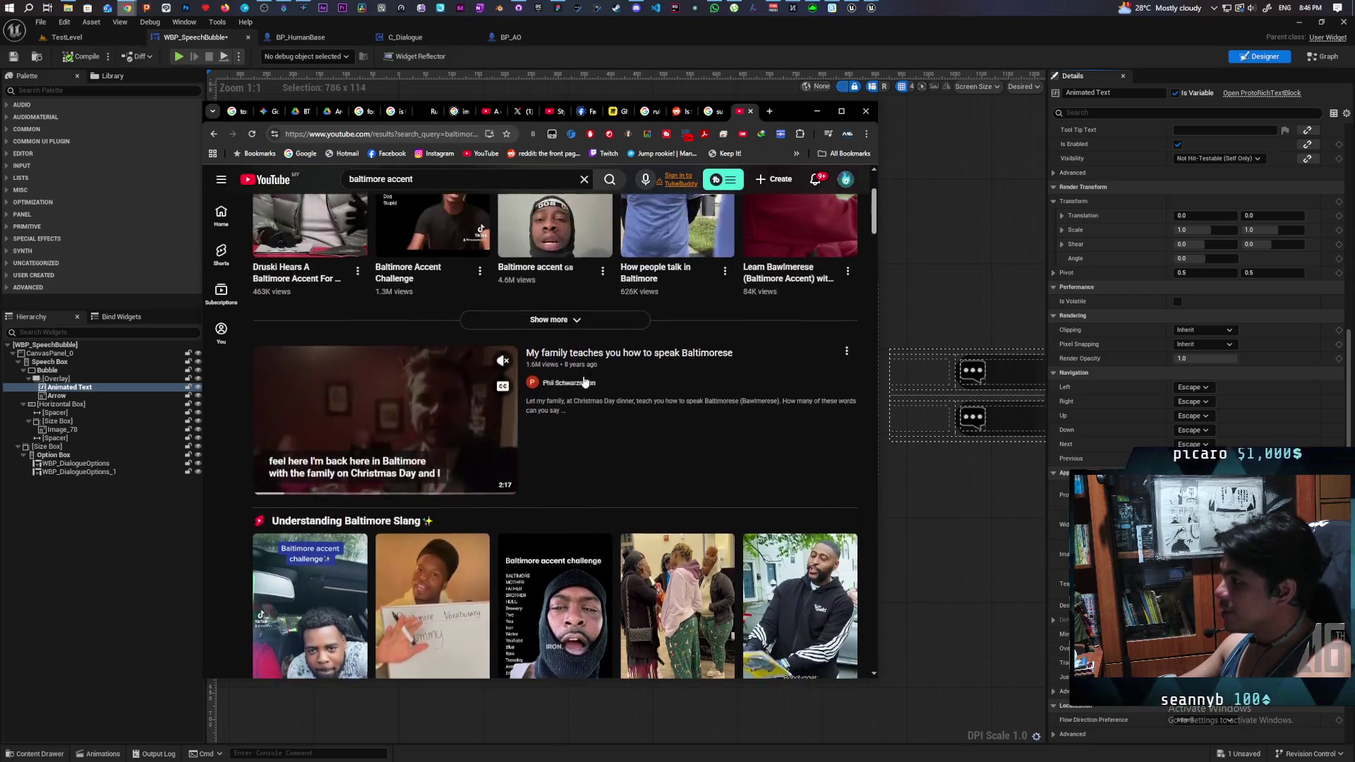
pyautogui.scroll(1, 572, 388)
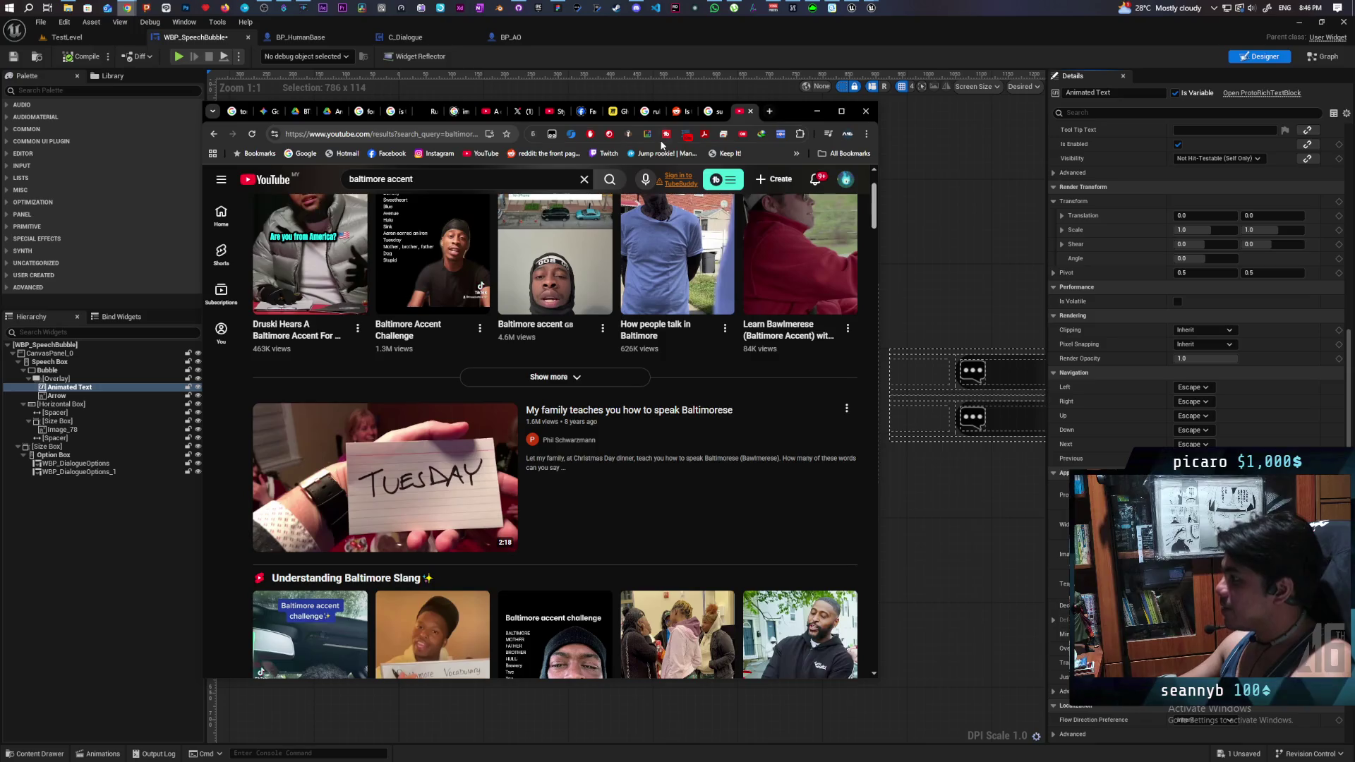
pyautogui.click(751, 112)
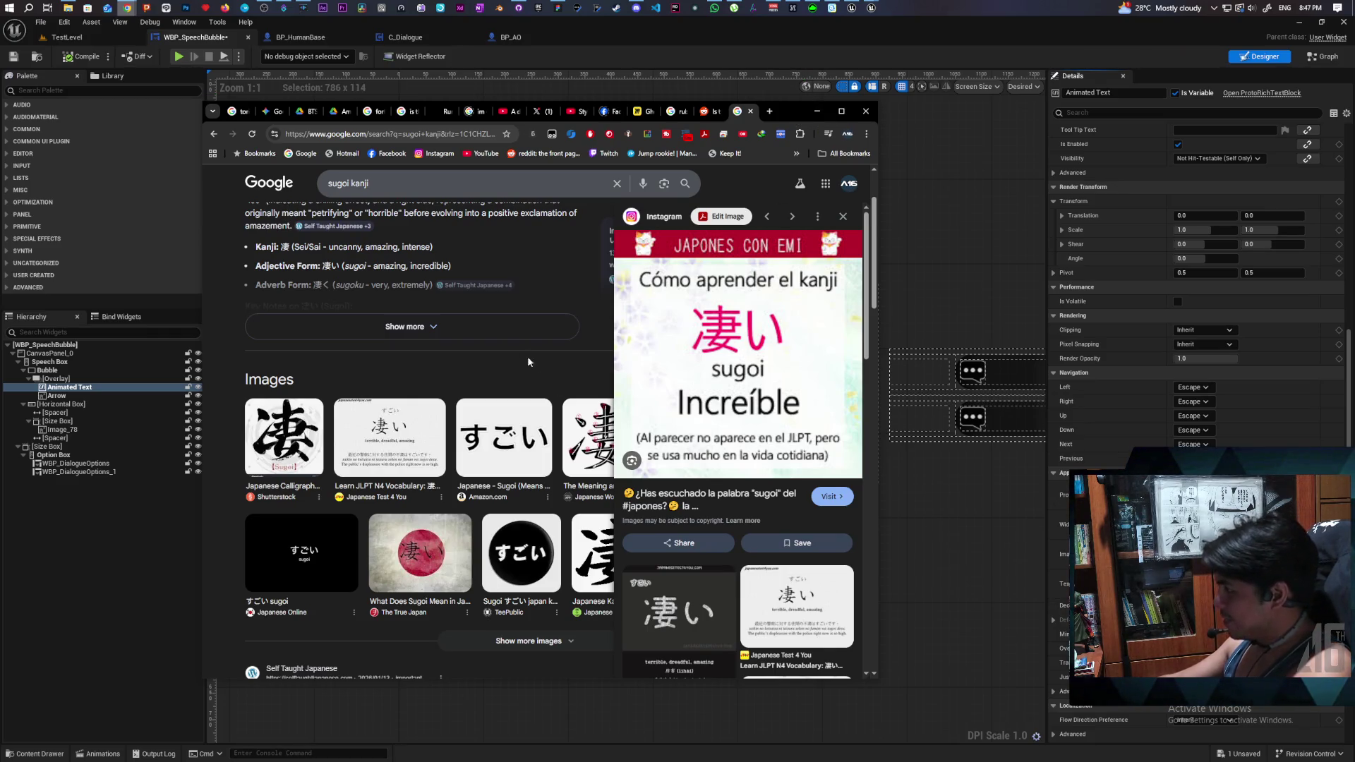
# - Close the sugoi kanji search tab and minimize Chrome to reveal the widget designer
pyautogui.click(751, 112)
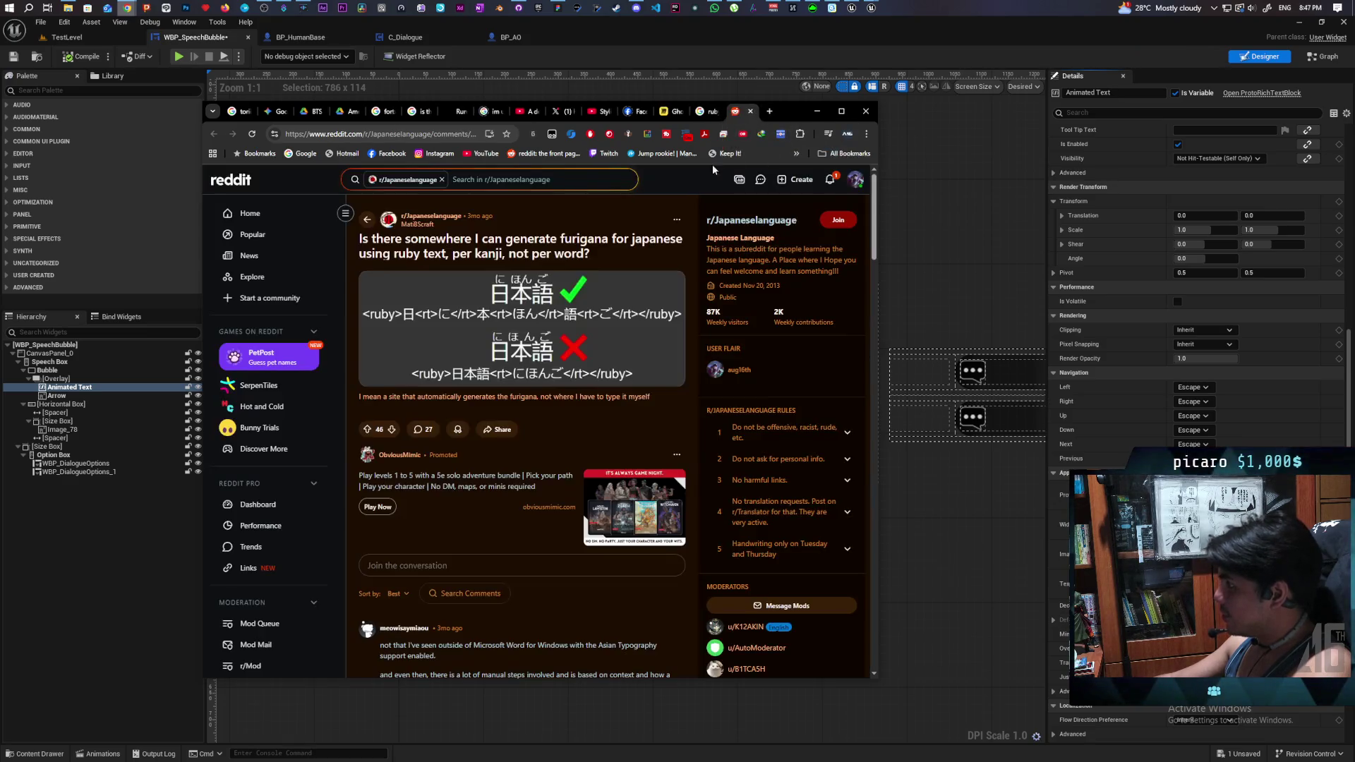
pyautogui.click(816, 111)
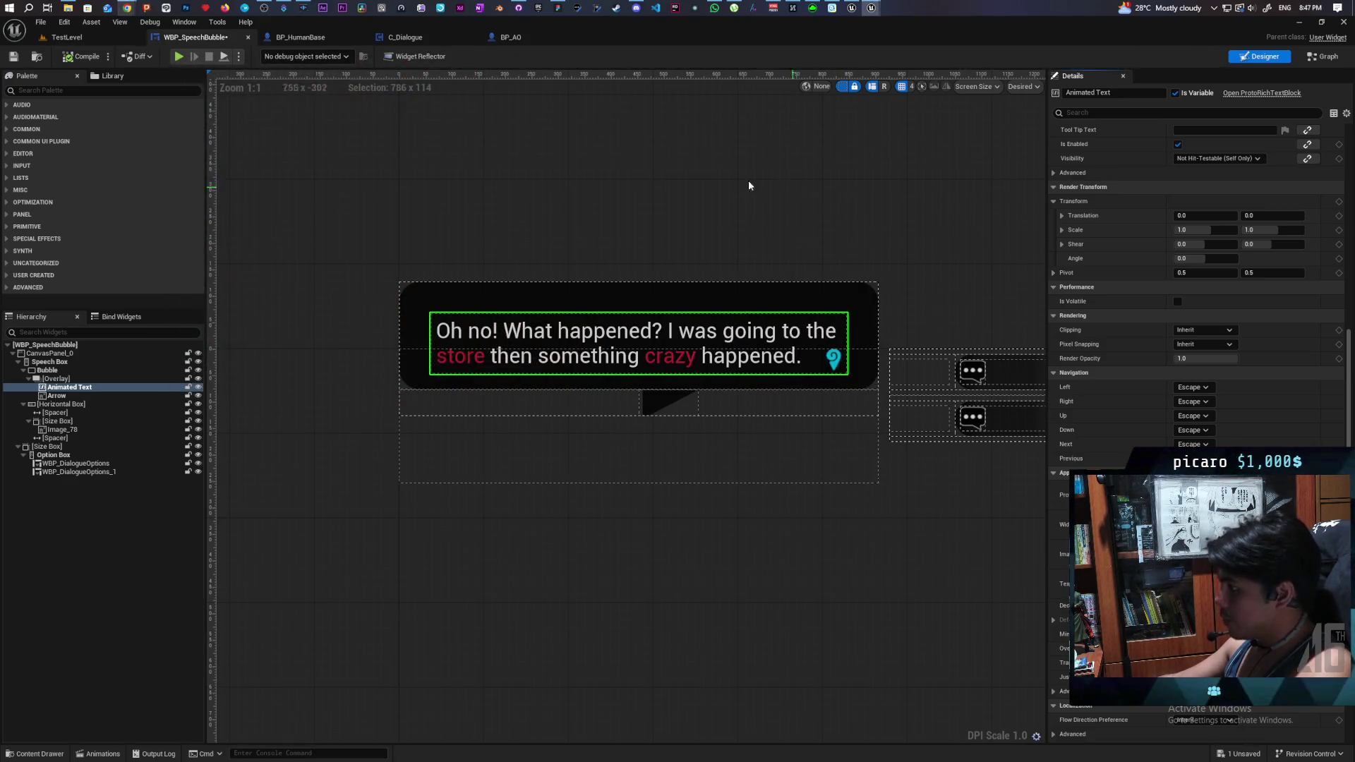
# - Bring the C_Interact blueprint editor window to the front
pyautogui.click(851, 8)
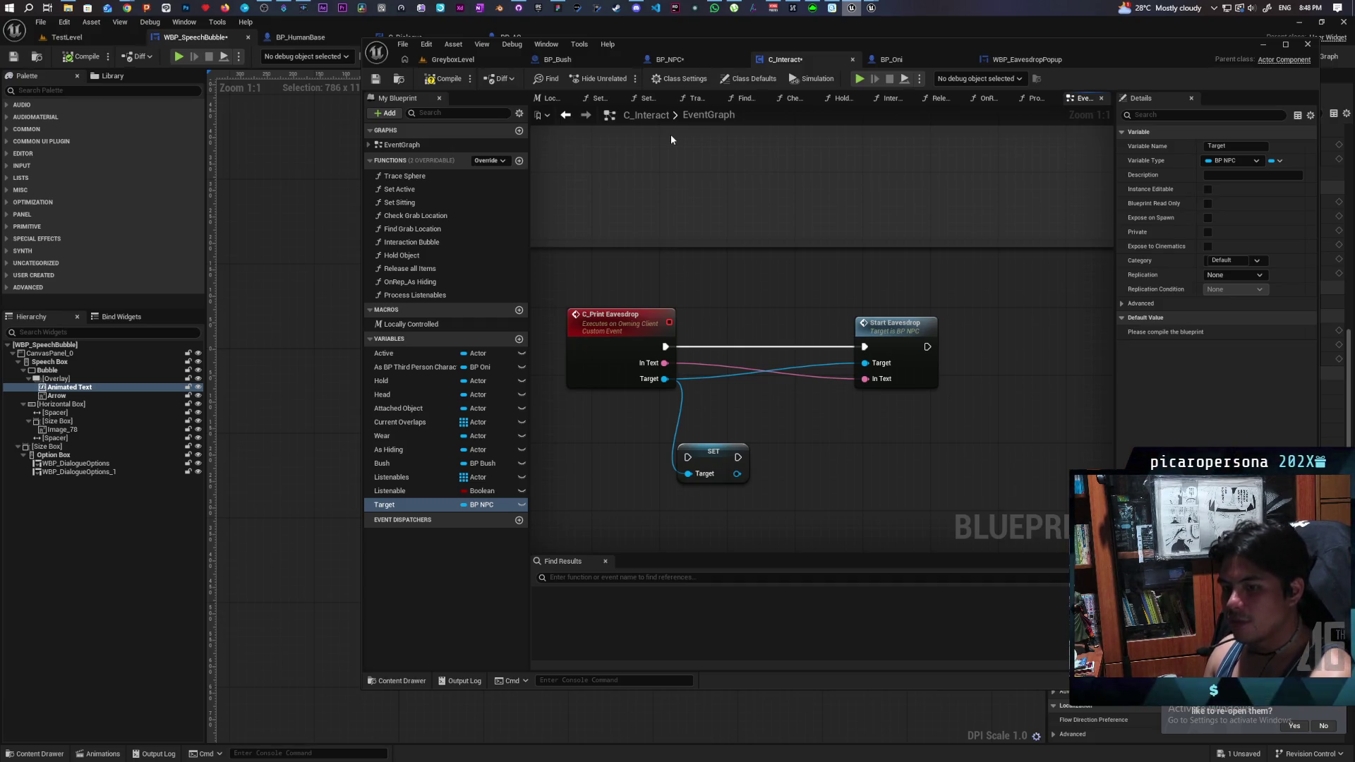
# - Compile C_Interact and select the node that stores the Target variable
pyautogui.click(441, 78)
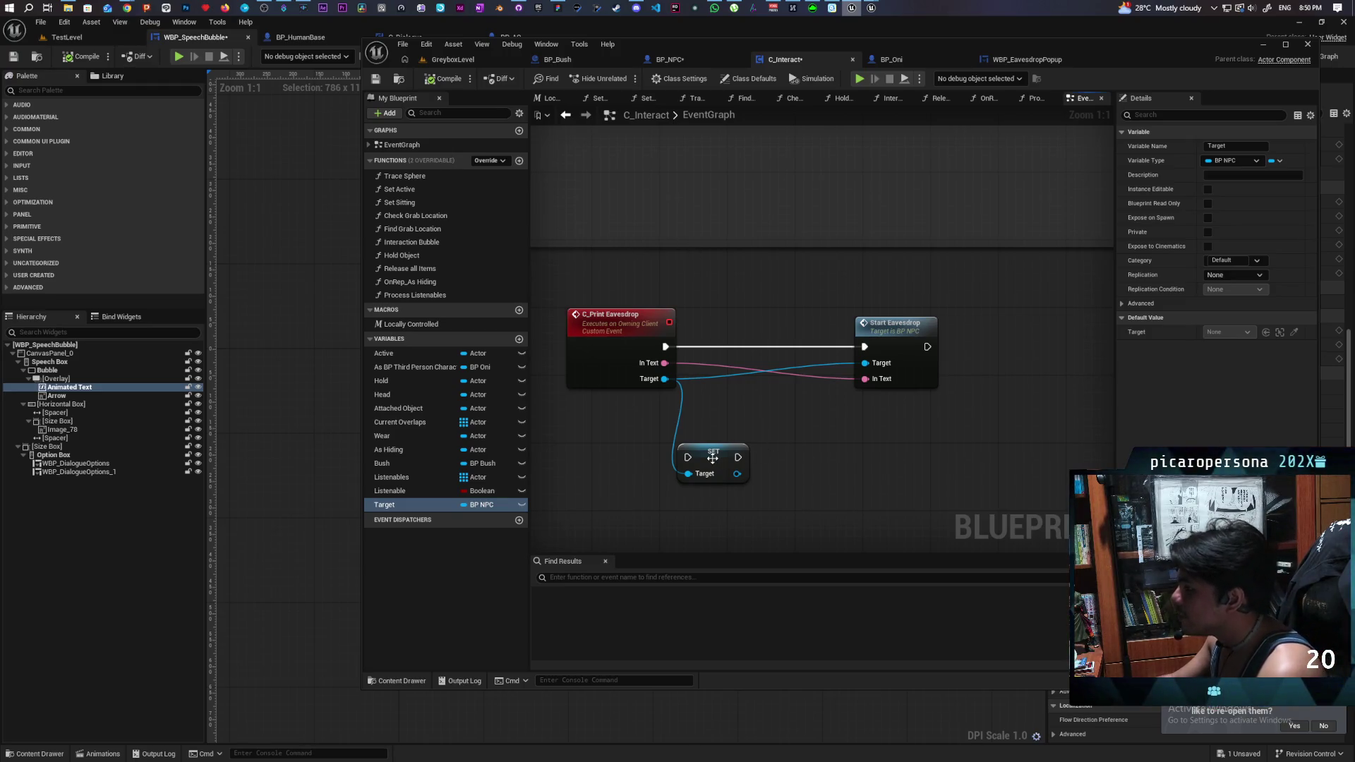
pyautogui.click(713, 457)
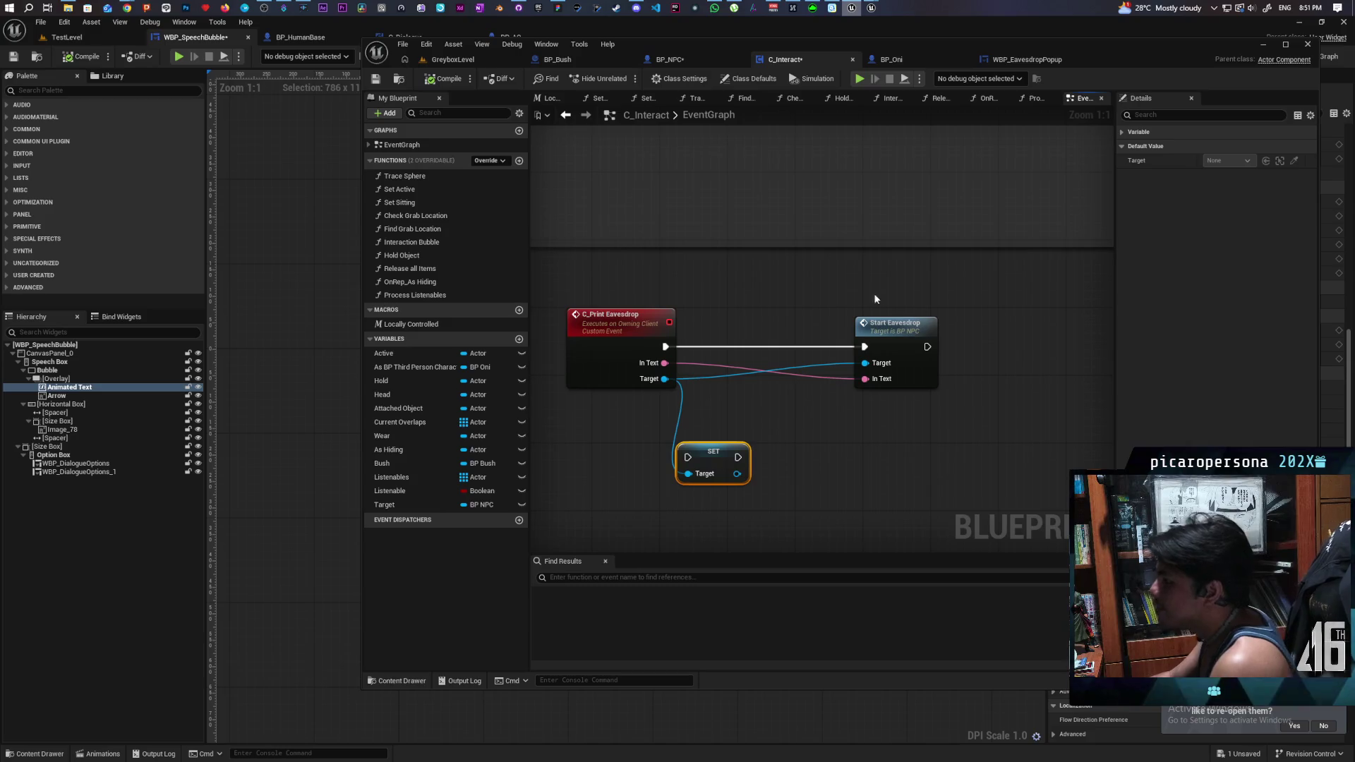
# - Rename the Target variable to Listen Target
pyautogui.click(701, 291)
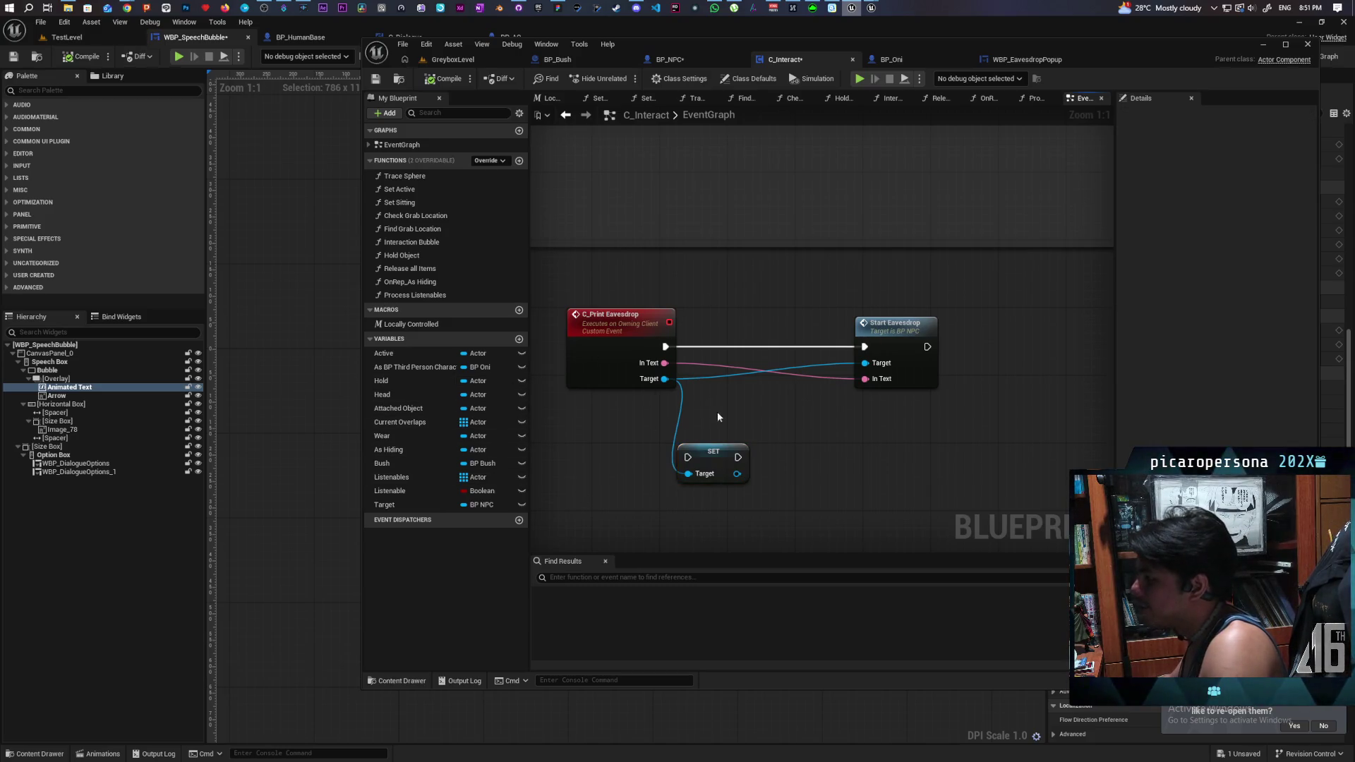
pyautogui.click(714, 478)
pyautogui.click(437, 504)
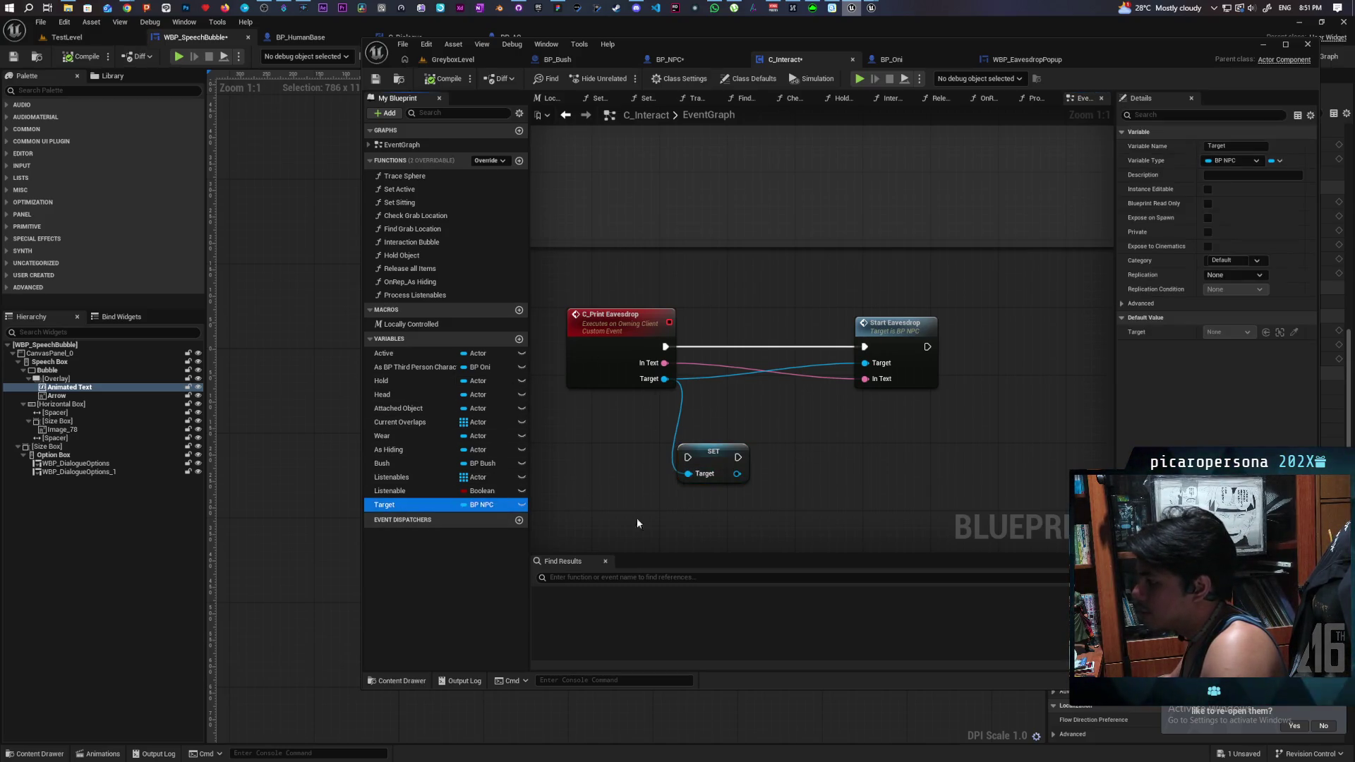
pyautogui.press('F2')
pyautogui.write('Lis')
pyautogui.press('BackSpace')
pyautogui.press('BackSpace')
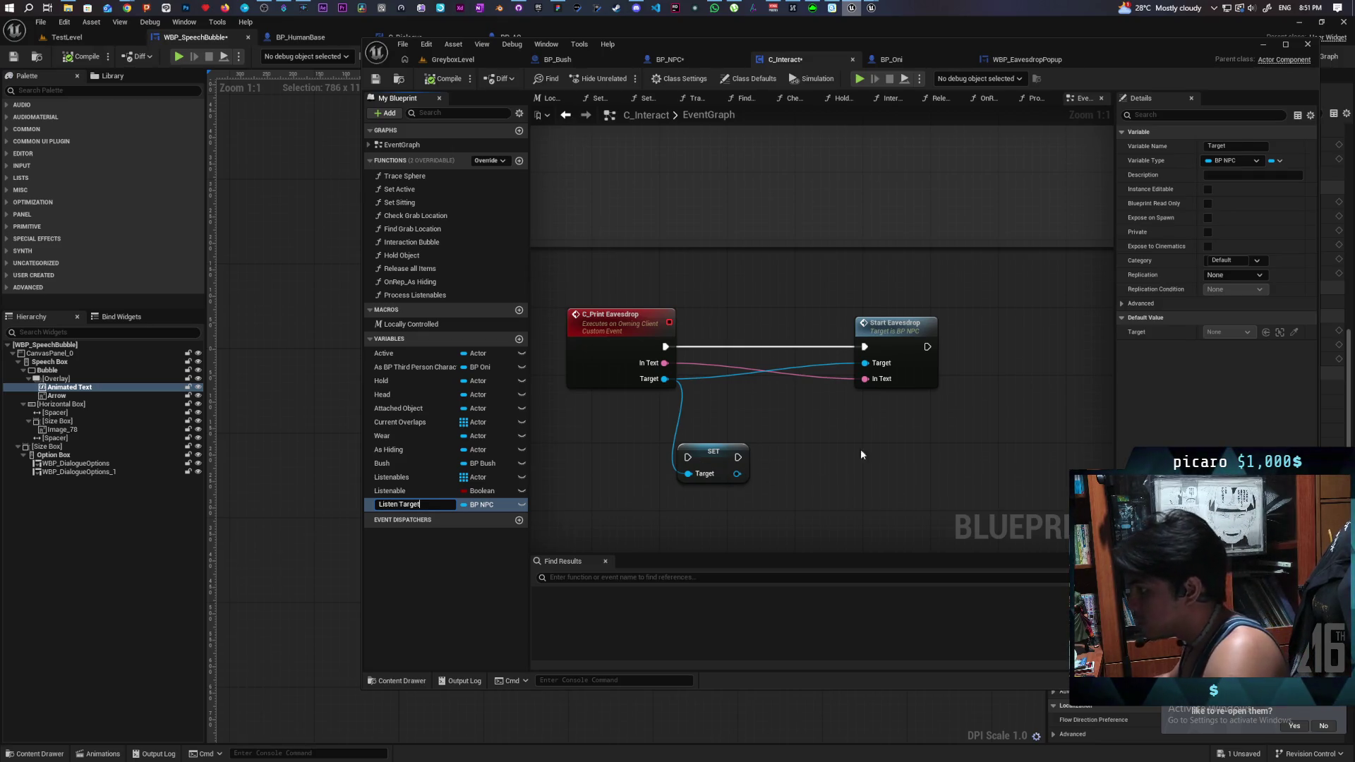
pyautogui.press('Return')
# - Wire the SET node between C_Print Eavesdrop and Start Eavesdrop, then compile and save all
pyautogui.moveTo(713, 456); pyautogui.dragTo(754, 347)
pyautogui.moveTo(666, 346); pyautogui.dragTo(864, 348)
pyautogui.click(445, 78)
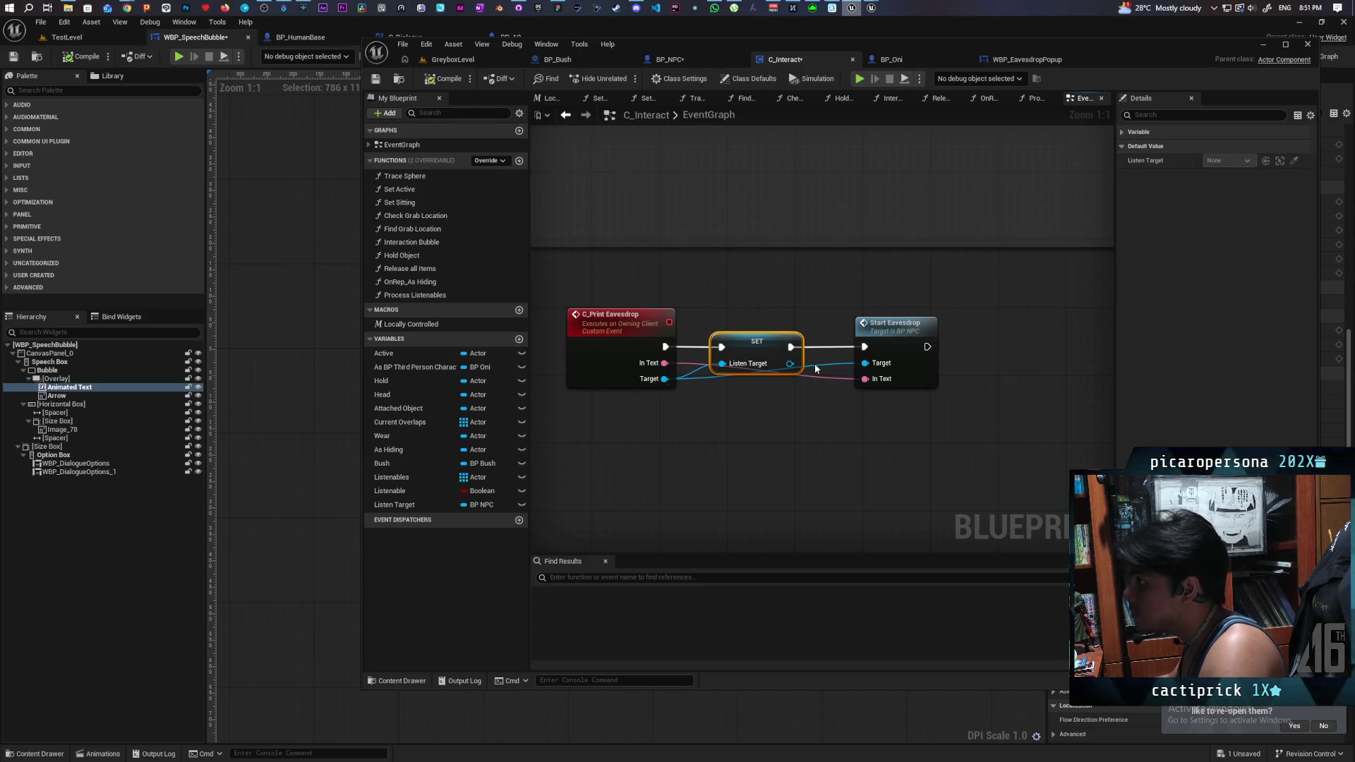
pyautogui.hotkey('ctrl', 'shift', 's')
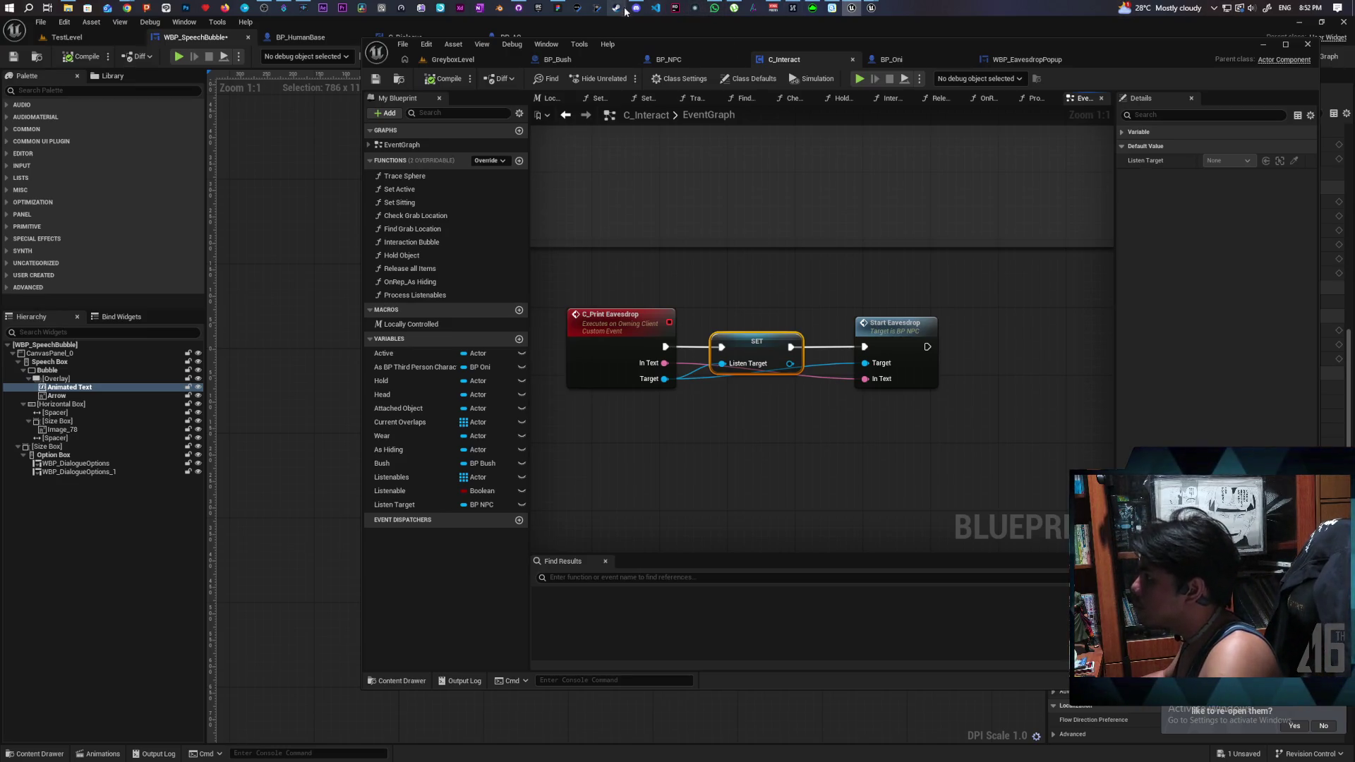
# - Switch to the FigJam whiteboard, choose the pen tool, and move to an empty area
pyautogui.click(557, 8)
pyautogui.hscroll(-3, 702, 303)
pyautogui.scroll(-4, 703, 303)
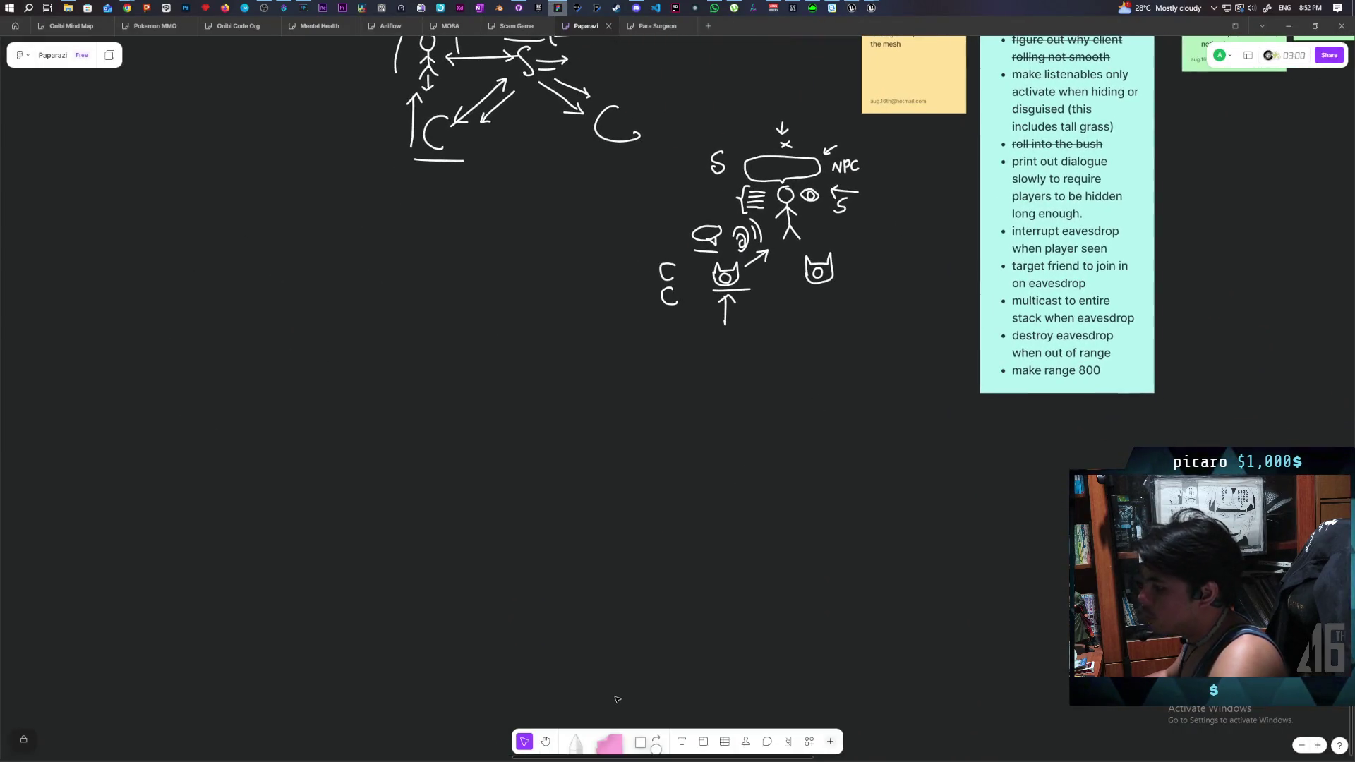
pyautogui.click(575, 739)
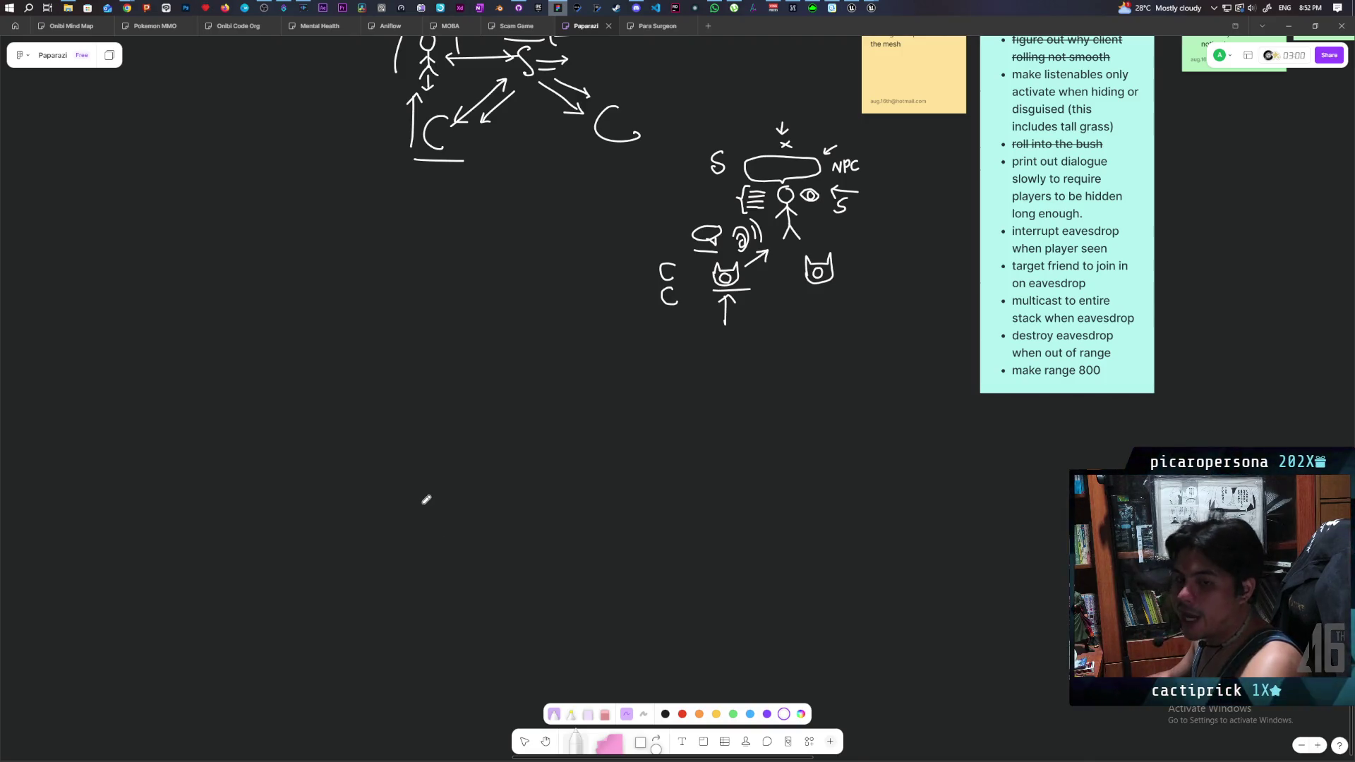
pyautogui.moveTo(463, 468); pyautogui.dragTo(520, 490)
pyautogui.scroll(3, 596, 490)
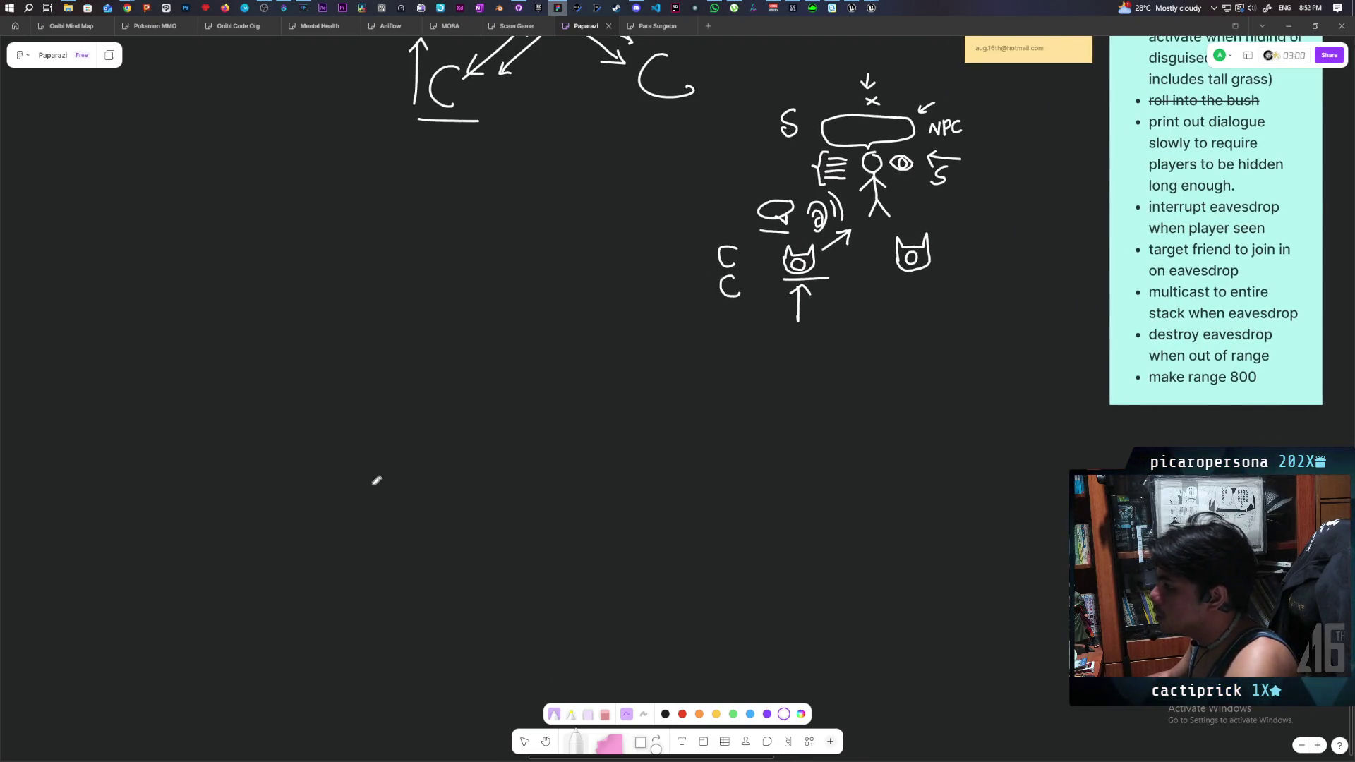
# - Write 'a', draw a speech bubble, an arrow from a into it, and an upward arrow
pyautogui.moveTo(365, 473); pyautogui.dragTo(377, 491)
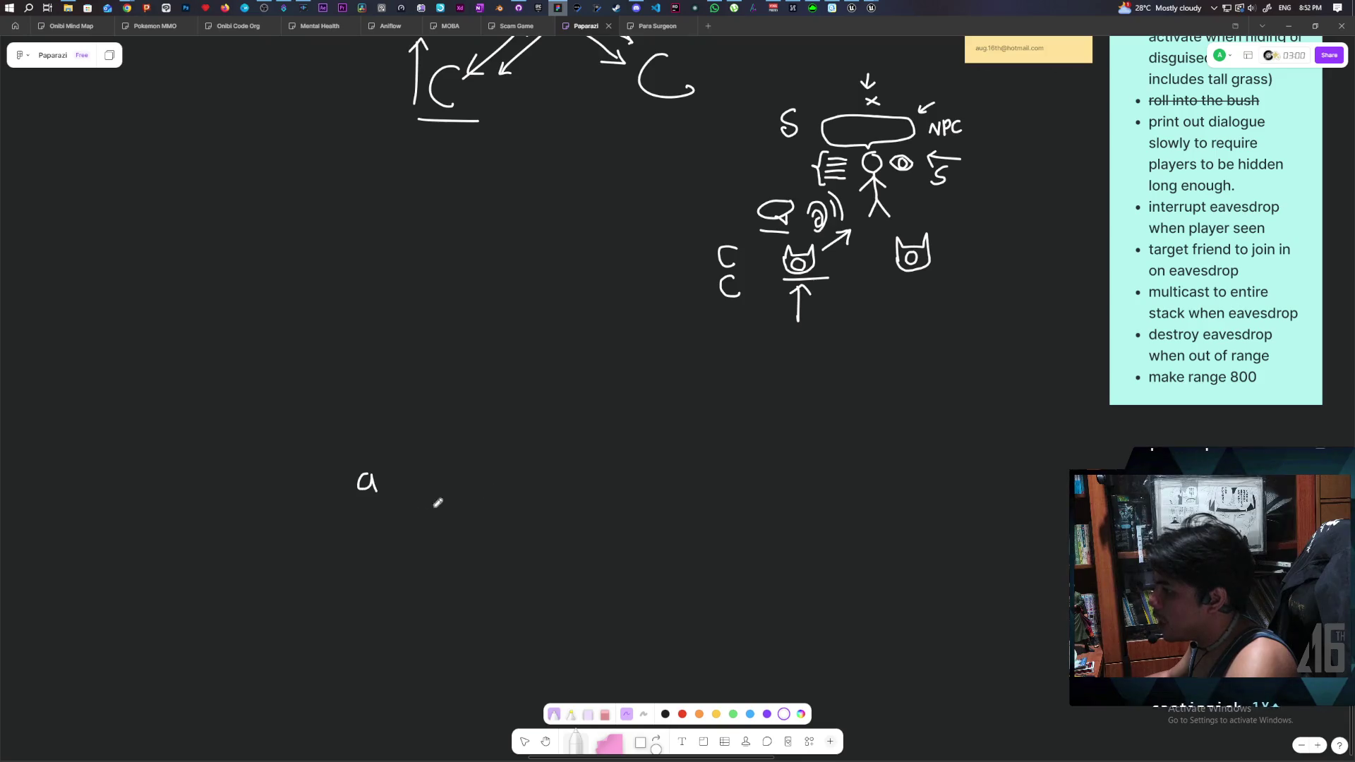
pyautogui.moveTo(568, 402)
pyautogui.mouseDown()
pyautogui.moveTo(541, 434)
pyautogui.moveTo(559, 441)
pyautogui.moveTo(570, 403)
pyautogui.moveTo(540, 407)
pyautogui.moveTo(542, 422)
pyautogui.mouseUp()
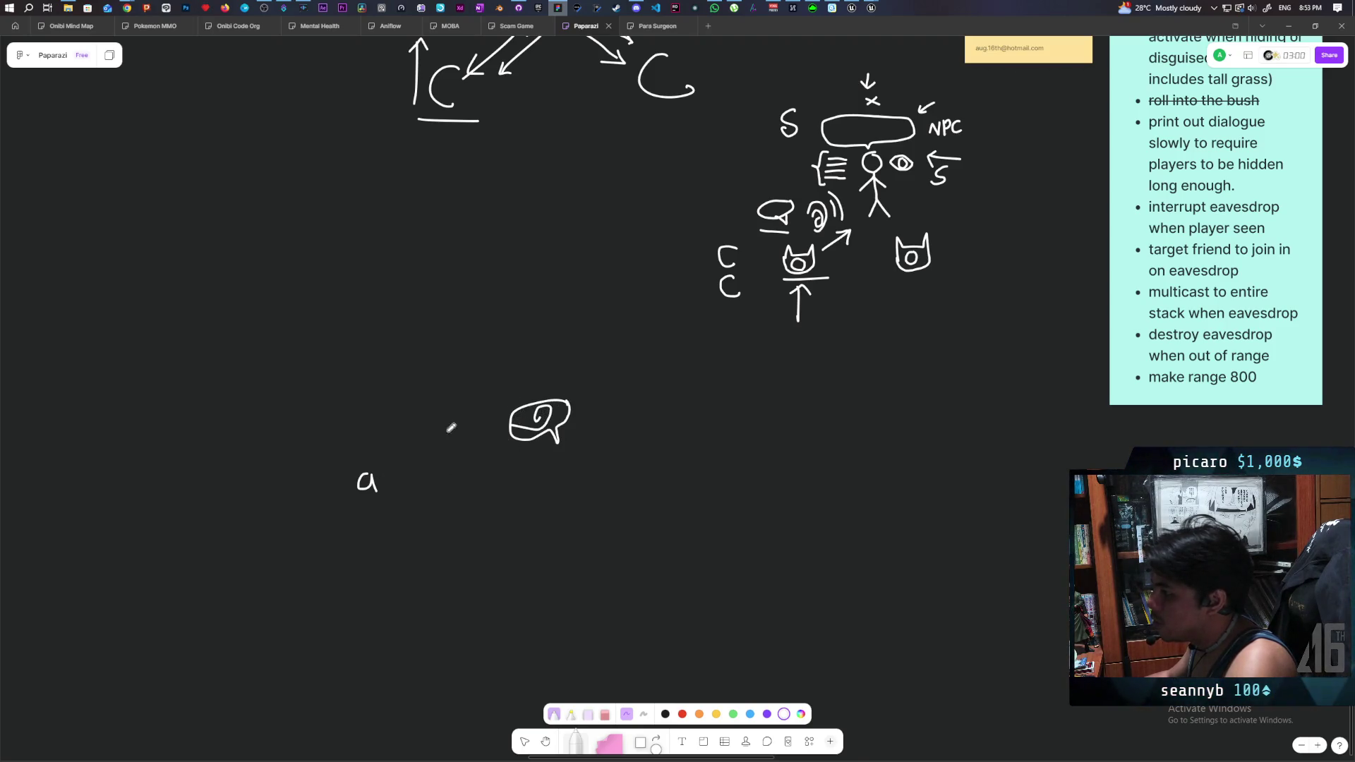
pyautogui.moveTo(385, 475)
pyautogui.mouseDown()
pyautogui.moveTo(503, 426)
pyautogui.moveTo(497, 443)
pyautogui.mouseUp()
pyautogui.moveTo(539, 397)
pyautogui.mouseDown()
pyautogui.moveTo(538, 367)
pyautogui.moveTo(547, 374)
pyautogui.mouseUp()
pyautogui.click(530, 372)
# - Write 'b', draw a box above the upward arrow, and a 'C' left of the arrows
pyautogui.scroll(-1, 613, 486)
pyautogui.hscroll(-1, 613, 487)
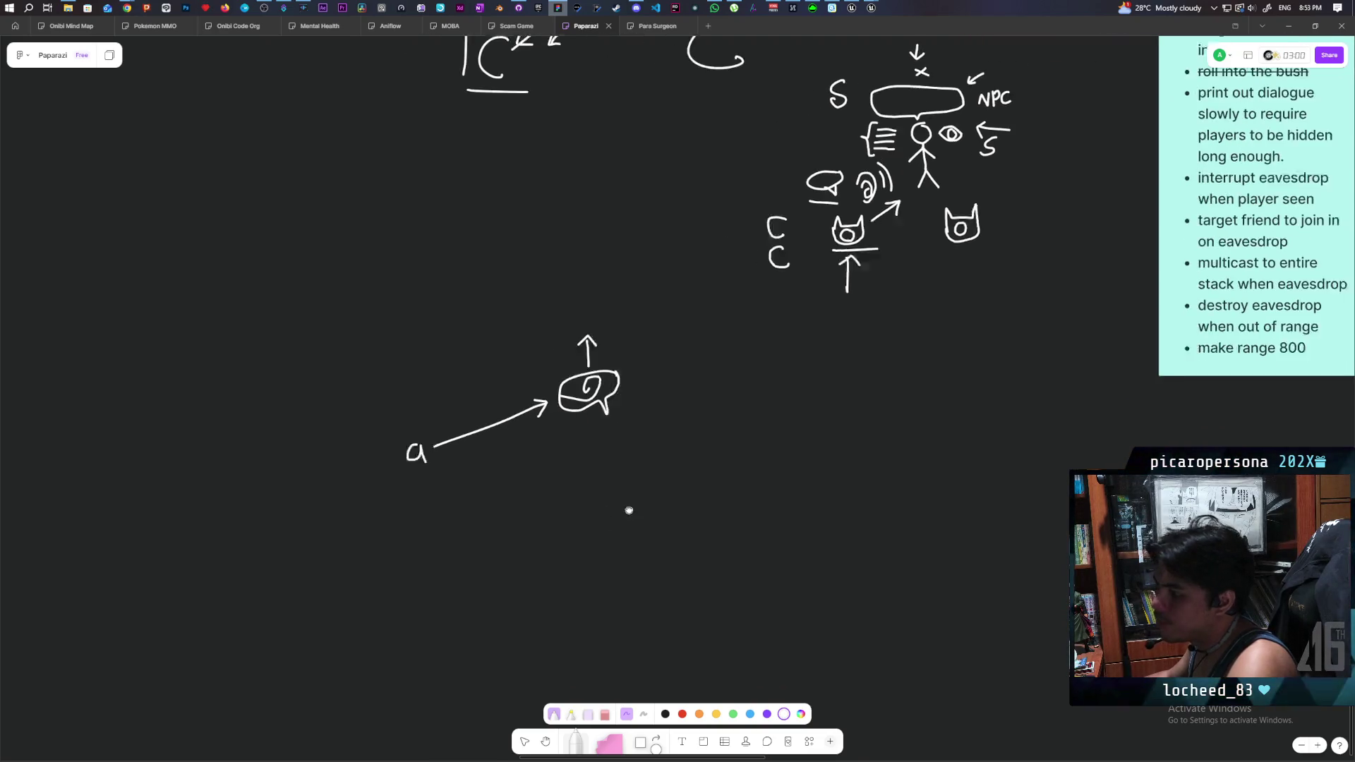
pyautogui.scroll(1, 629, 512)
pyautogui.hscroll(-1, 629, 512)
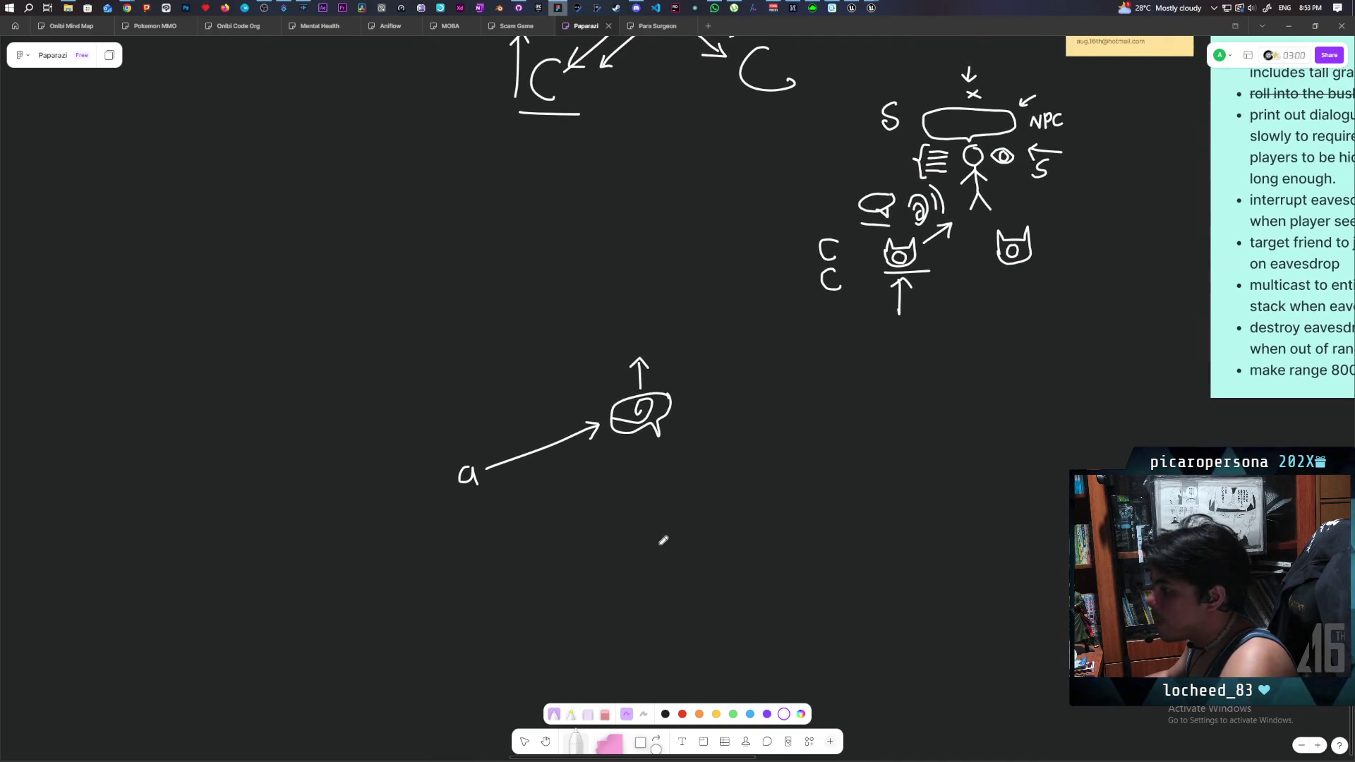
pyautogui.hscroll(-1, 650, 541)
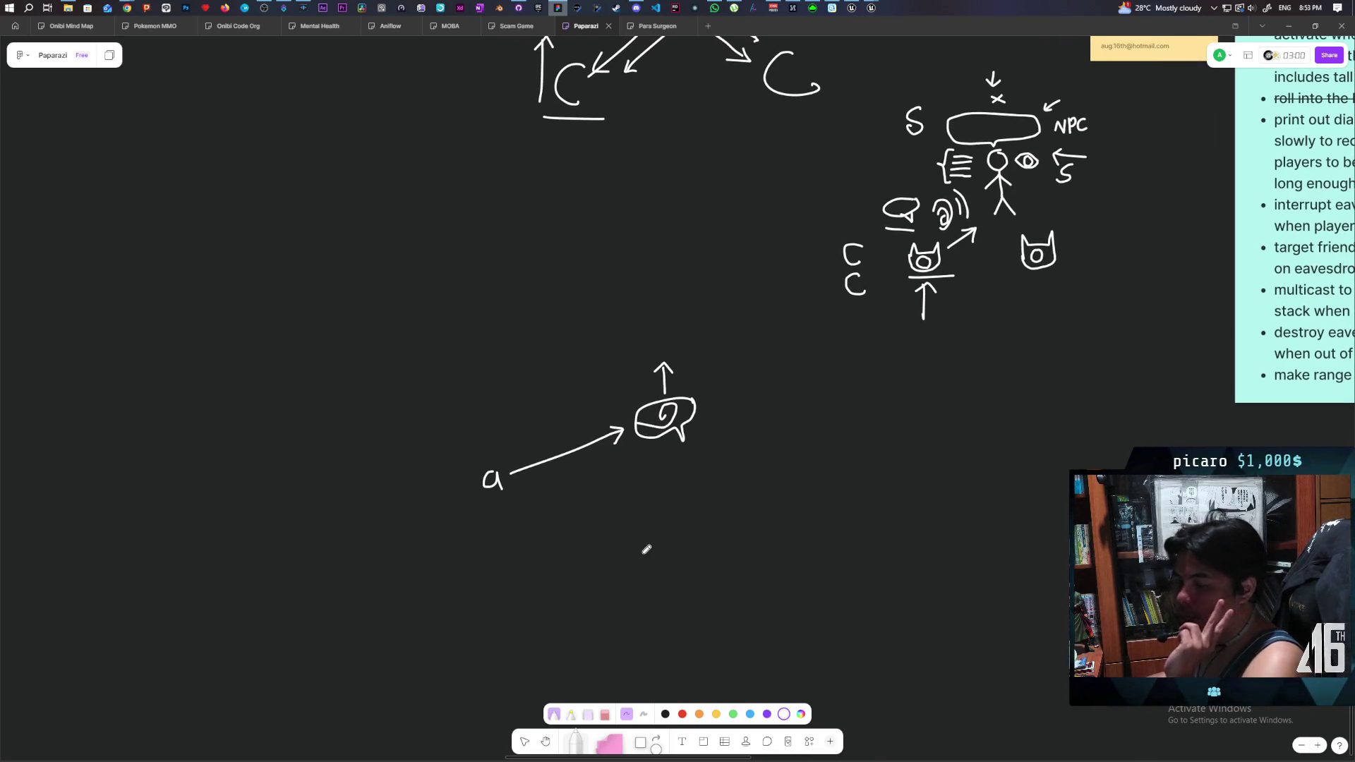
pyautogui.moveTo(485, 365)
pyautogui.mouseDown()
pyautogui.moveTo(488, 394)
pyautogui.moveTo(502, 392)
pyautogui.moveTo(488, 400)
pyautogui.moveTo(607, 416)
pyautogui.moveTo(592, 422)
pyautogui.mouseUp()
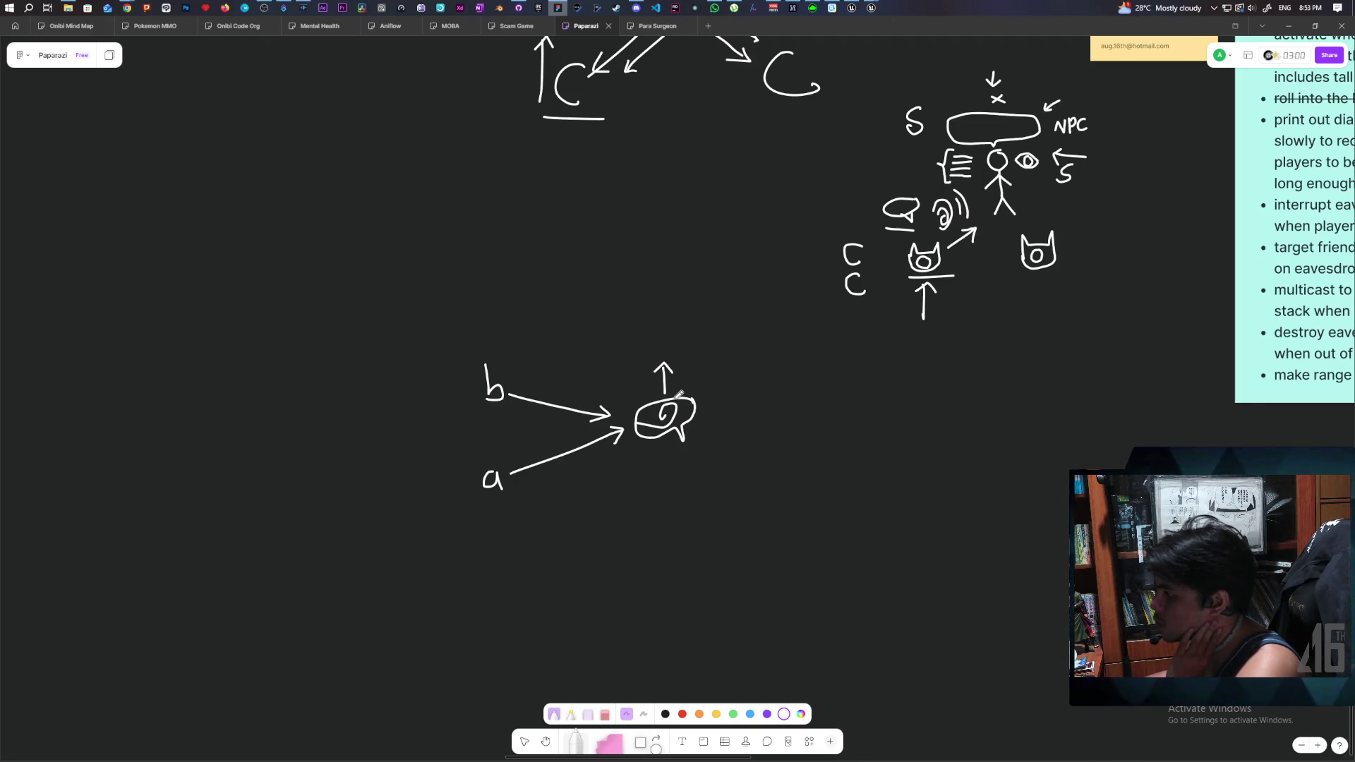
pyautogui.moveTo(652, 305)
pyautogui.mouseDown()
pyautogui.moveTo(650, 339)
pyautogui.moveTo(679, 304)
pyautogui.moveTo(681, 337)
pyautogui.mouseUp()
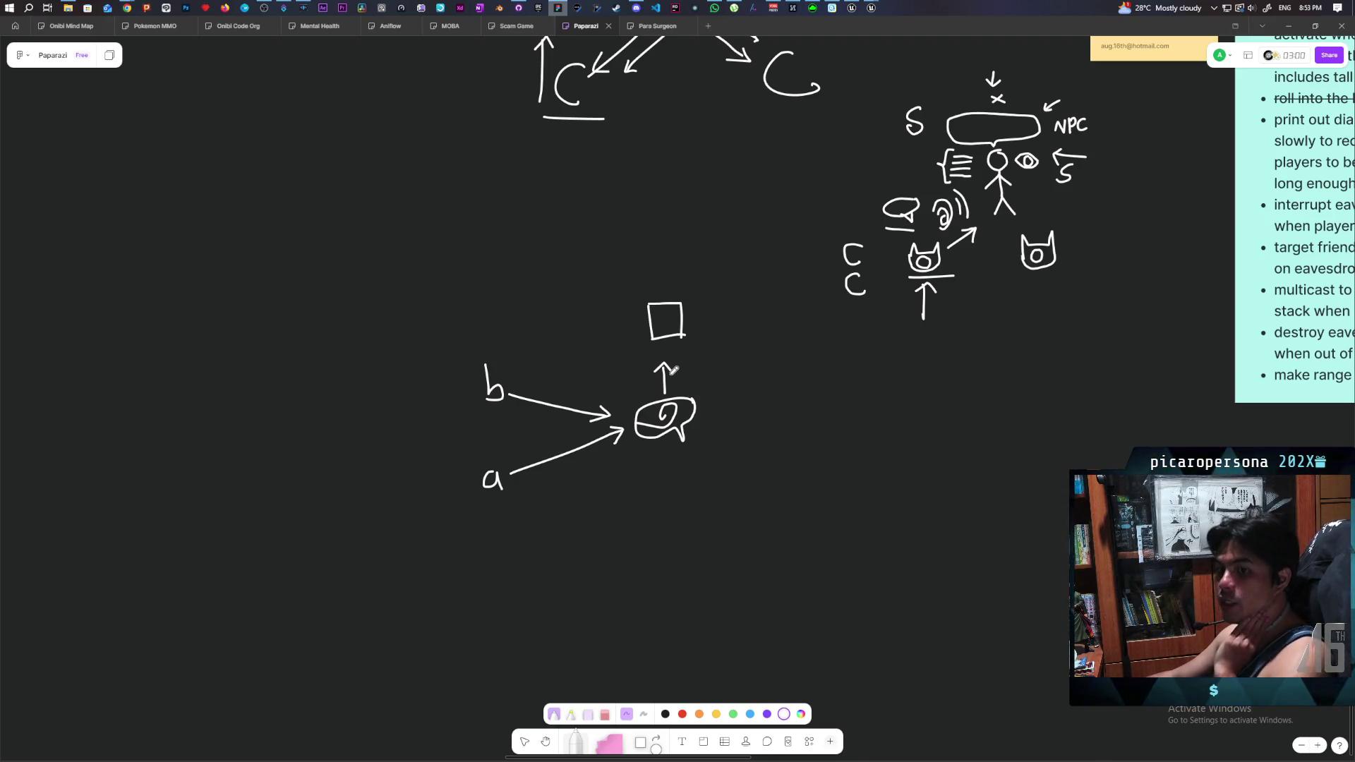
pyautogui.hscroll(-3, 674, 363)
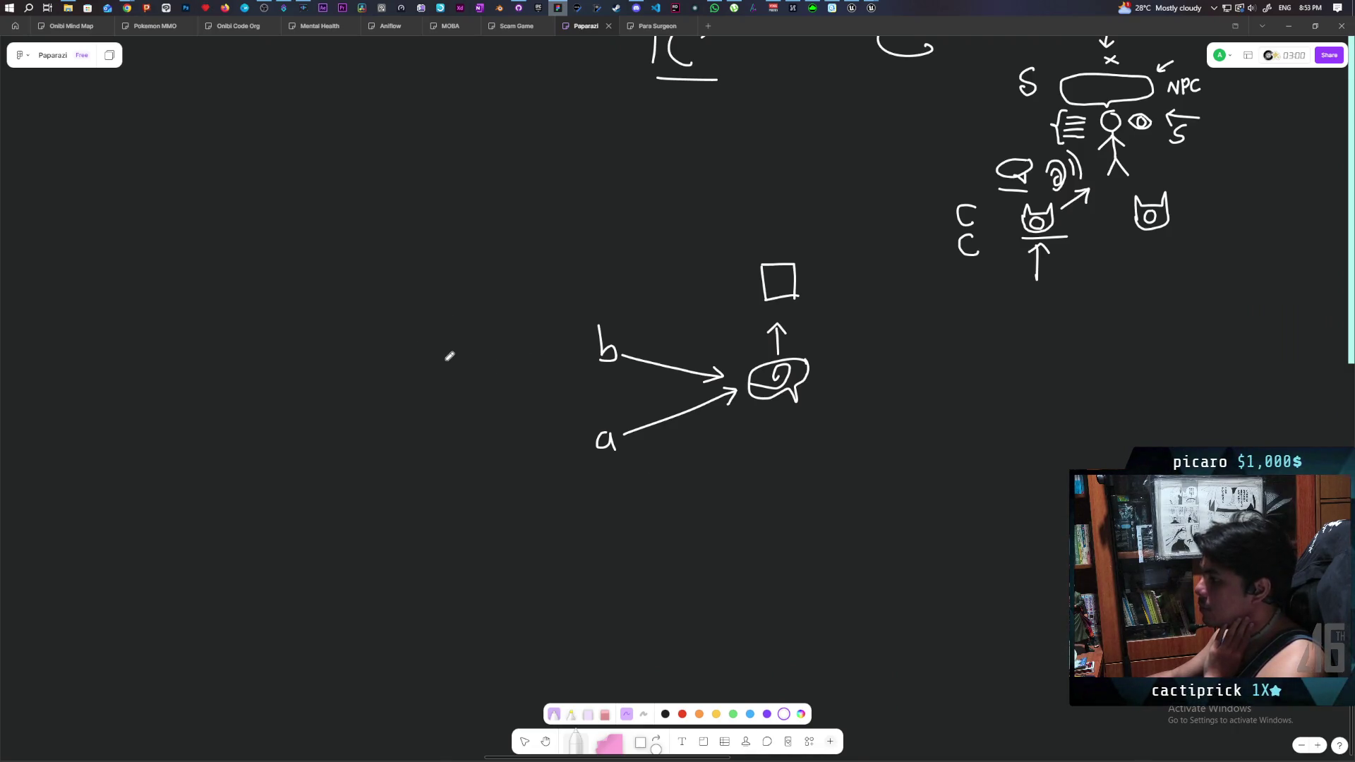
pyautogui.moveTo(443, 349); pyautogui.dragTo(455, 367)
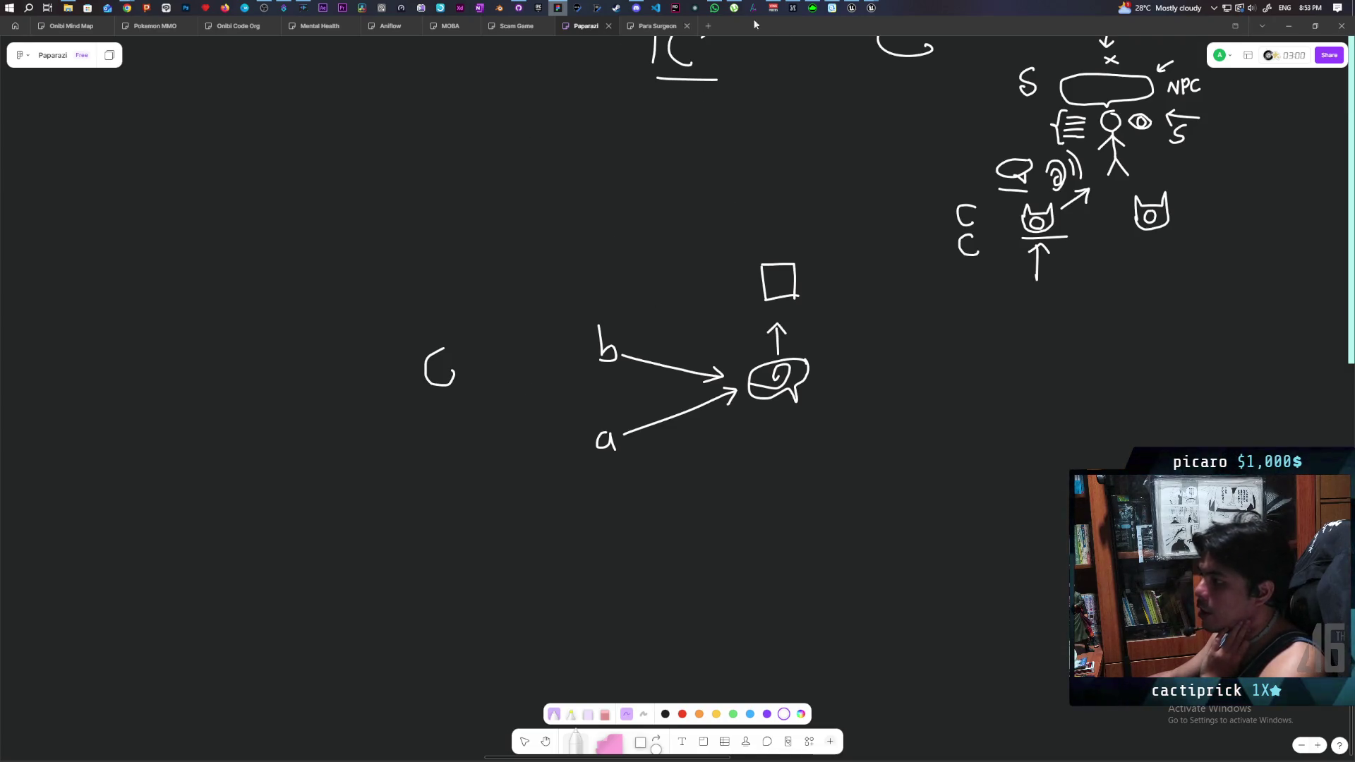
# - Draw an arrow from the left C into 'a', then a second C below arrowing to the bubble
pyautogui.moveTo(460, 383)
pyautogui.mouseDown()
pyautogui.moveTo(577, 432)
pyautogui.moveTo(558, 439)
pyautogui.mouseUp()
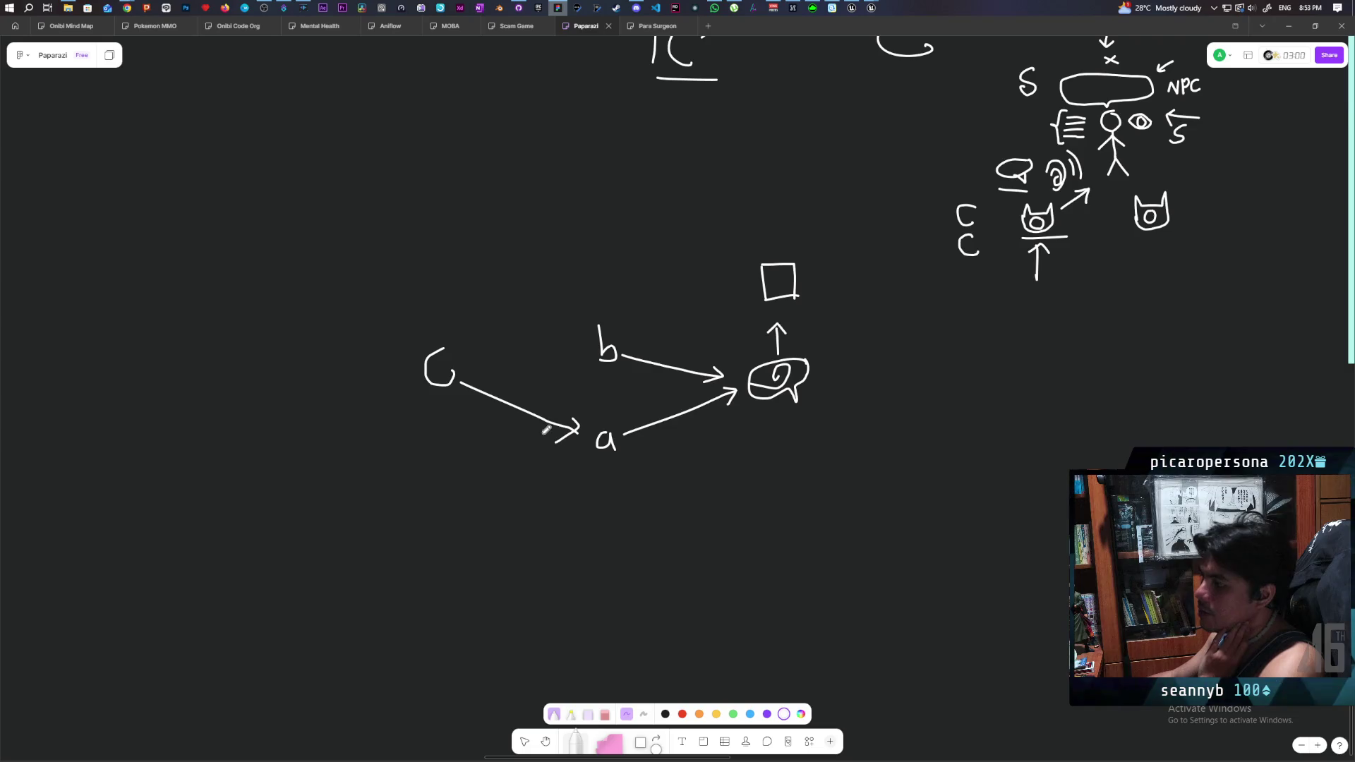
pyautogui.moveTo(532, 346); pyautogui.dragTo(586, 357)
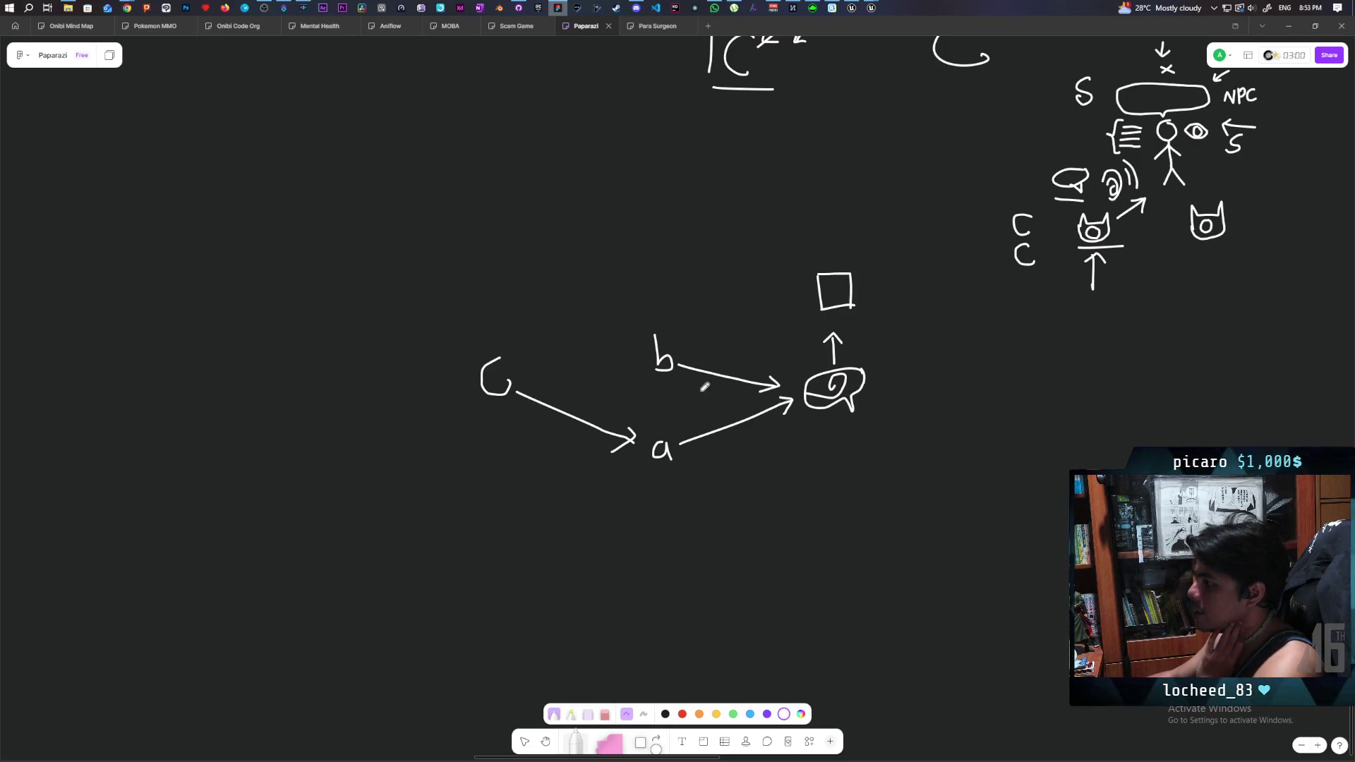
pyautogui.scroll(-3, 494, 367)
pyautogui.hscroll(3, 494, 367)
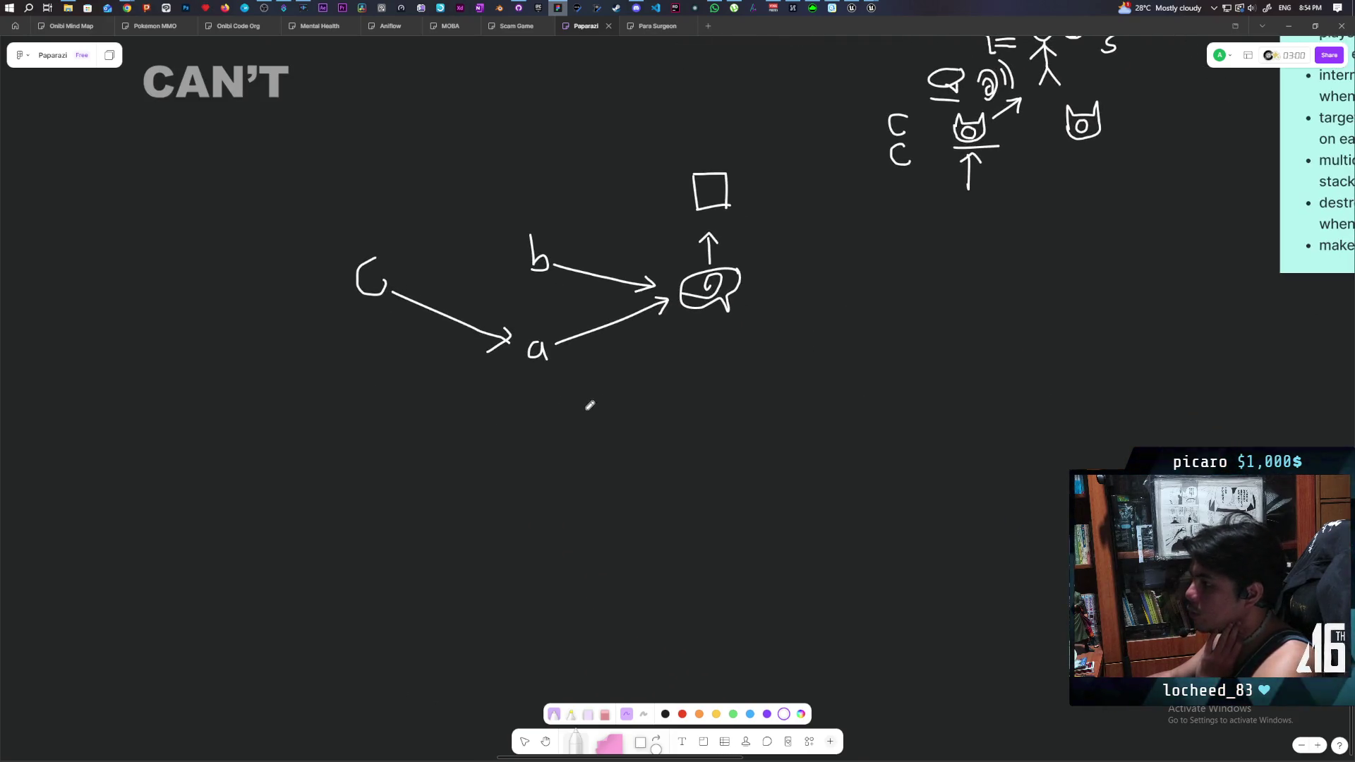
pyautogui.moveTo(549, 409)
pyautogui.mouseDown()
pyautogui.moveTo(558, 429)
pyautogui.moveTo(696, 338)
pyautogui.mouseUp()
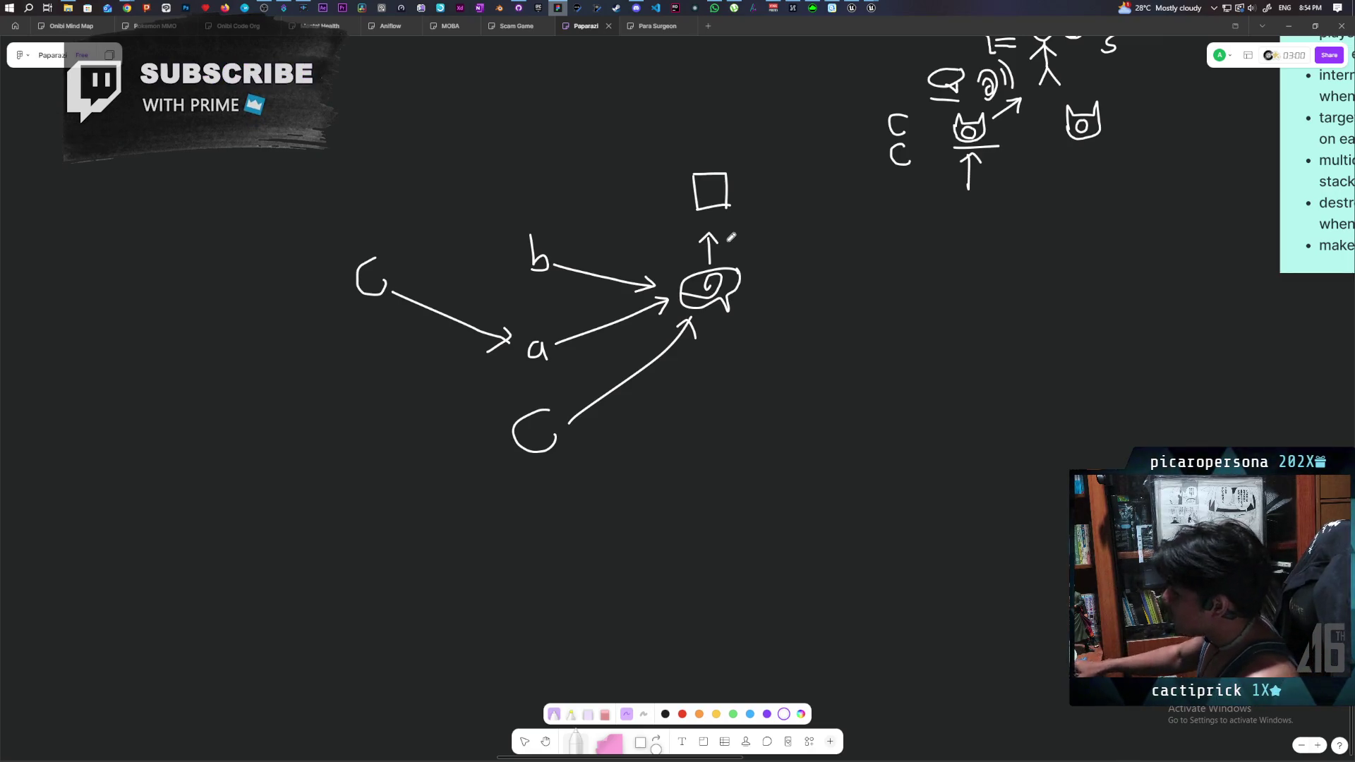
pyautogui.scroll(2, 644, 394)
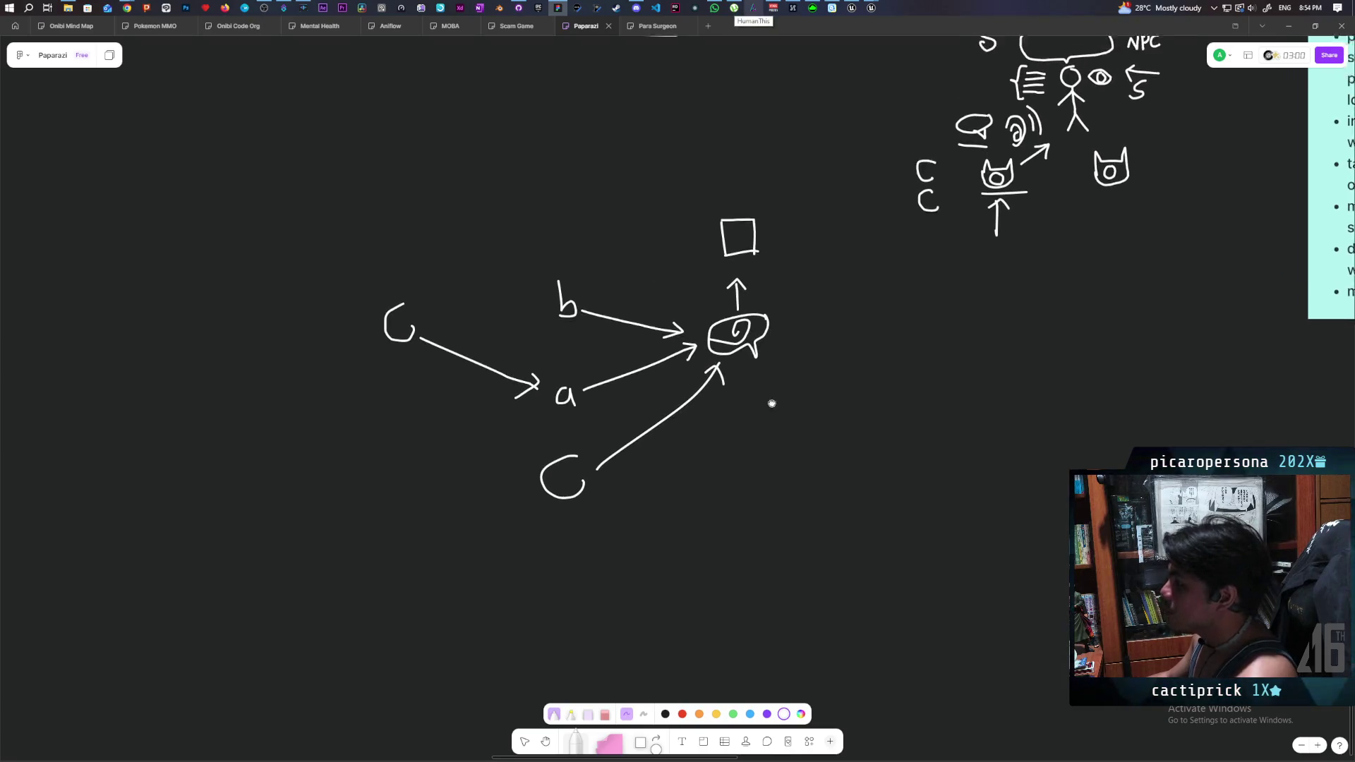
pyautogui.moveTo(778, 419); pyautogui.dragTo(797, 421)
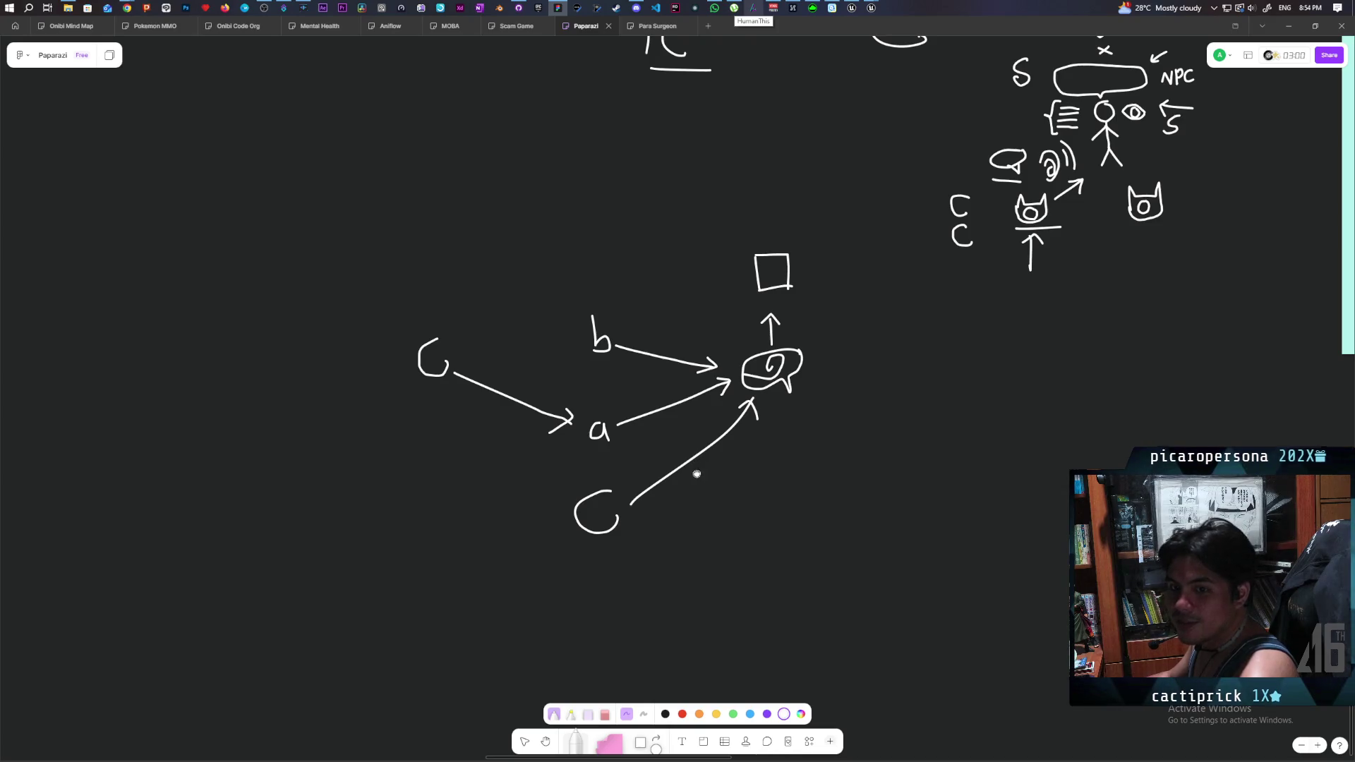
pyautogui.moveTo(696, 475); pyautogui.dragTo(735, 414)
pyautogui.scroll(4, 712, 527)
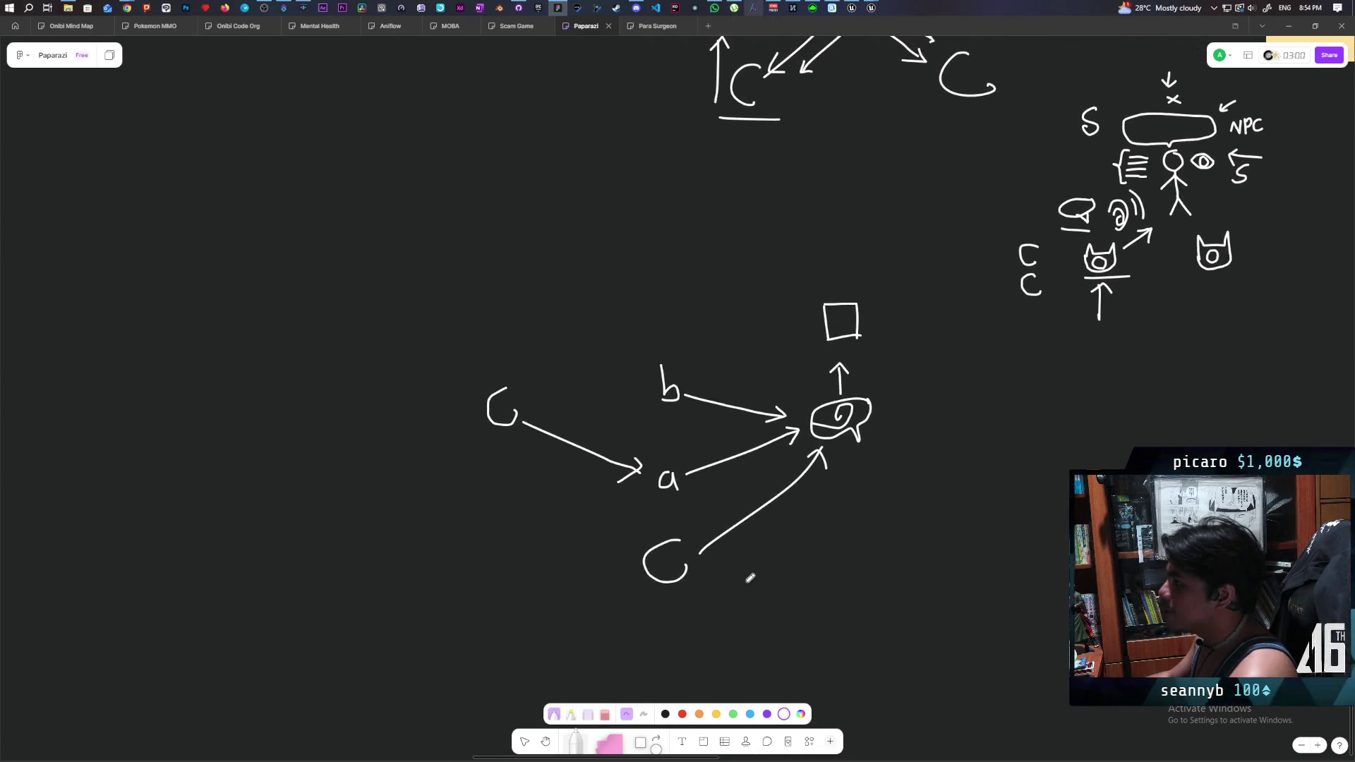
pyautogui.scroll(1, 767, 534)
pyautogui.scroll(1, 769, 536)
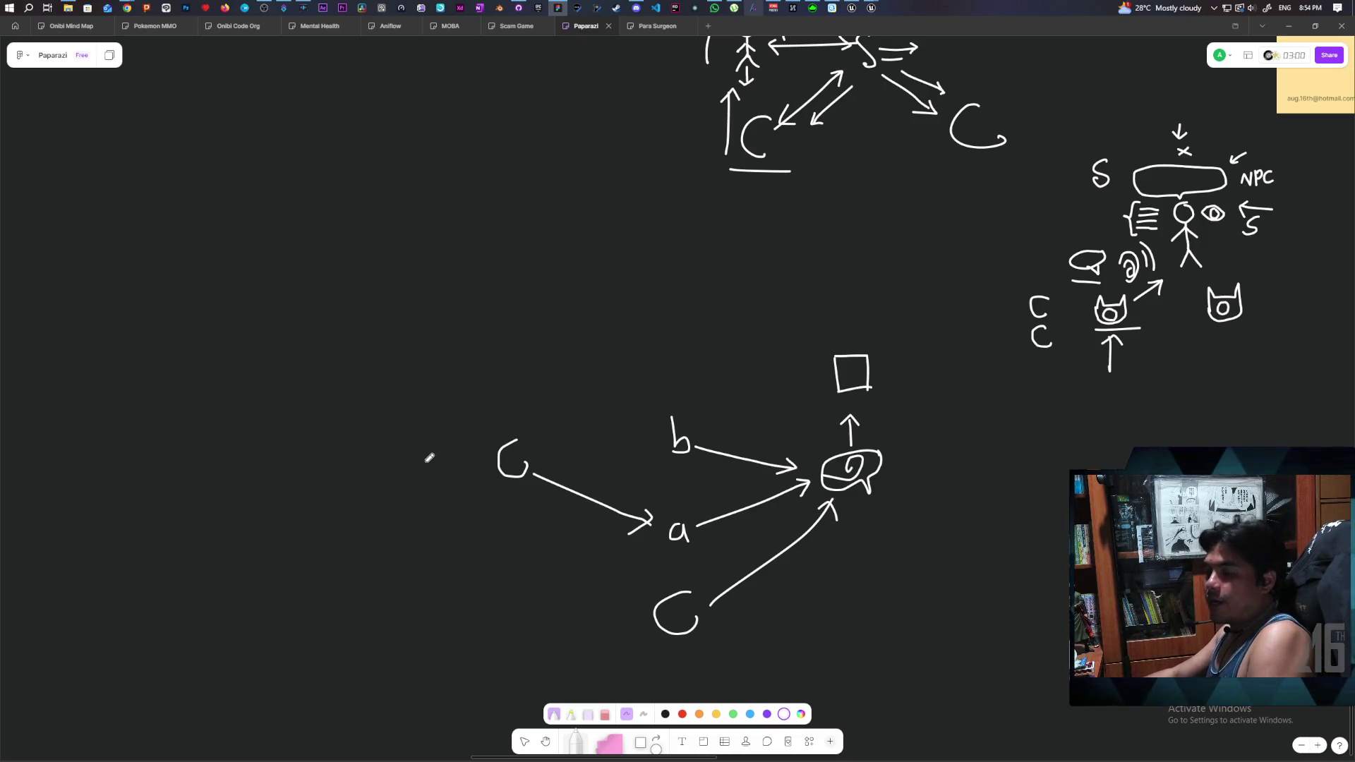
# - Draw a large framed box containing a car body and two ground lines
pyautogui.moveTo(429, 457); pyautogui.dragTo(475, 469)
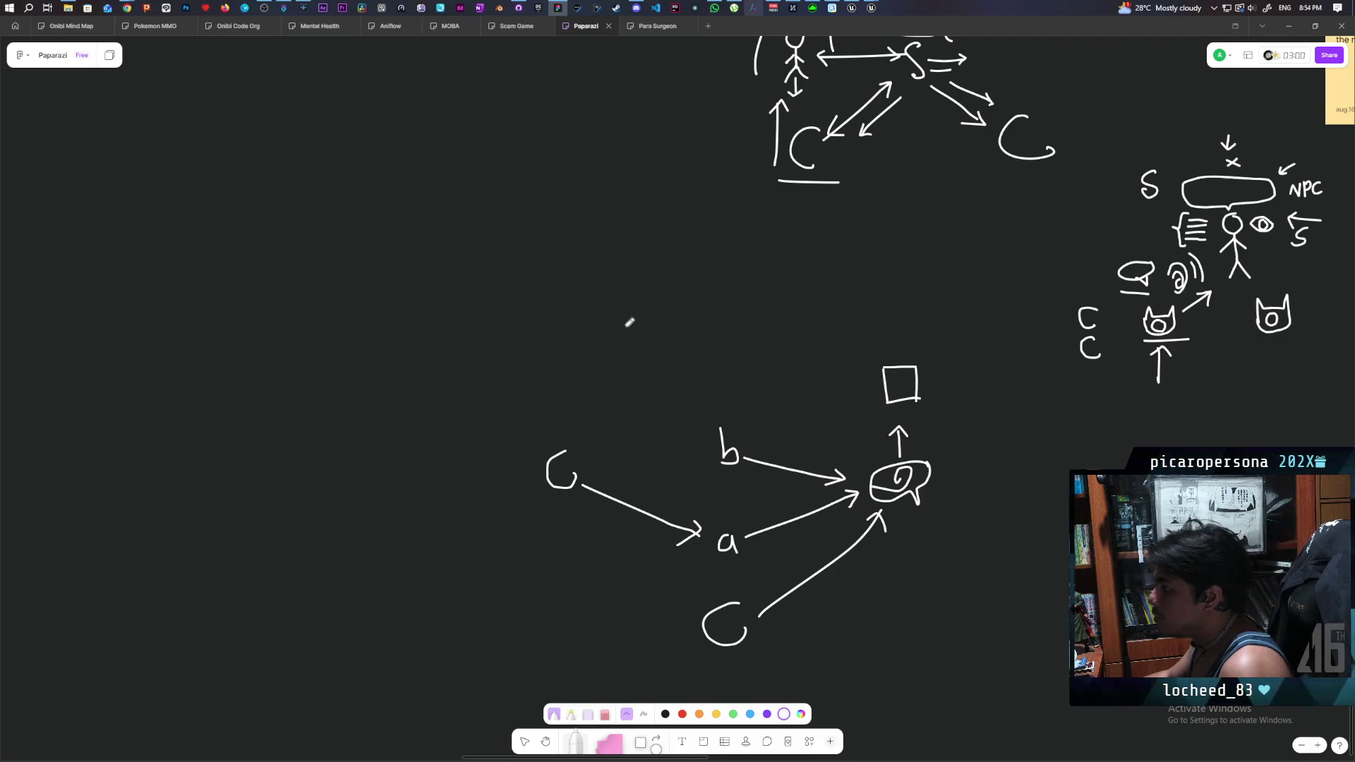
pyautogui.moveTo(506, 216)
pyautogui.mouseDown()
pyautogui.moveTo(506, 329)
pyautogui.moveTo(515, 215)
pyautogui.moveTo(644, 217)
pyautogui.moveTo(642, 340)
pyautogui.mouseUp()
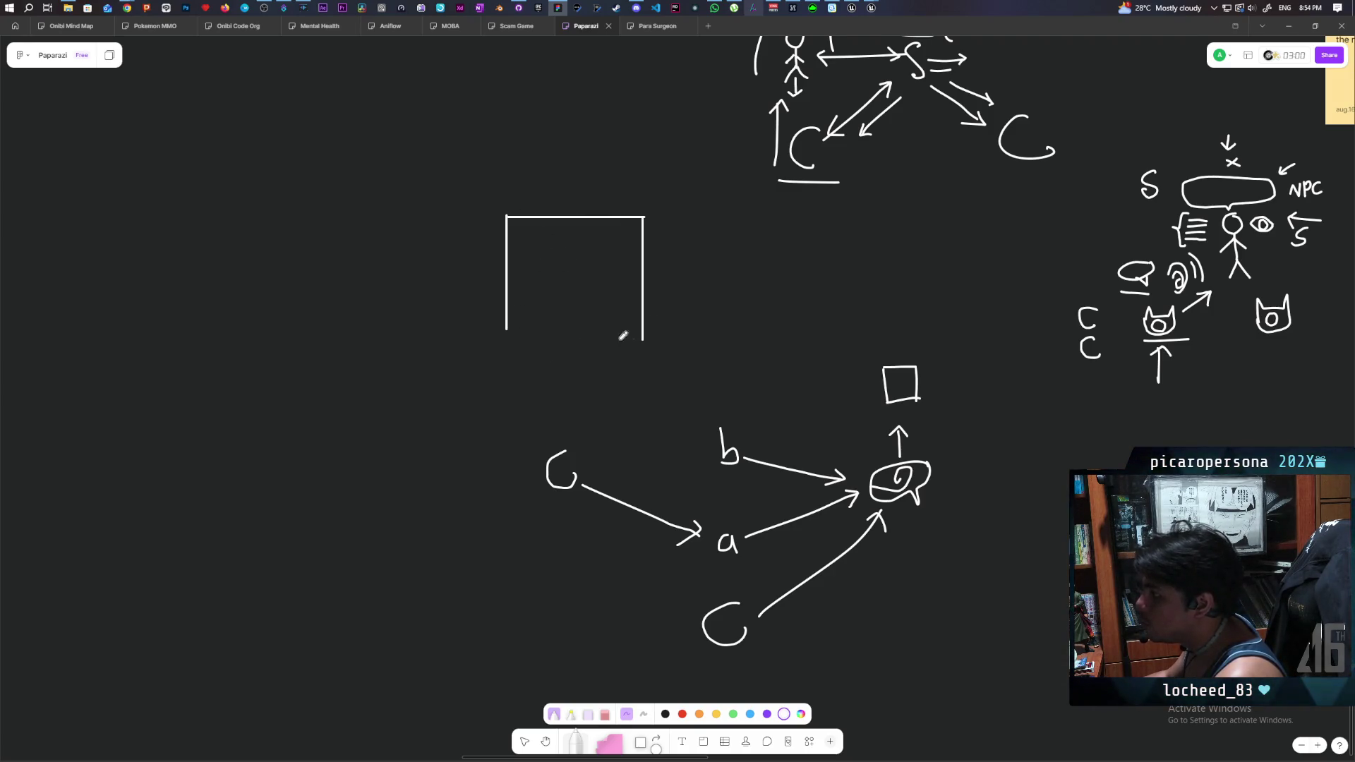
pyautogui.moveTo(501, 340); pyautogui.dragTo(643, 341)
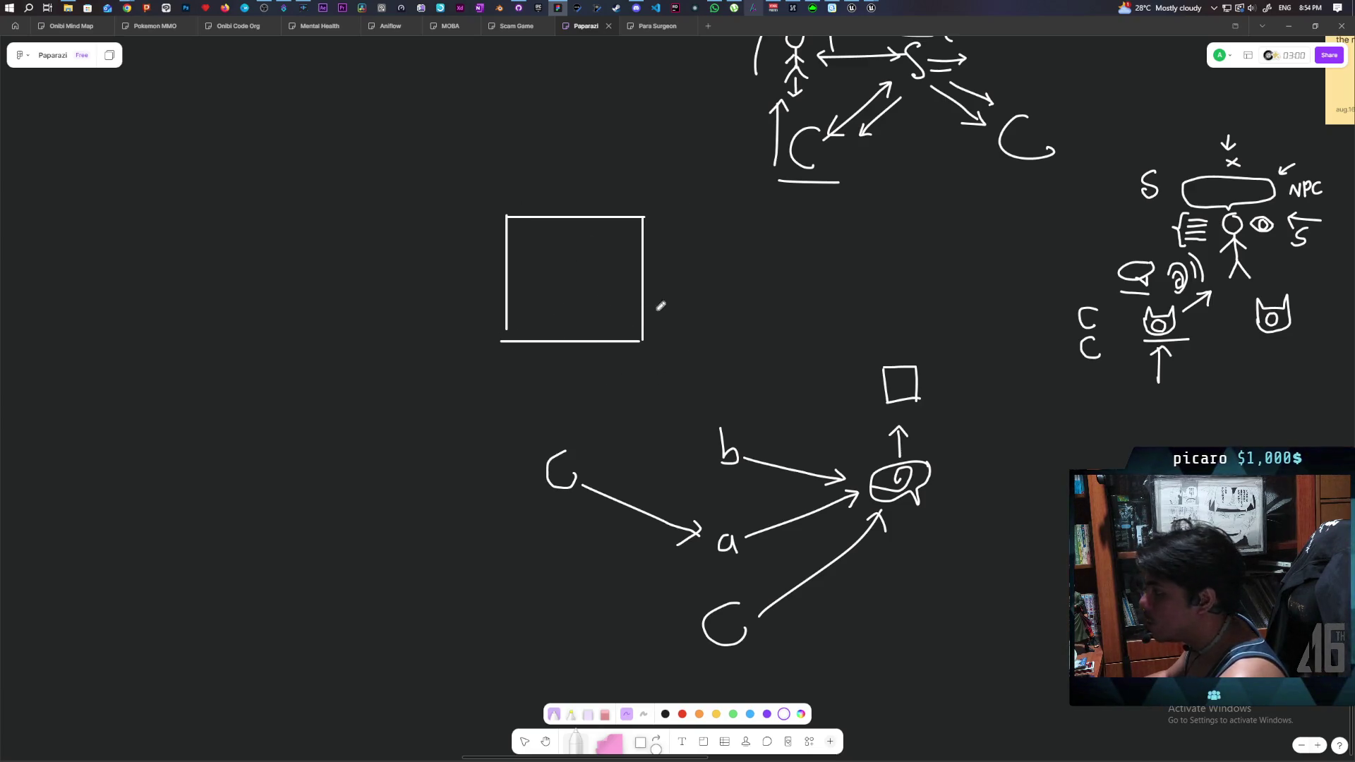
pyautogui.moveTo(535, 328); pyautogui.dragTo(626, 329)
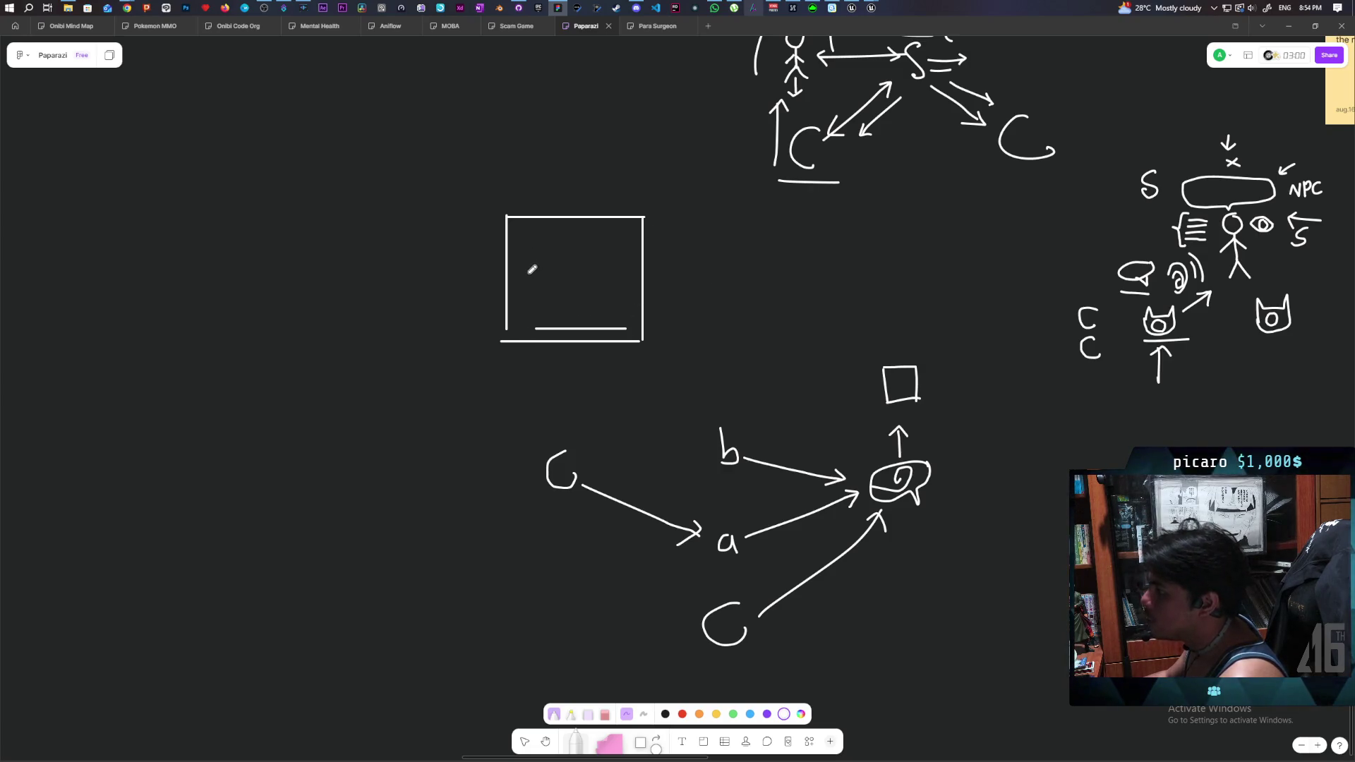
pyautogui.moveTo(527, 292)
pyautogui.mouseDown()
pyautogui.moveTo(600, 247)
pyautogui.moveTo(623, 290)
pyautogui.moveTo(545, 291)
pyautogui.moveTo(584, 286)
pyautogui.mouseUp()
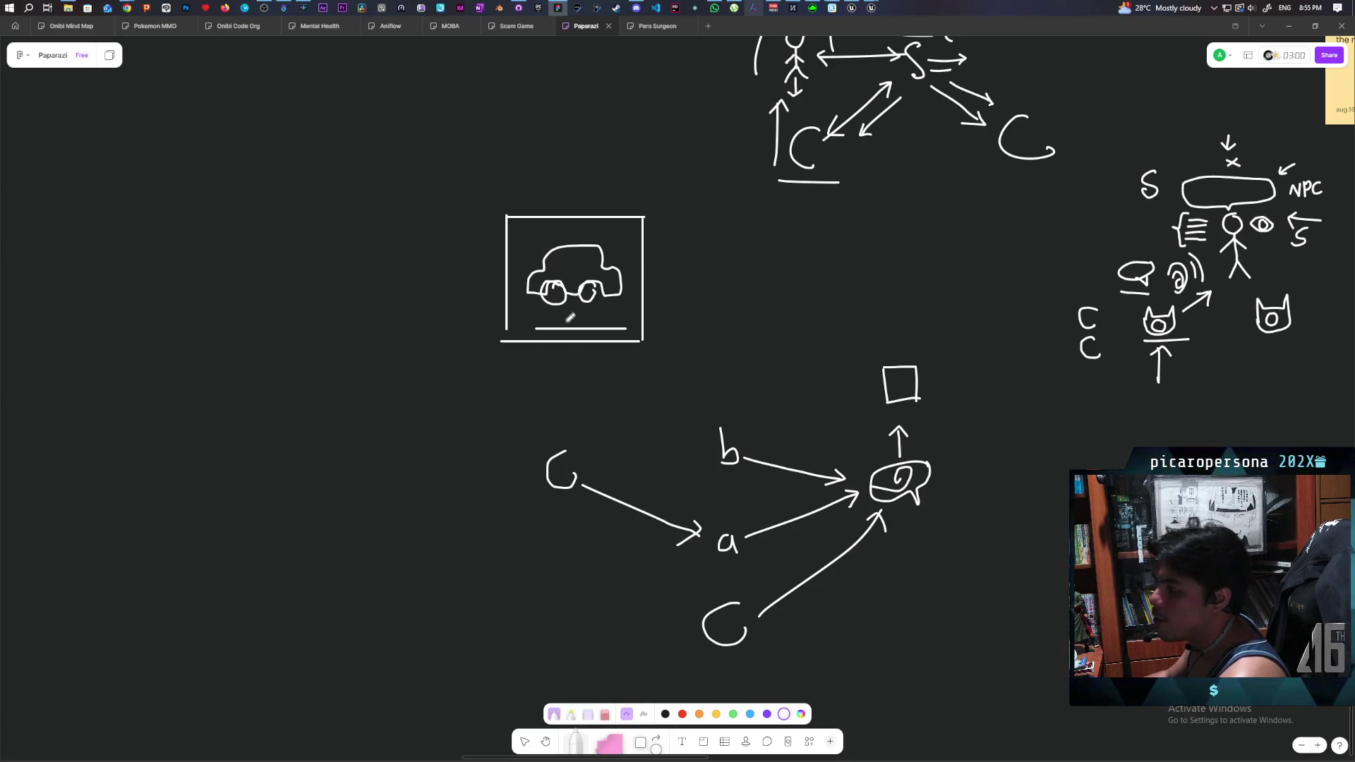
pyautogui.moveTo(542, 319); pyautogui.dragTo(617, 319)
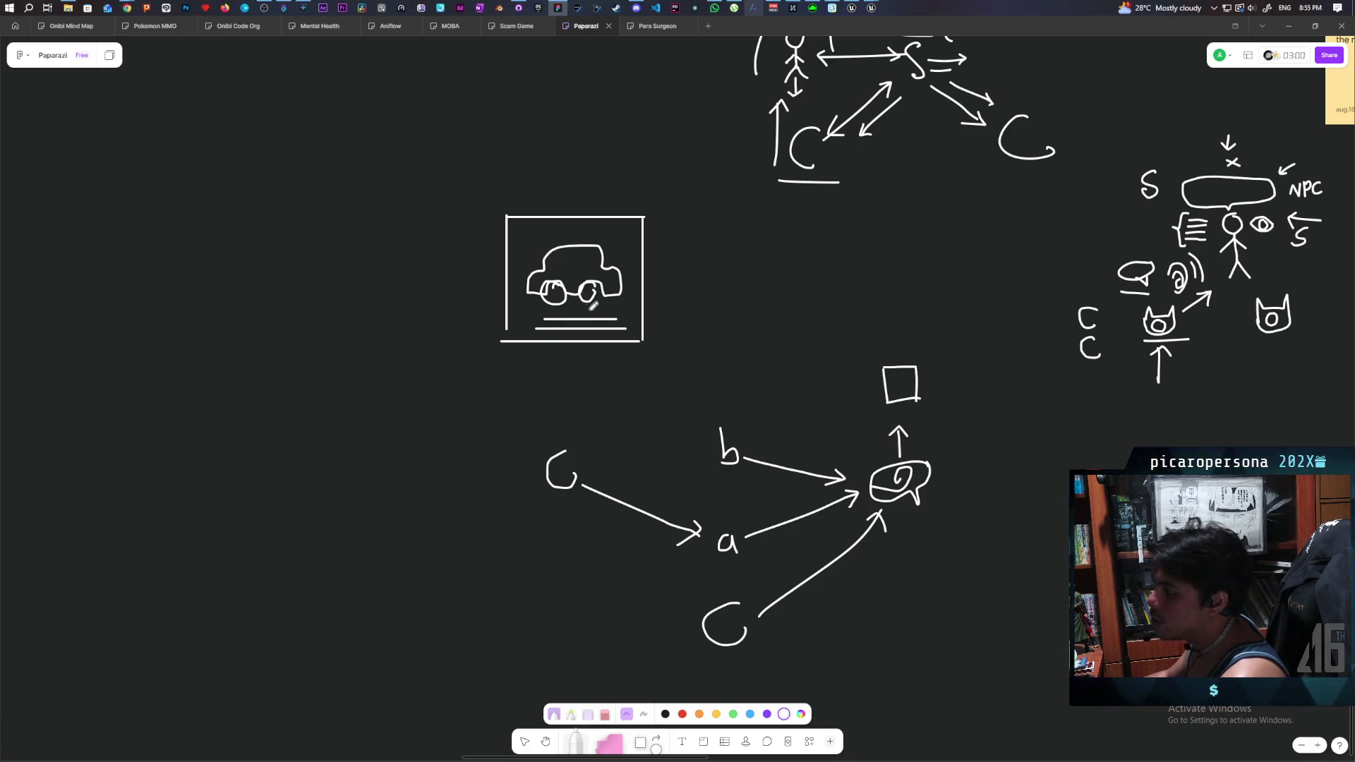
# - Draw an arrow down into the car frame, one right to 'cur', and a loop above it
pyautogui.moveTo(593, 146)
pyautogui.mouseDown()
pyautogui.moveTo(593, 231)
pyautogui.moveTo(606, 222)
pyautogui.mouseUp()
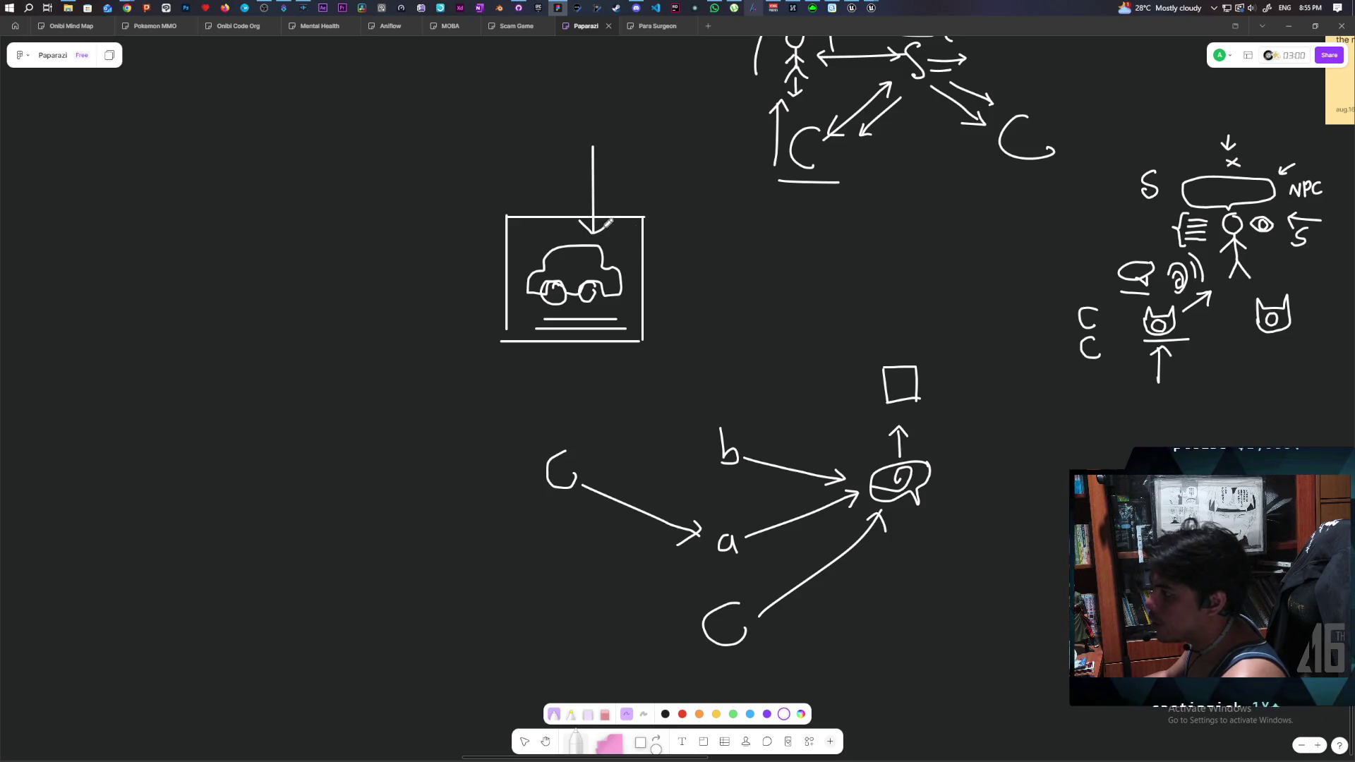
pyautogui.hscroll(1, 584, 347)
pyautogui.scroll(-1, 584, 348)
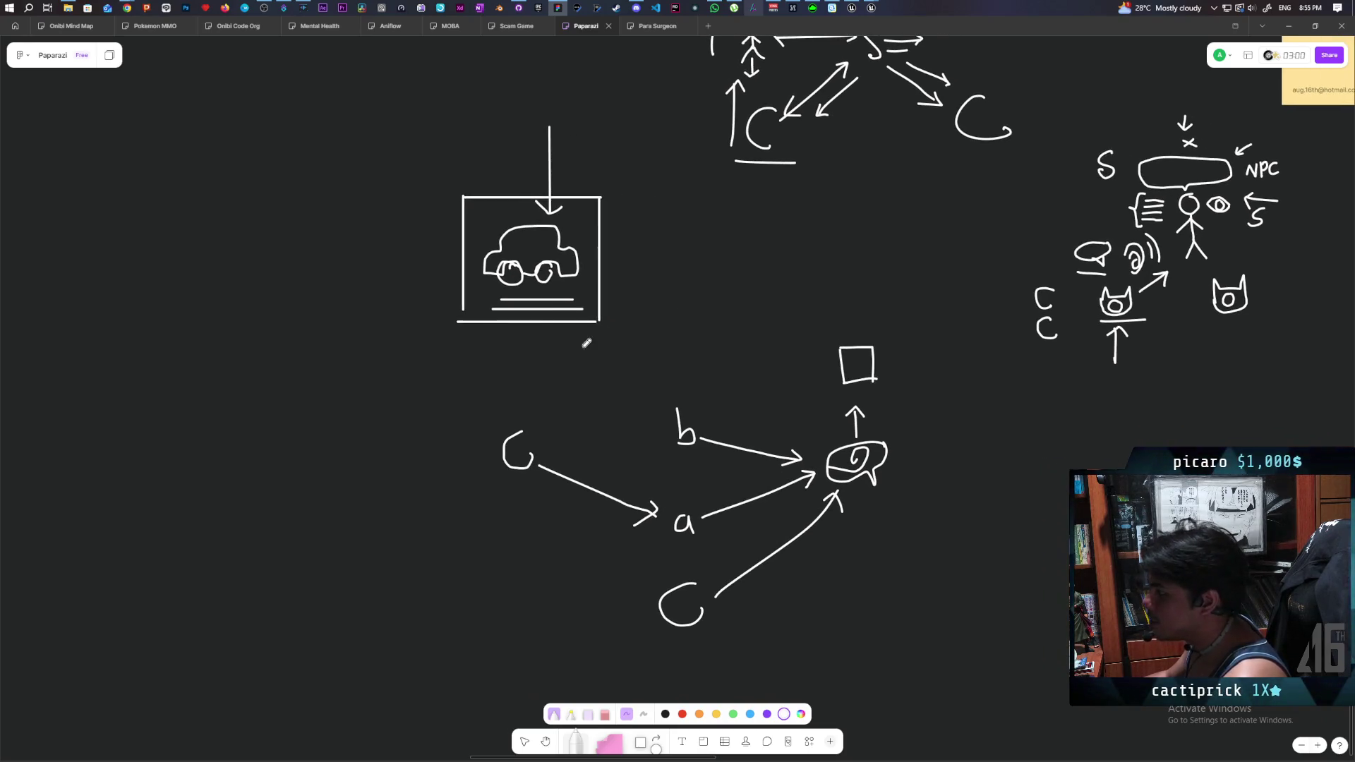
pyautogui.moveTo(612, 307)
pyautogui.mouseDown()
pyautogui.moveTo(749, 310)
pyautogui.moveTo(778, 295)
pyautogui.moveTo(749, 276)
pyautogui.mouseUp()
pyautogui.moveTo(759, 202)
pyautogui.mouseDown()
pyautogui.moveTo(773, 261)
pyautogui.moveTo(789, 238)
pyautogui.mouseUp()
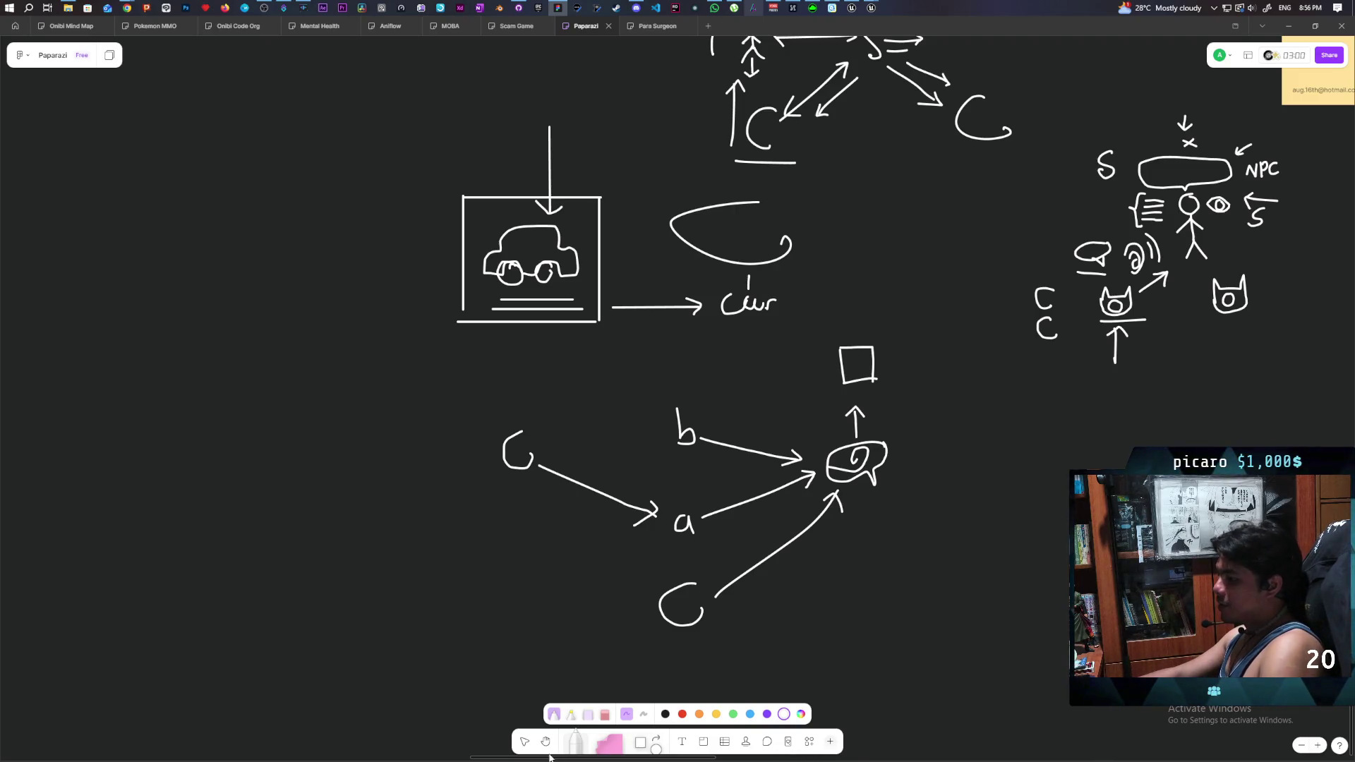
# - Switch to the selection tool on the Miro board
pyautogui.click(532, 741)
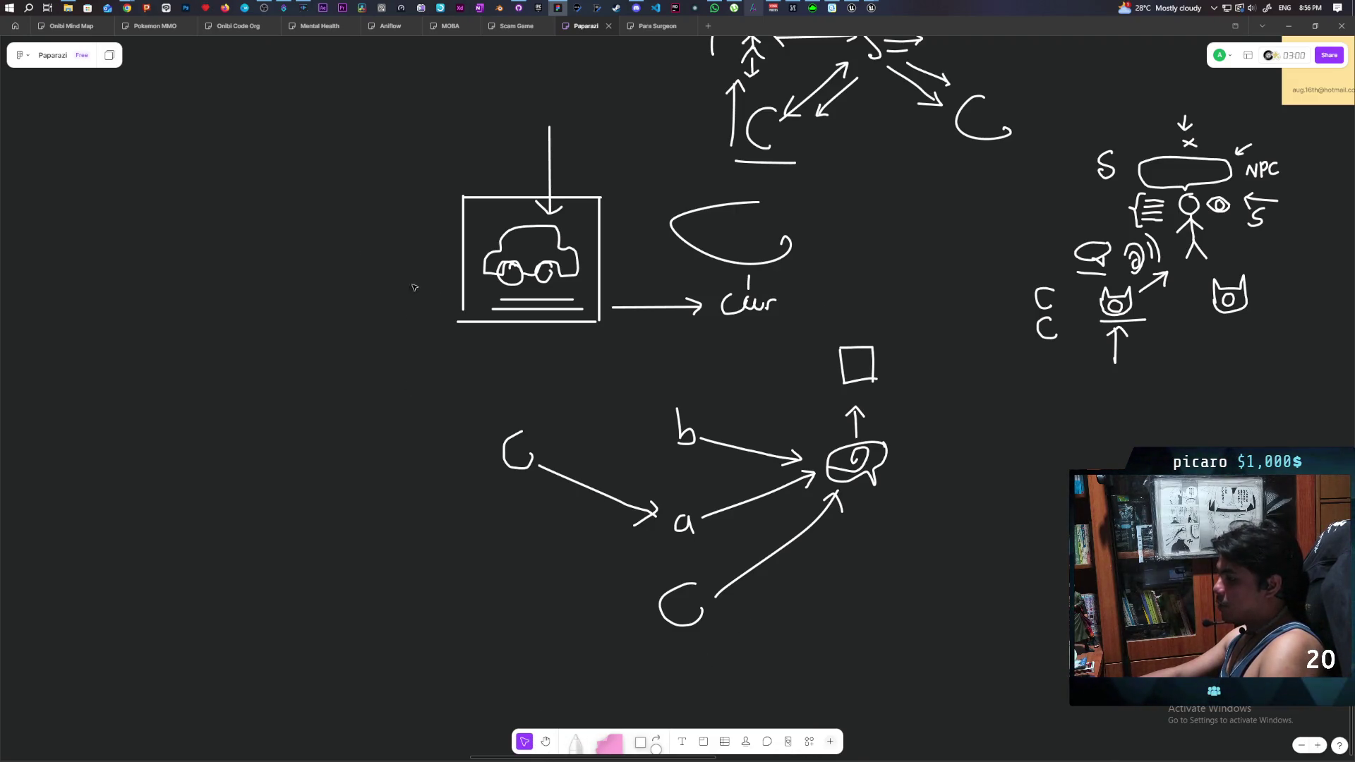
# - Delete the car-frame sketch, the letter-and-arrow diagram and the leftover horizontal line from the board
pyautogui.moveTo(341, 205)
pyautogui.mouseDown()
pyautogui.moveTo(819, 519)
pyautogui.moveTo(882, 621)
pyautogui.moveTo(913, 634)
pyautogui.mouseUp()
pyautogui.scroll(2, 971, 565)
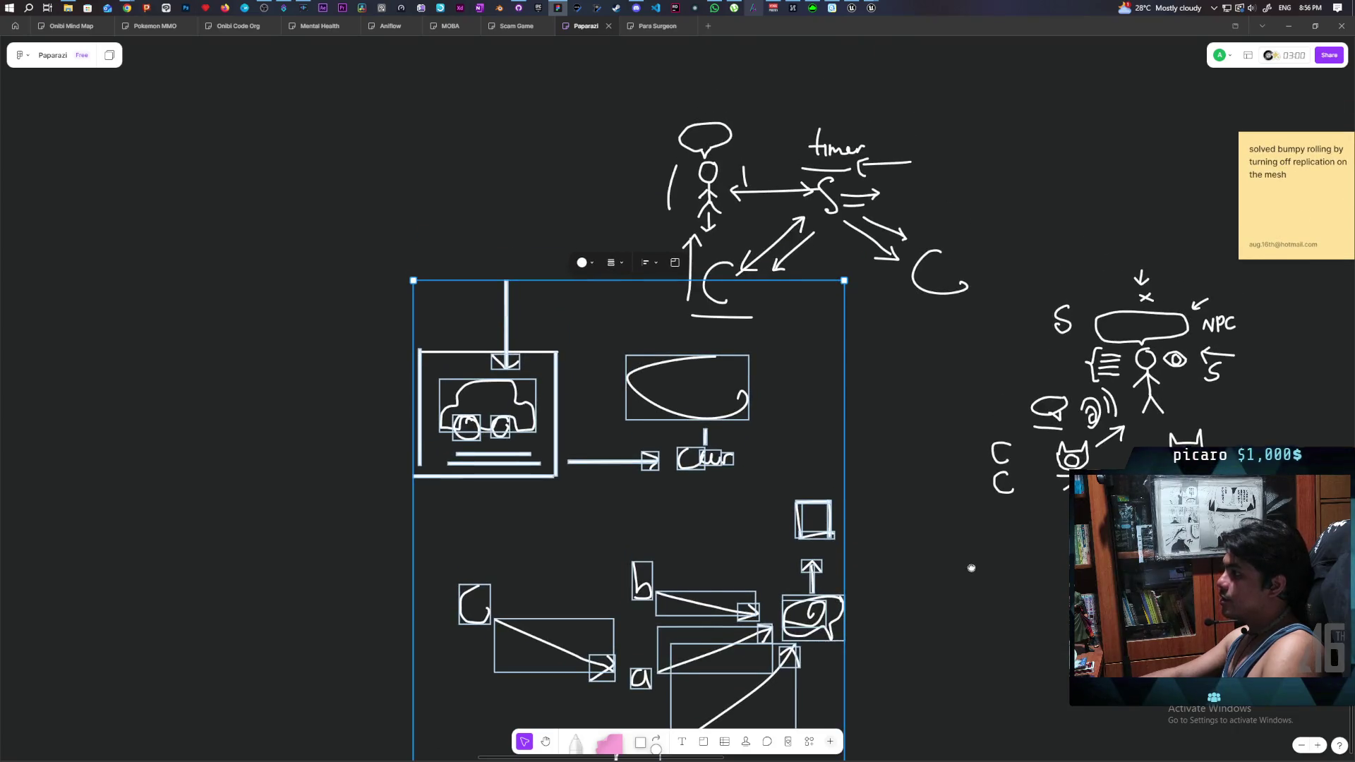
pyautogui.scroll(-1, 960, 487)
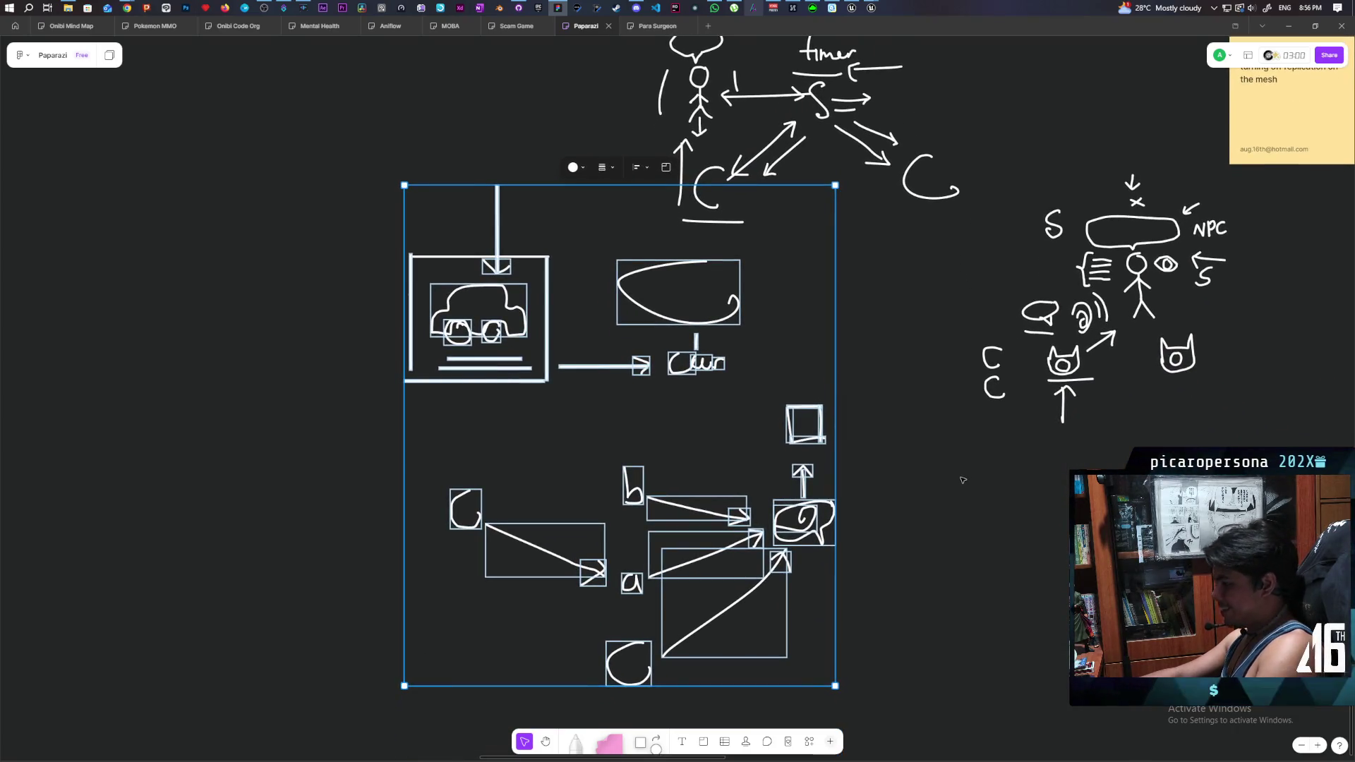
pyautogui.press('Delete')
pyautogui.moveTo(465, 257); pyautogui.dragTo(486, 282)
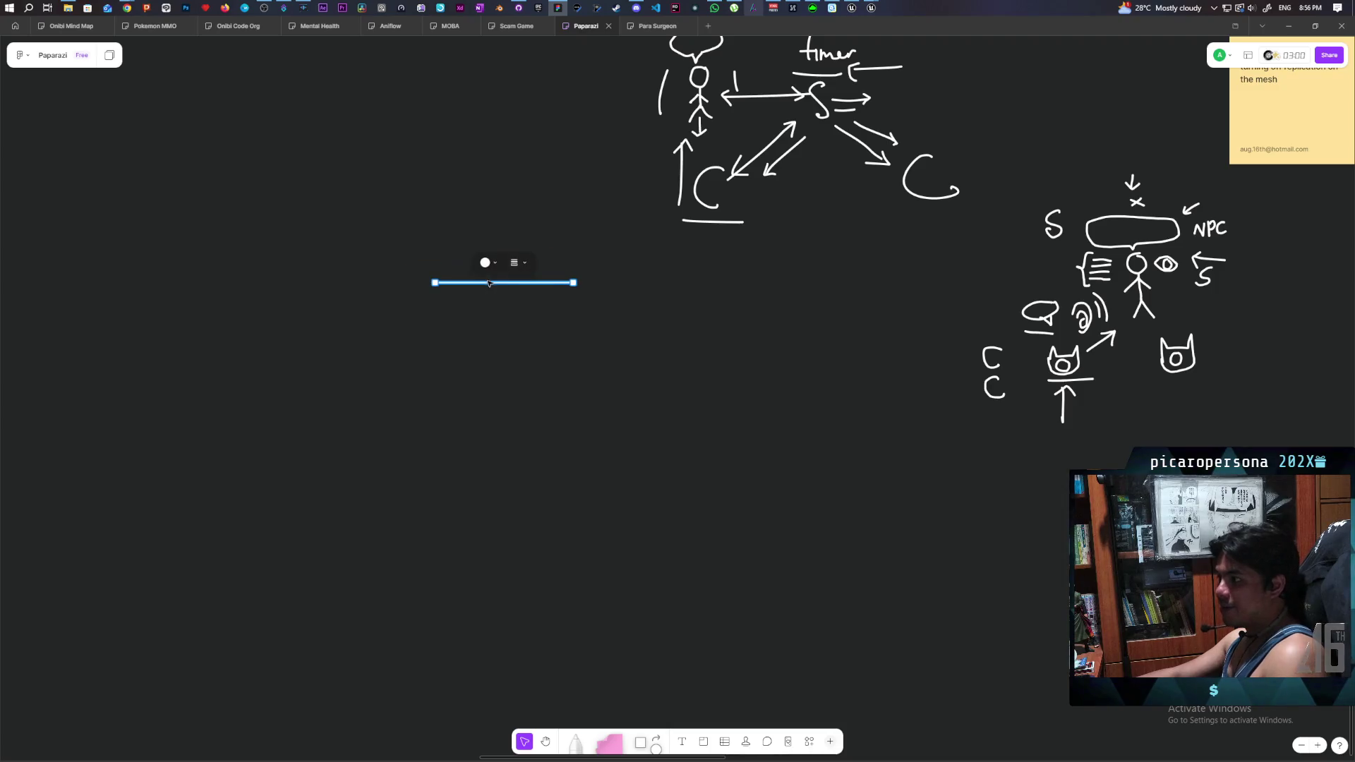
pyautogui.press('Delete')
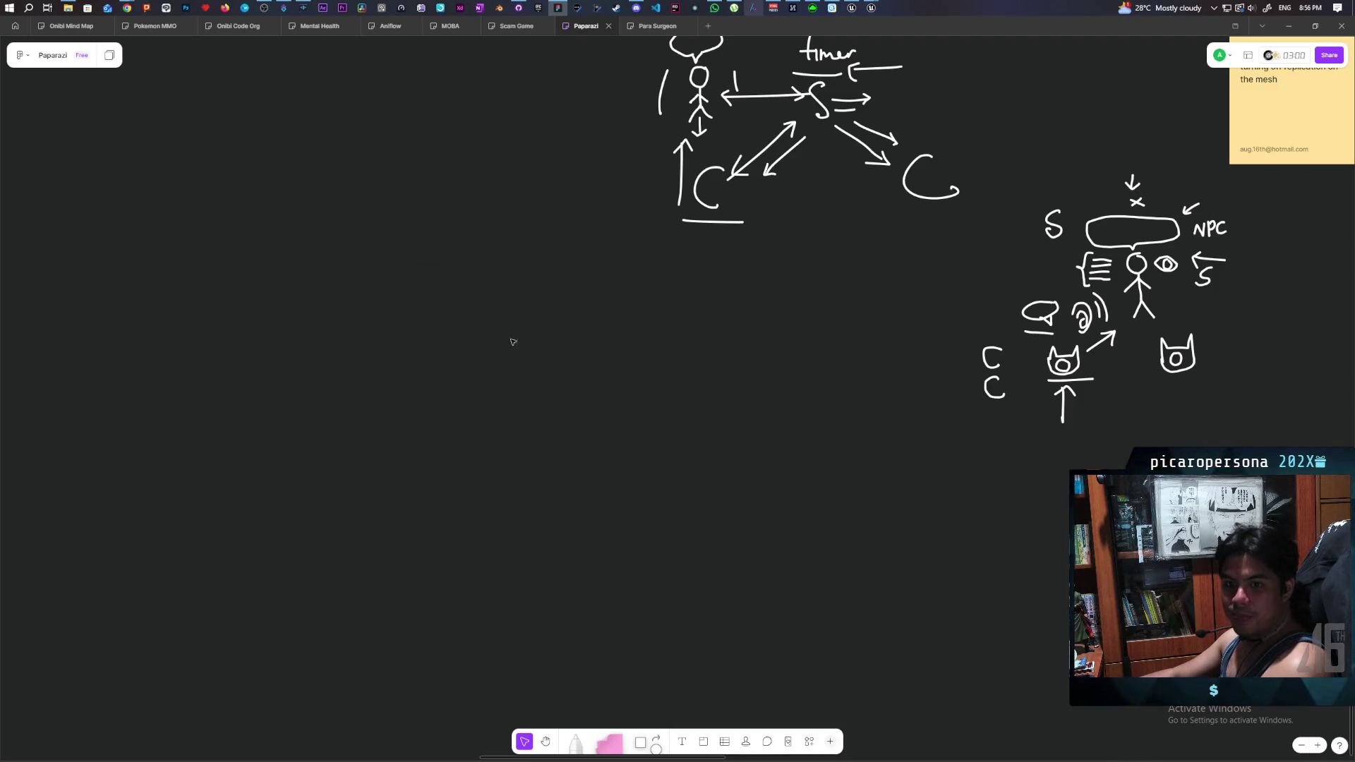
pyautogui.scroll(3, 790, 376)
pyautogui.hscroll(5, 790, 376)
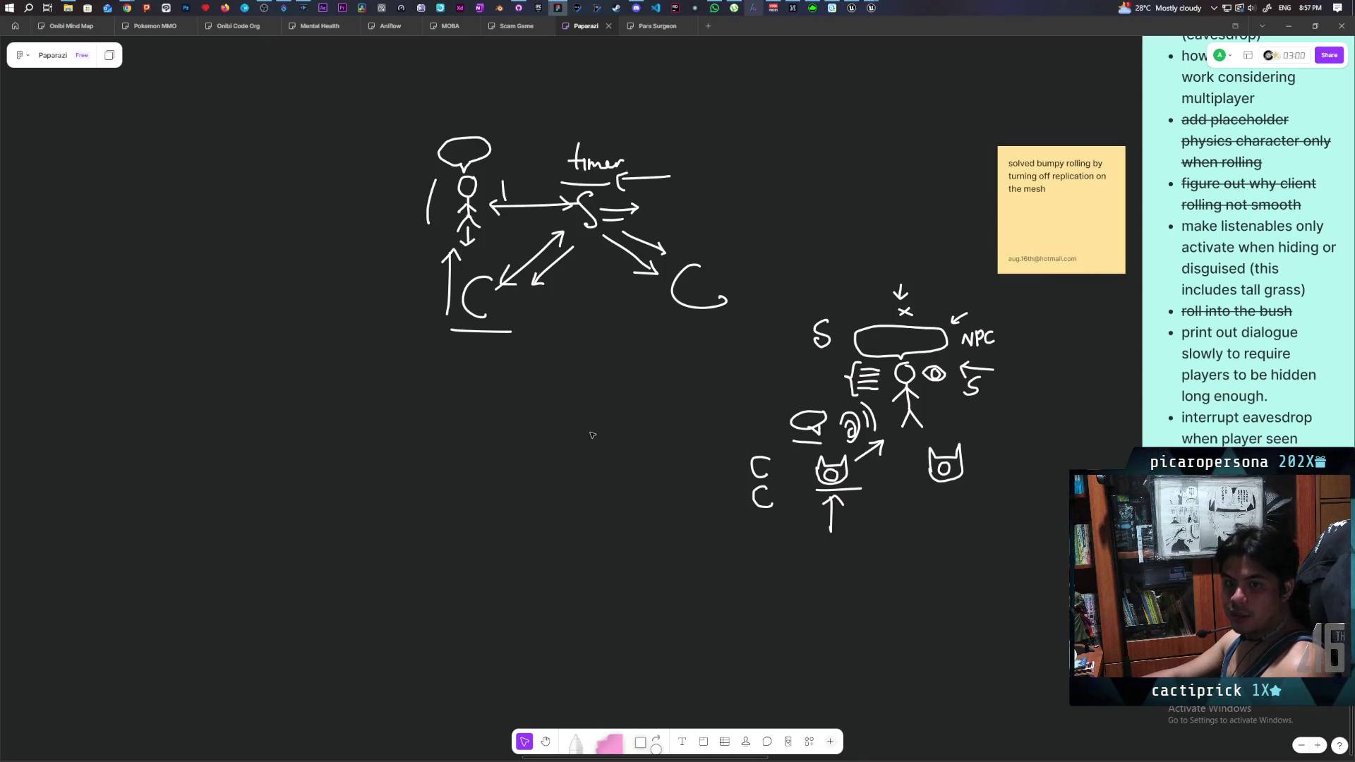
# - Pan across the cyan eavesdrop checklist in Miro, then bring the Unreal Engine editor forward
pyautogui.hscroll(5, 683, 474)
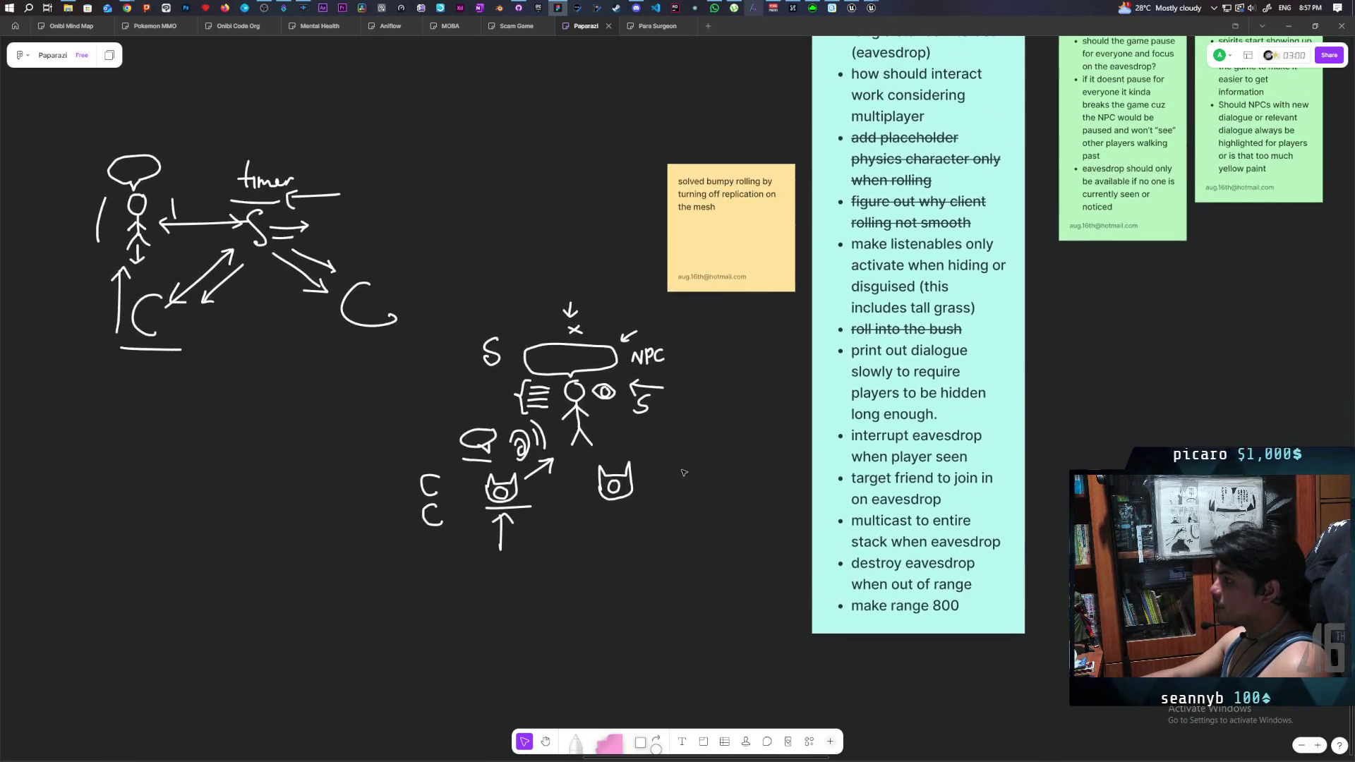
pyautogui.hscroll(-2, 683, 474)
pyautogui.scroll(1, 683, 474)
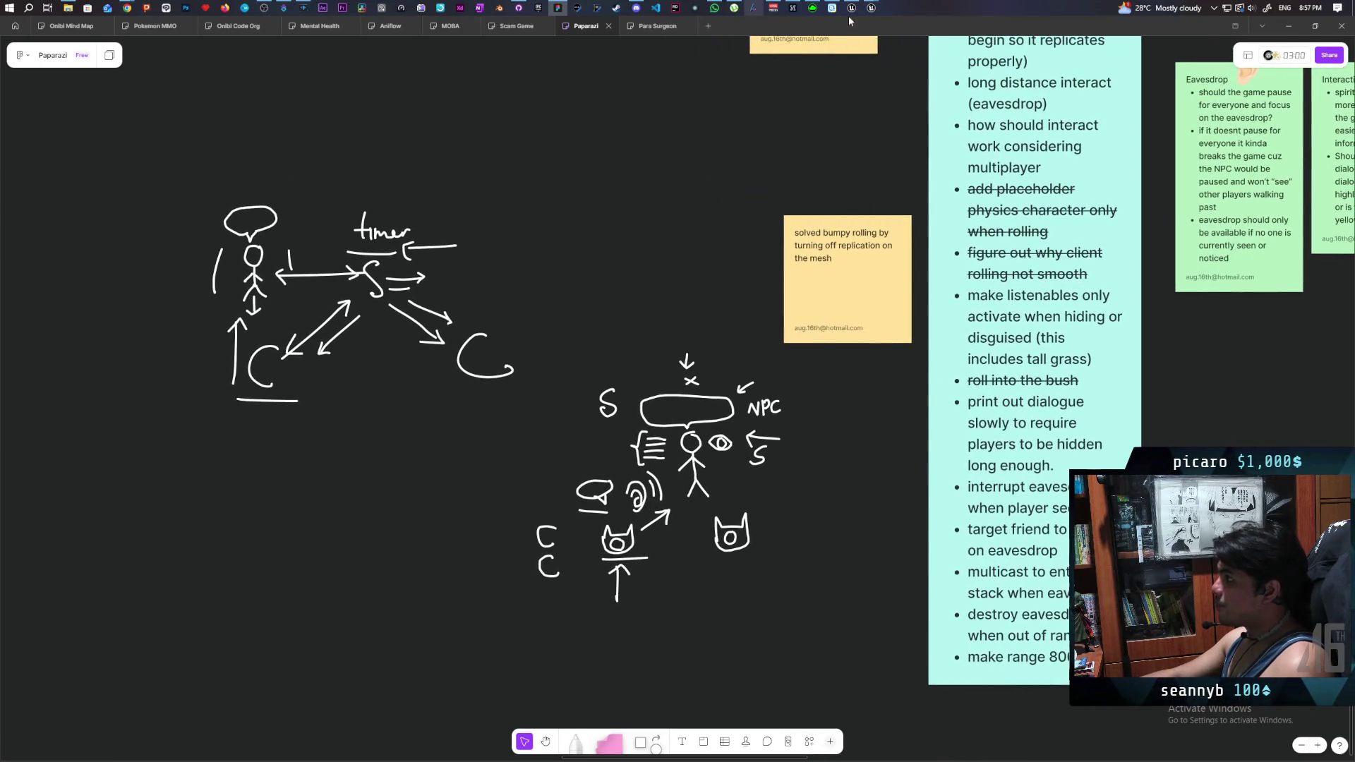
pyautogui.click(851, 10)
pyautogui.click(778, 364)
pyautogui.moveTo(784, 310); pyautogui.dragTo(852, 346)
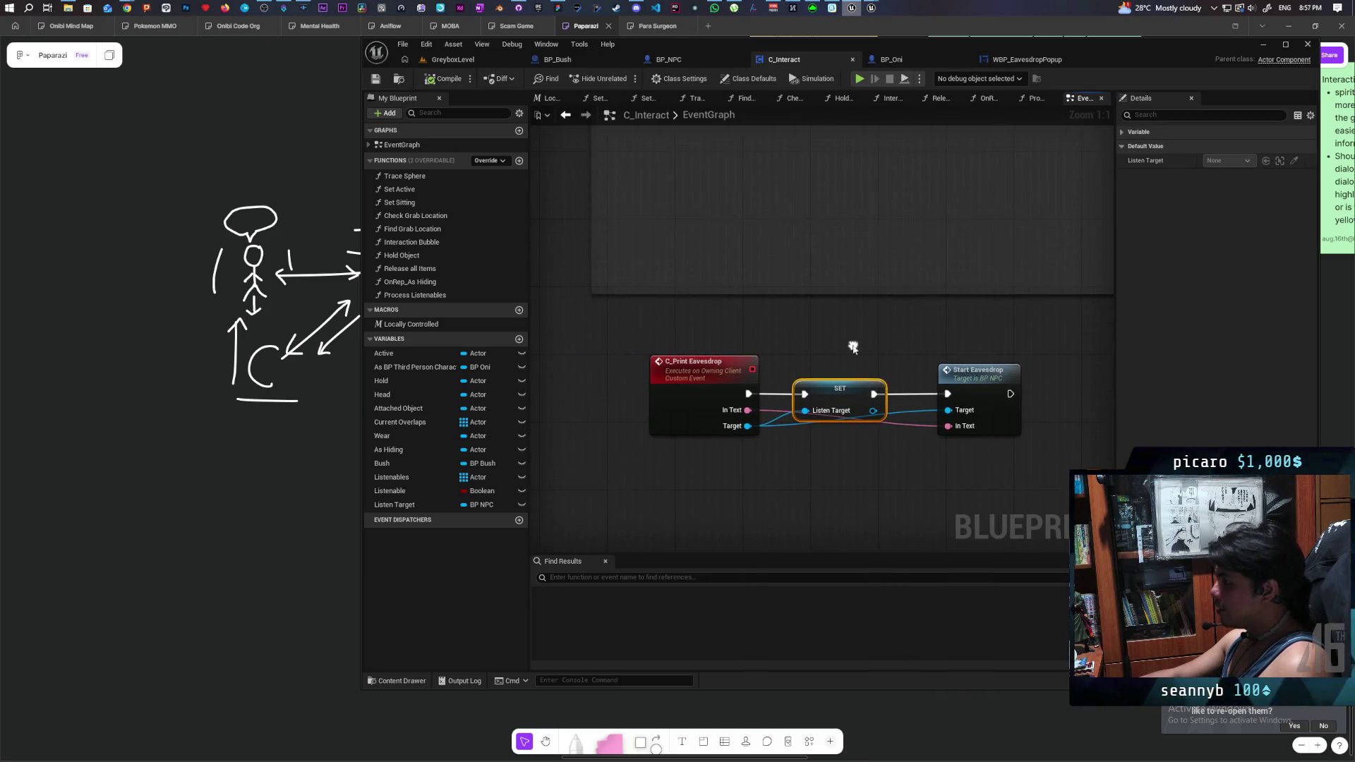
pyautogui.moveTo(945, 337); pyautogui.dragTo(991, 489)
pyautogui.scroll(-5, 911, 471)
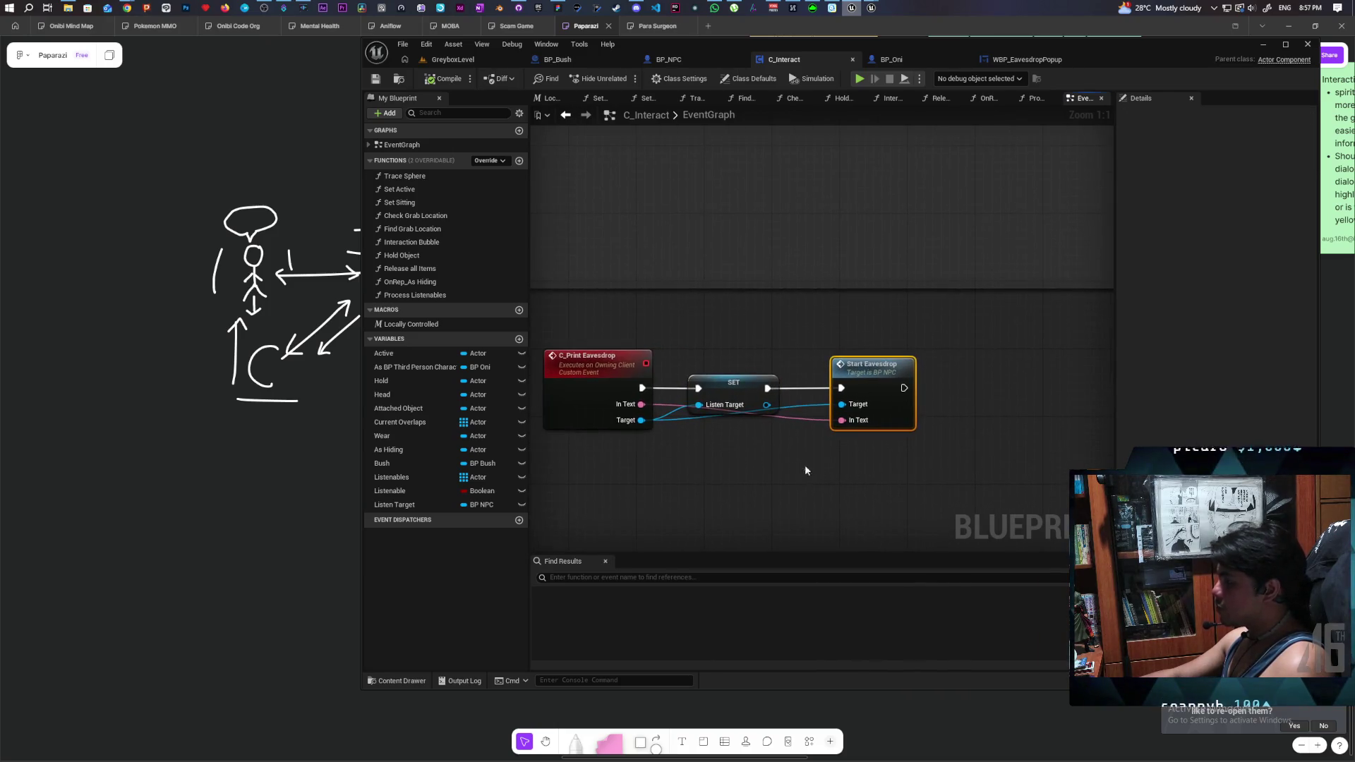
pyautogui.scroll(-2, 769, 454)
pyautogui.scroll(2, 768, 453)
pyautogui.scroll(-2, 768, 453)
pyautogui.moveTo(887, 419)
pyautogui.mouseDown()
pyautogui.moveTo(734, 474)
pyautogui.moveTo(692, 387)
pyautogui.moveTo(849, 457)
pyautogui.mouseUp()
pyautogui.scroll(3, 705, 385)
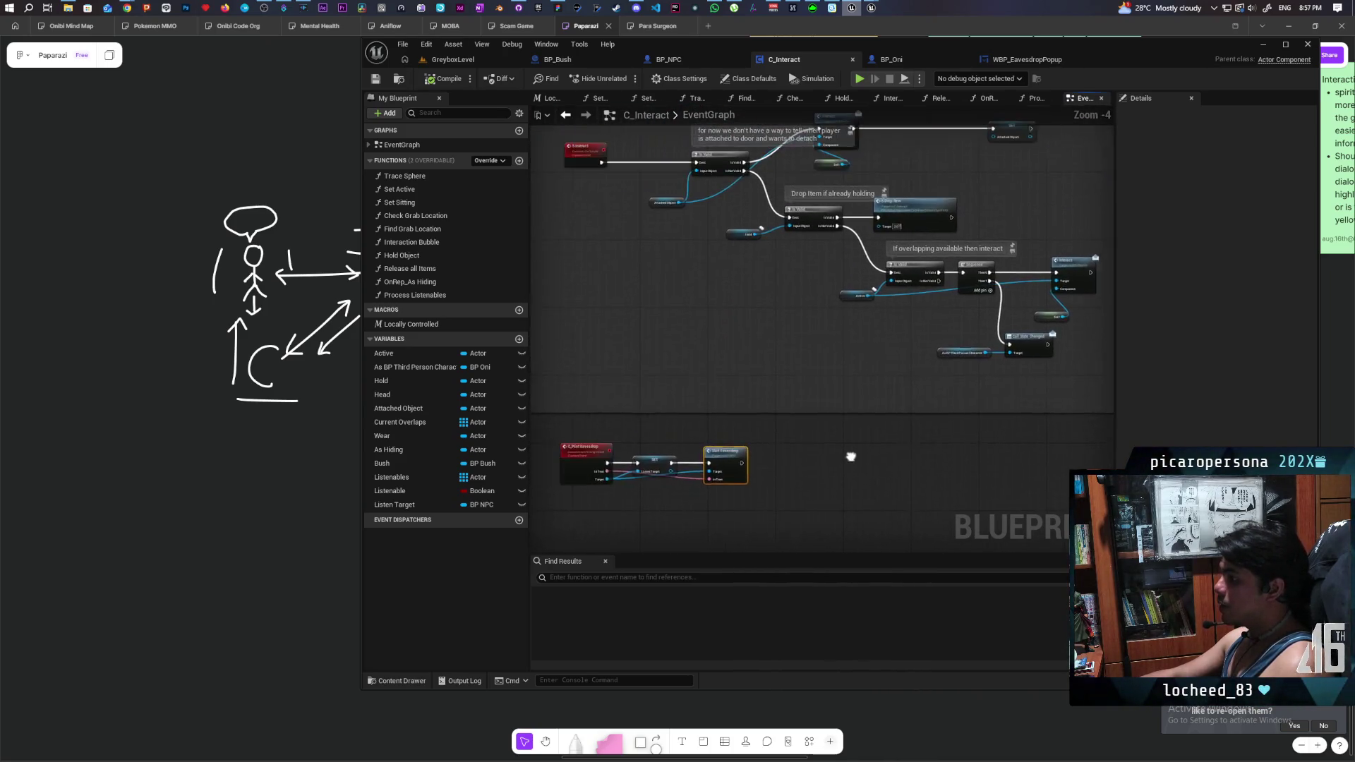
pyautogui.scroll(1, 696, 499)
pyautogui.click(674, 452)
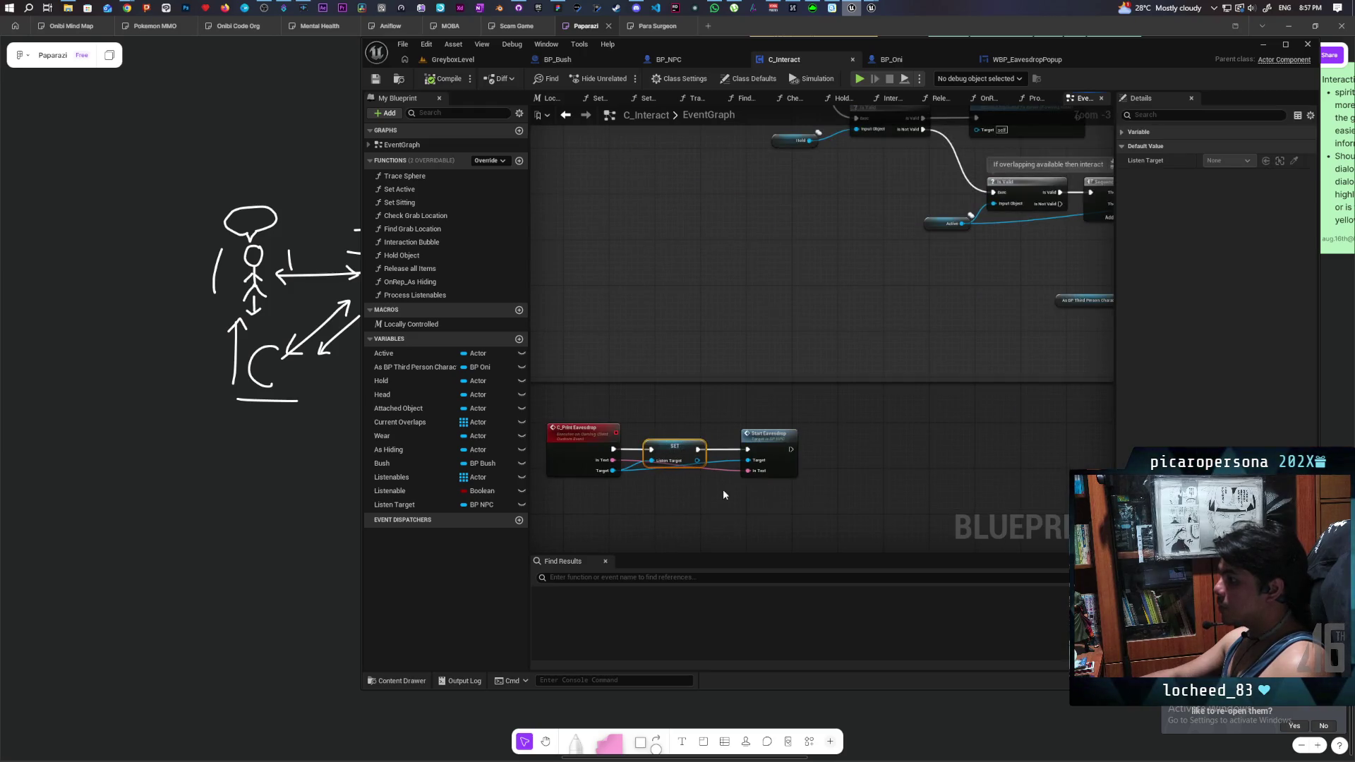
pyautogui.scroll(-3, 907, 433)
pyautogui.moveTo(977, 371)
pyautogui.mouseDown()
pyautogui.moveTo(898, 438)
pyautogui.moveTo(732, 484)
pyautogui.mouseUp()
pyautogui.scroll(2, 777, 466)
pyautogui.scroll(-2, 861, 444)
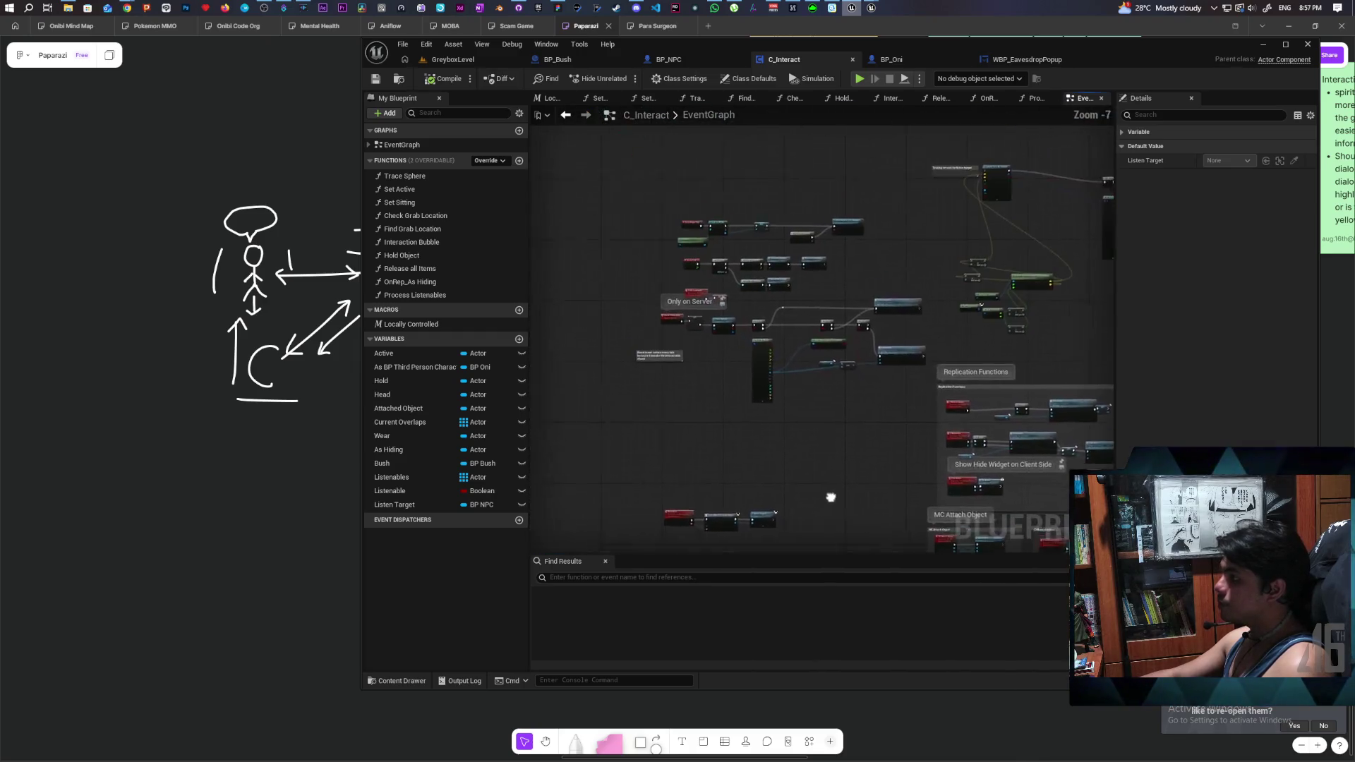
pyautogui.scroll(2, 836, 392)
pyautogui.moveTo(860, 412); pyautogui.dragTo(896, 323)
pyautogui.scroll(-3, 896, 323)
pyautogui.scroll(7, 786, 295)
pyautogui.click(611, 351)
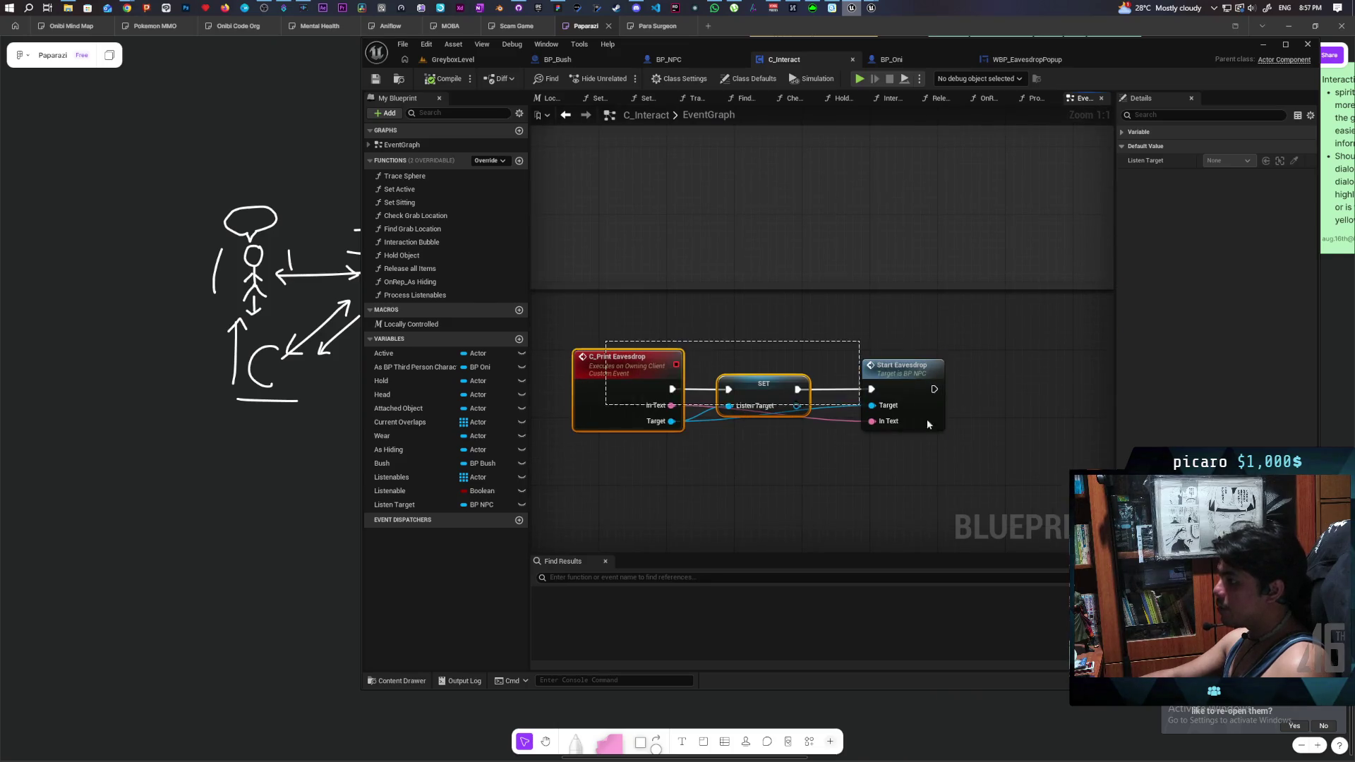
pyautogui.scroll(-7, 840, 378)
pyautogui.scroll(2, 841, 378)
pyautogui.scroll(-3, 841, 378)
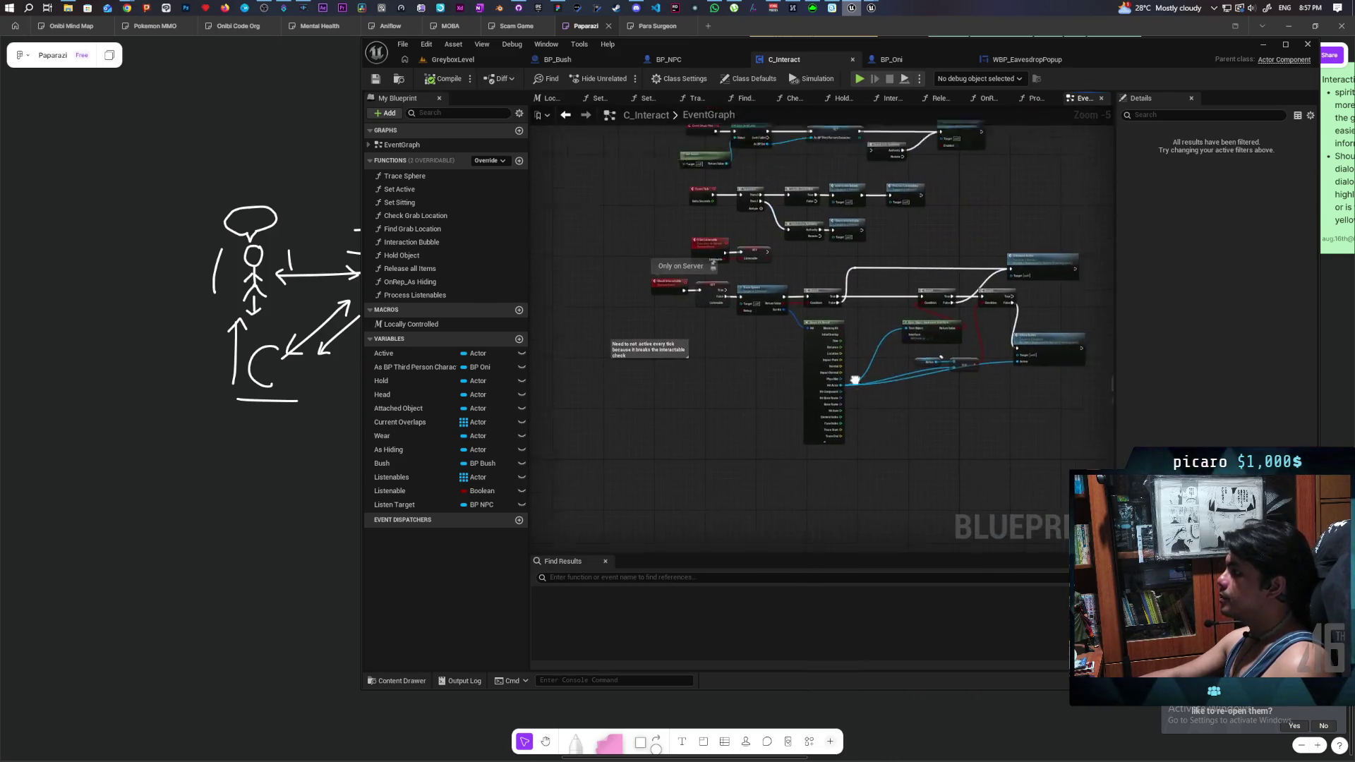
pyautogui.moveTo(810, 404)
pyautogui.mouseDown()
pyautogui.moveTo(803, 298)
pyautogui.moveTo(826, 191)
pyautogui.mouseUp()
pyautogui.scroll(6, 731, 331)
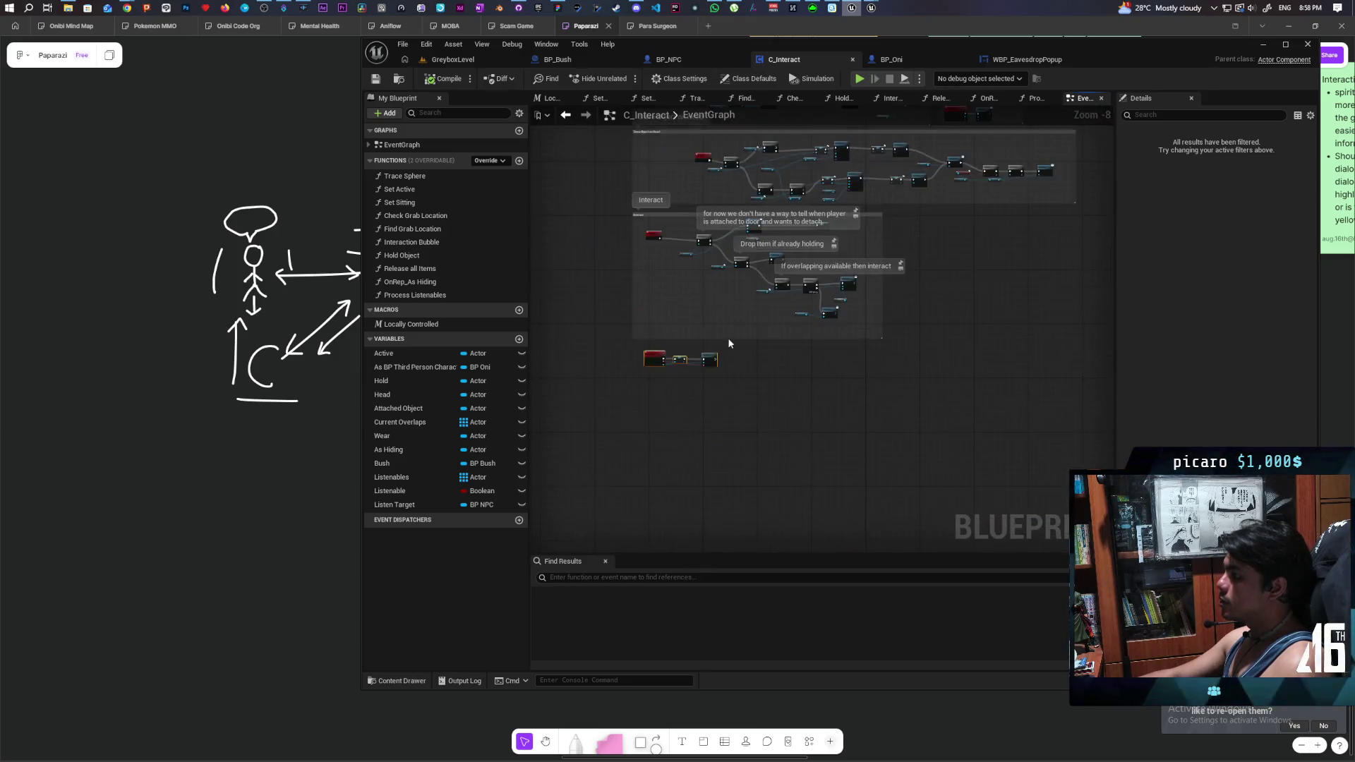
pyautogui.scroll(-4, 726, 345)
pyautogui.moveTo(749, 335)
pyautogui.mouseDown()
pyautogui.moveTo(819, 327)
pyautogui.moveTo(803, 409)
pyautogui.moveTo(779, 327)
pyautogui.mouseUp()
pyautogui.scroll(4, 778, 326)
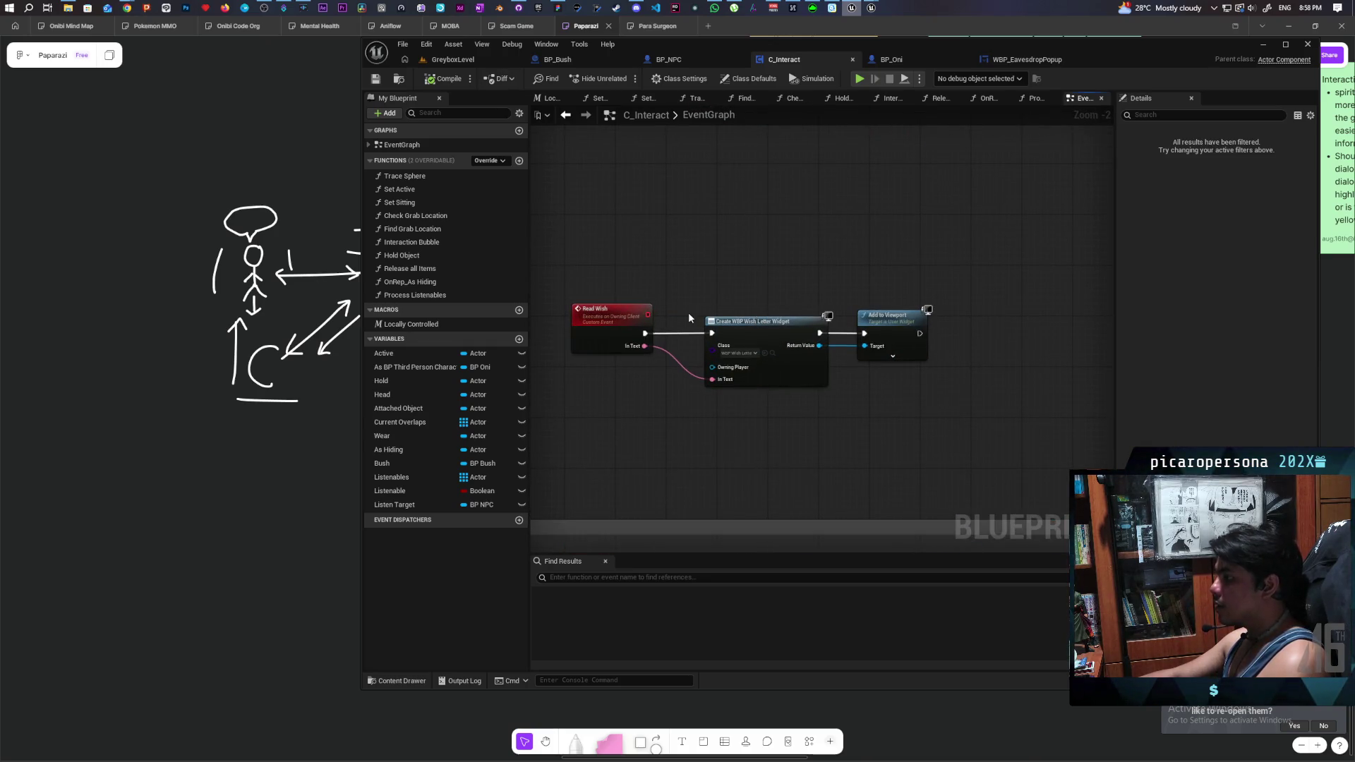
pyautogui.scroll(-4, 800, 277)
pyautogui.scroll(3, 753, 405)
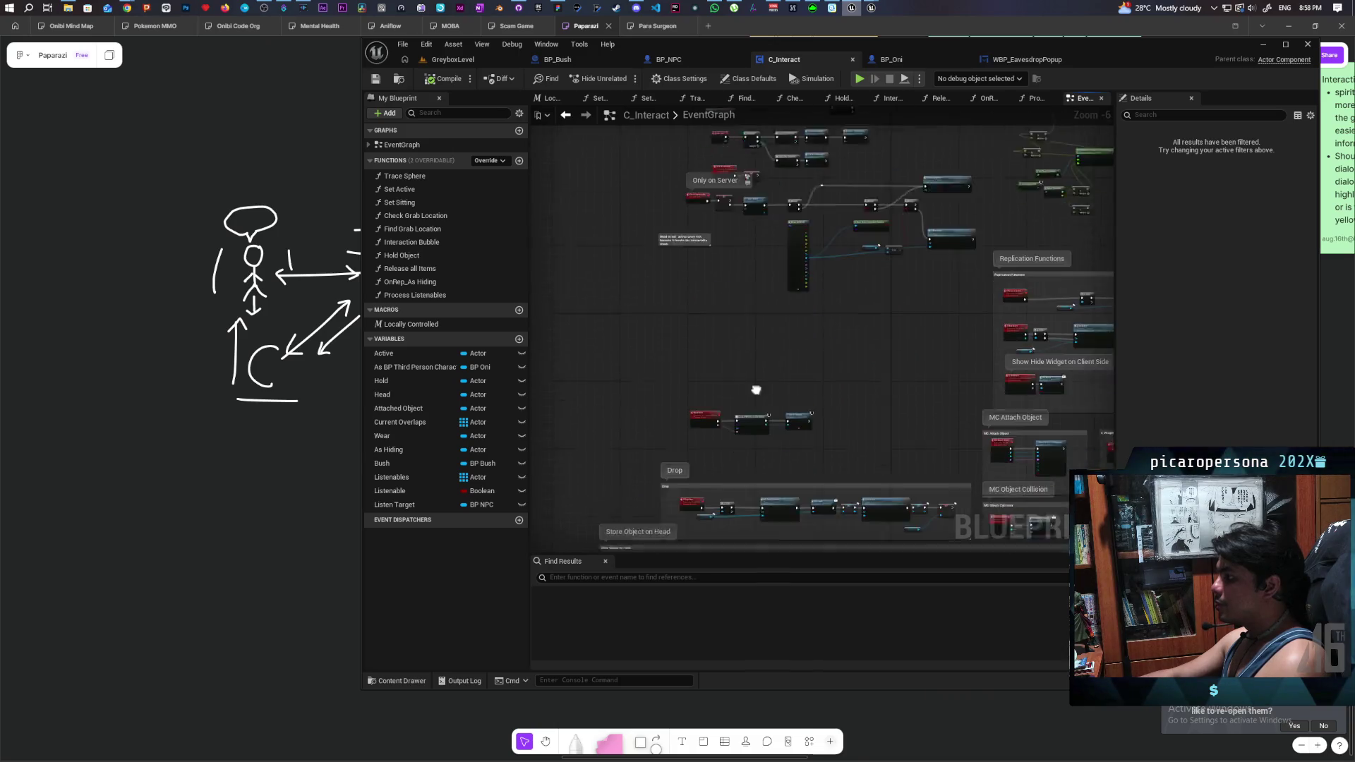
pyautogui.scroll(-3, 748, 373)
pyautogui.moveTo(831, 319); pyautogui.dragTo(792, 464)
pyautogui.scroll(4, 819, 441)
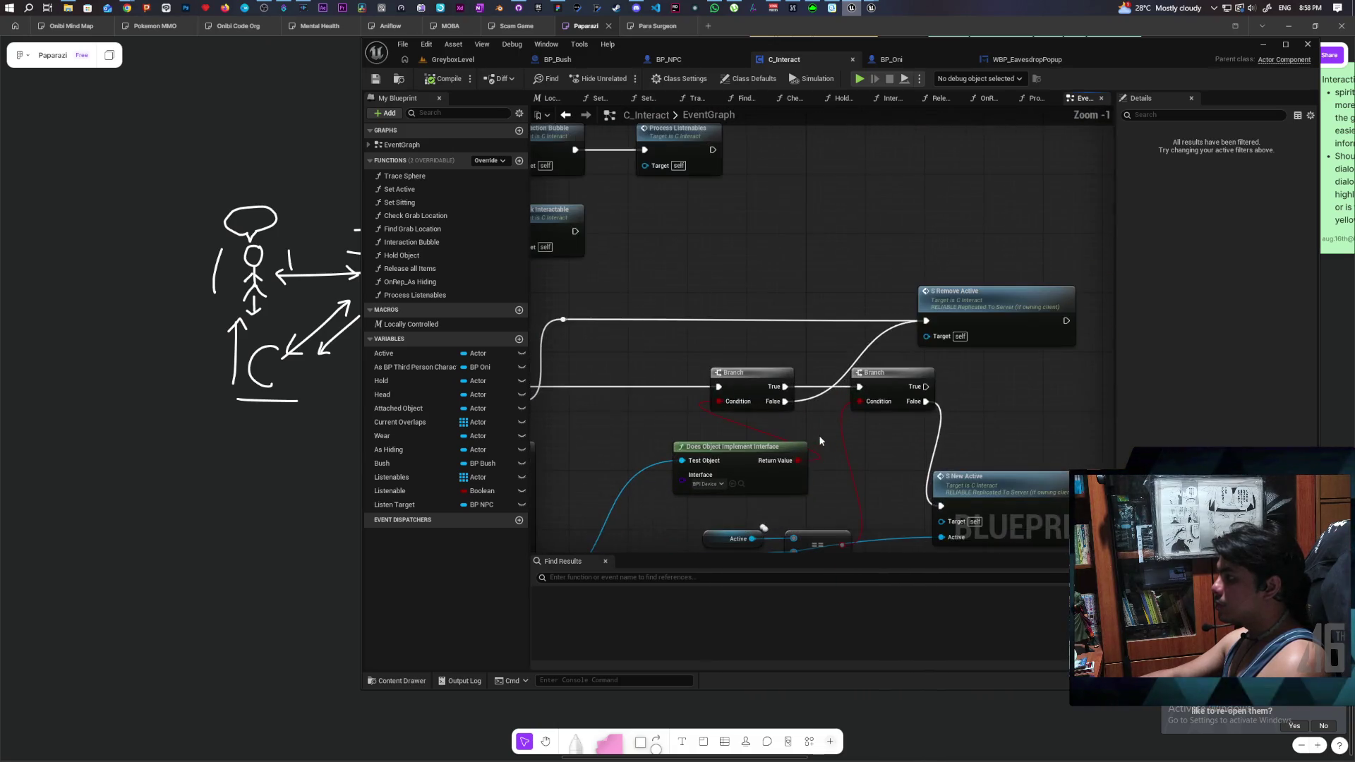
pyautogui.click(988, 332)
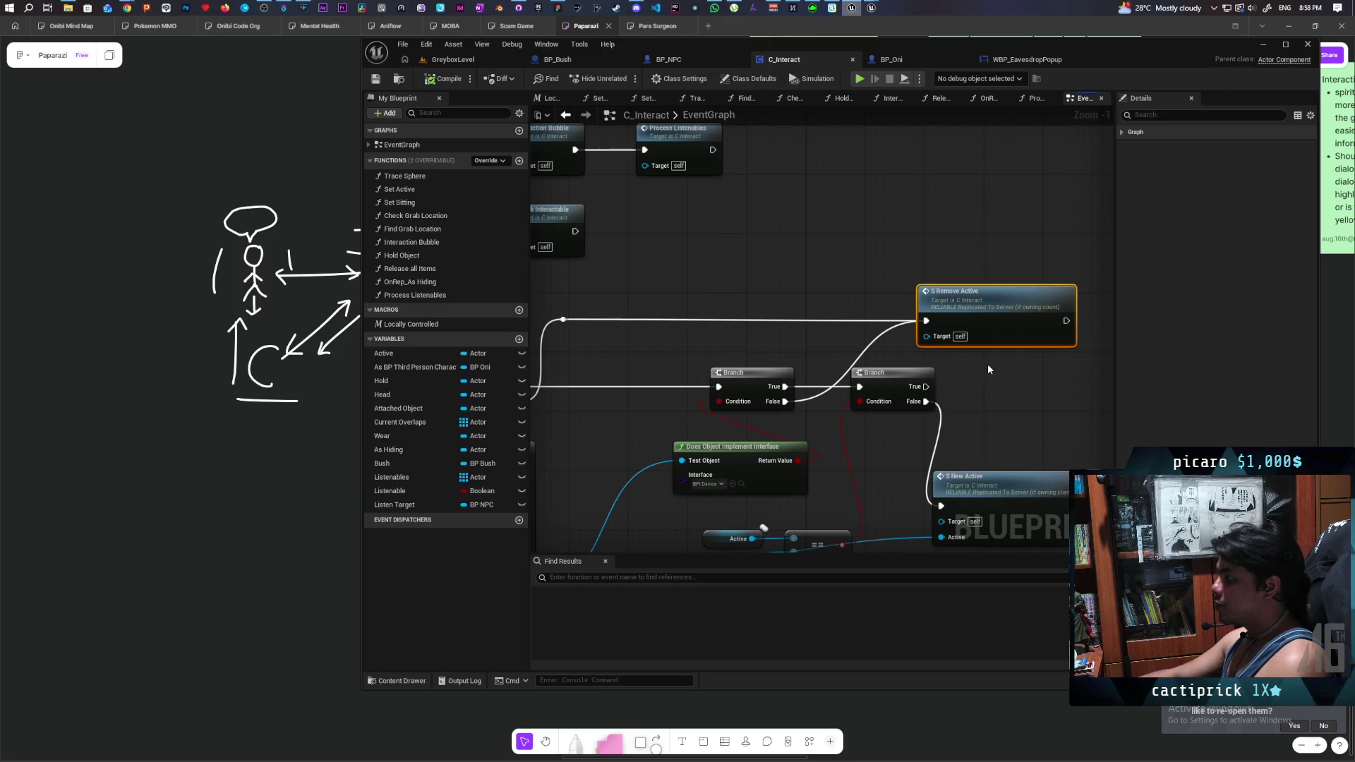
pyautogui.scroll(-1, 995, 418)
pyautogui.moveTo(995, 418); pyautogui.dragTo(877, 427)
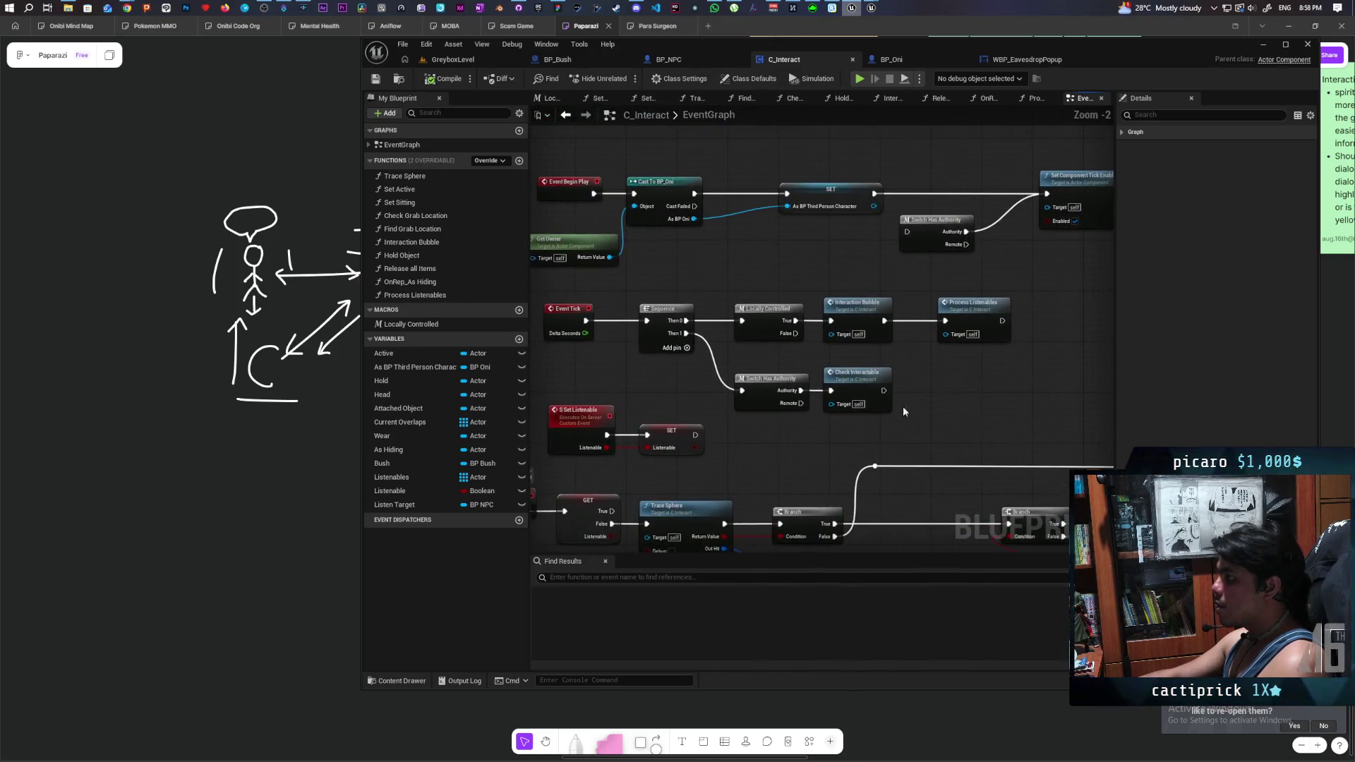
pyautogui.doubleClick(987, 321)
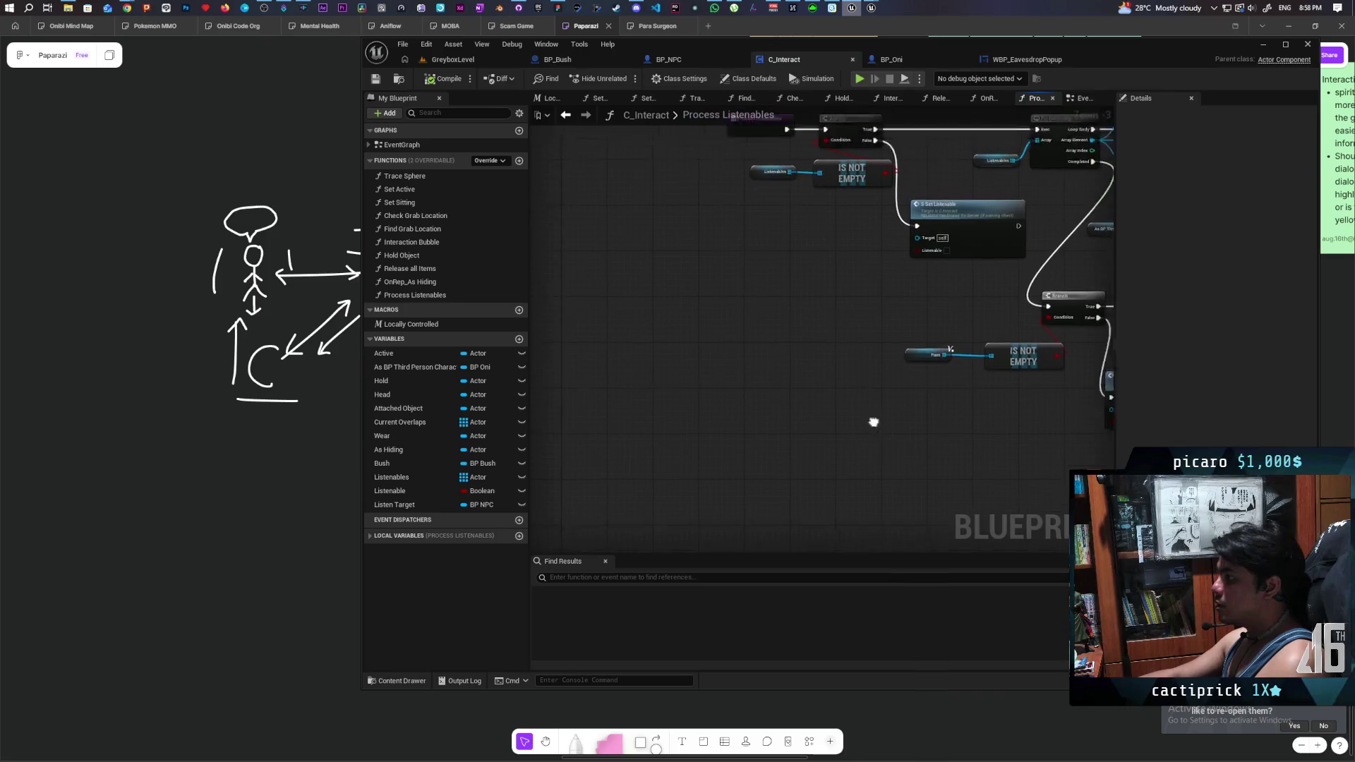
# - Add a validated Listen Target GET and wire its Is Valid output into Set Listenable
pyautogui.moveTo(801, 507); pyautogui.dragTo(758, 477)
pyautogui.moveTo(838, 333); pyautogui.dragTo(877, 269)
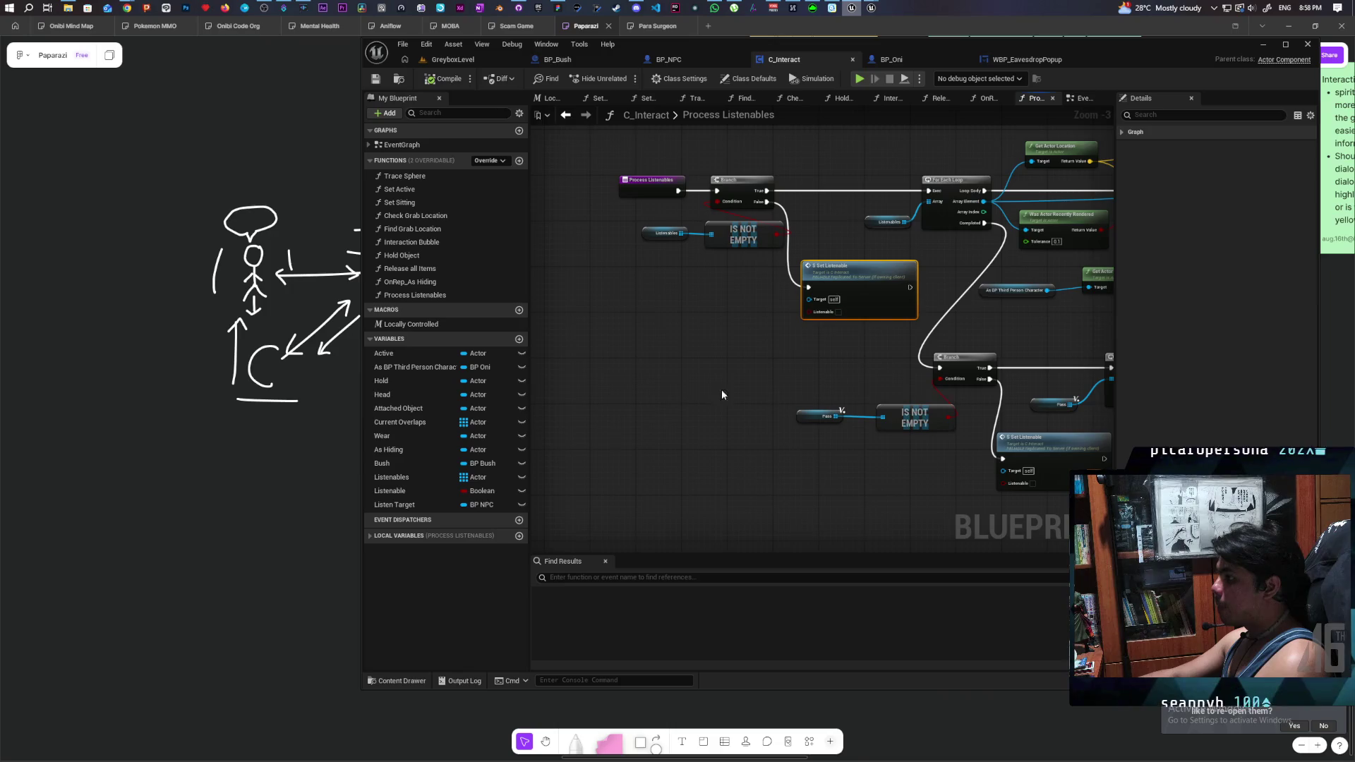
pyautogui.moveTo(384, 506)
pyautogui.mouseDown()
pyautogui.moveTo(717, 333)
pyautogui.moveTo(662, 341)
pyautogui.mouseUp()
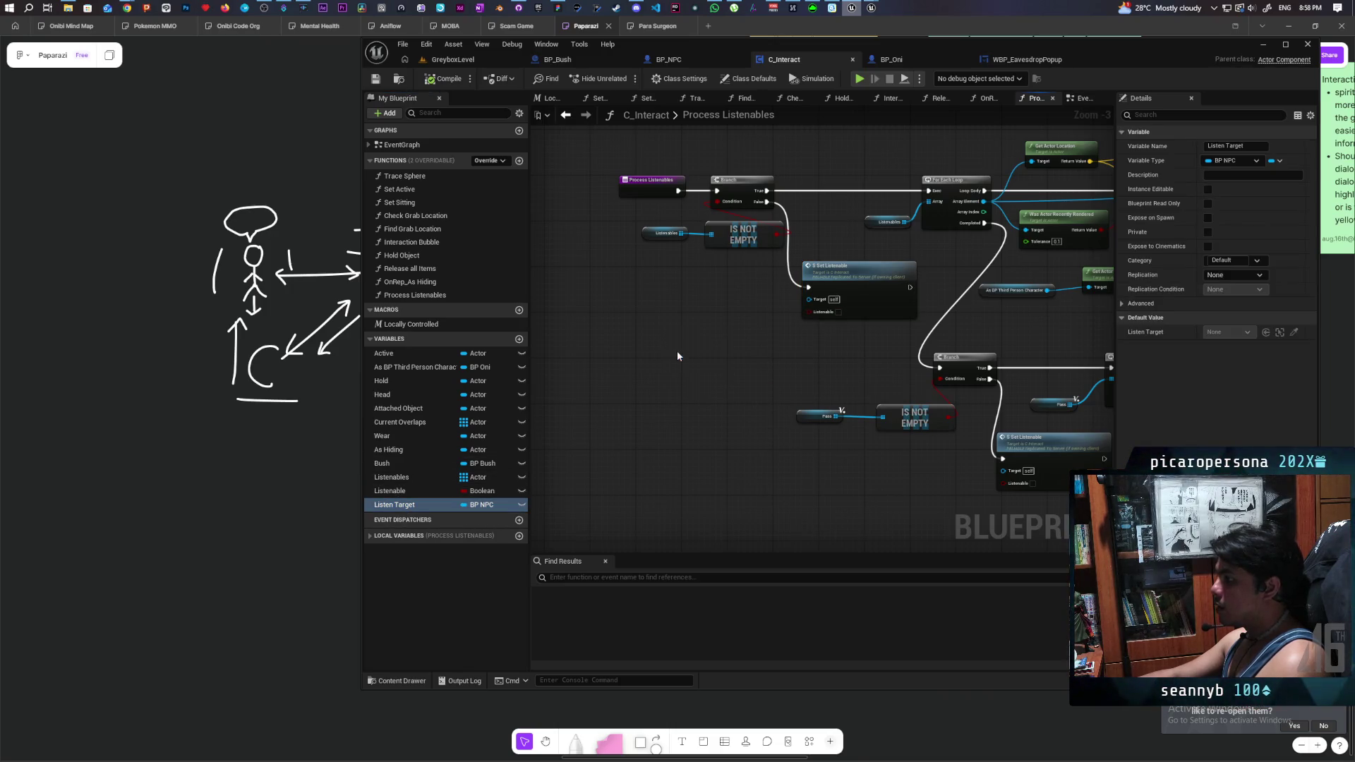
pyautogui.rightClick(680, 339)
pyautogui.click(743, 455)
pyautogui.scroll(2, 635, 385)
pyautogui.scroll(-2, 636, 385)
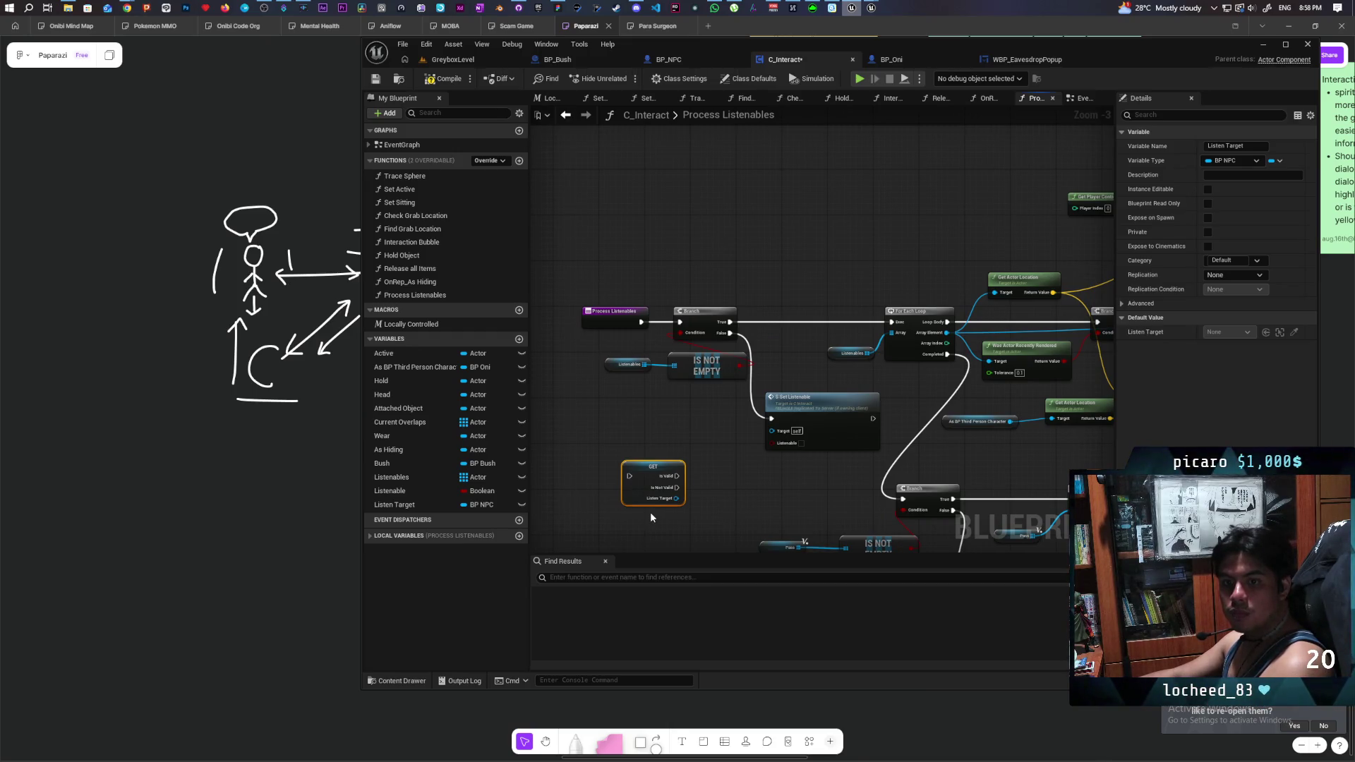
pyautogui.scroll(3, 698, 476)
pyautogui.moveTo(635, 464); pyautogui.dragTo(672, 417)
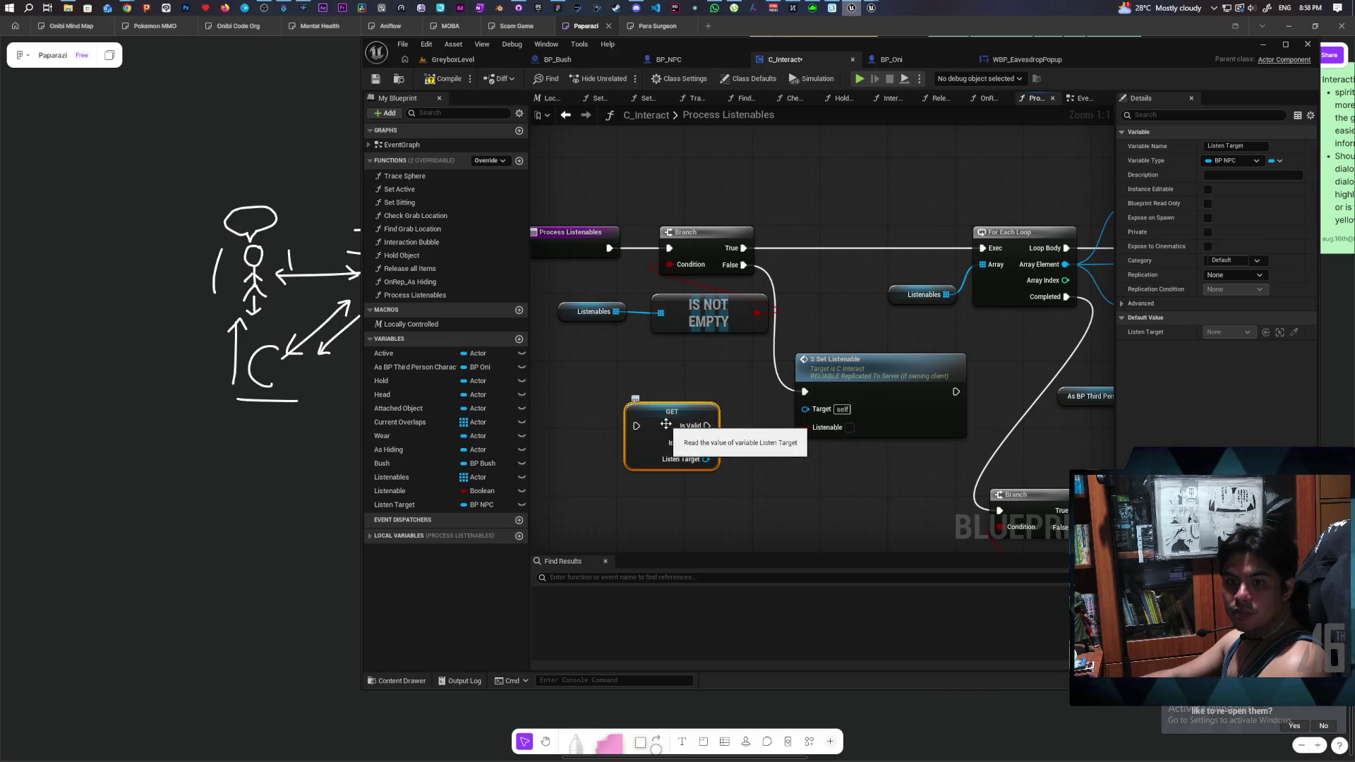
pyautogui.moveTo(743, 265)
pyautogui.mouseDown()
pyautogui.moveTo(717, 331)
pyautogui.moveTo(646, 424)
pyautogui.mouseUp()
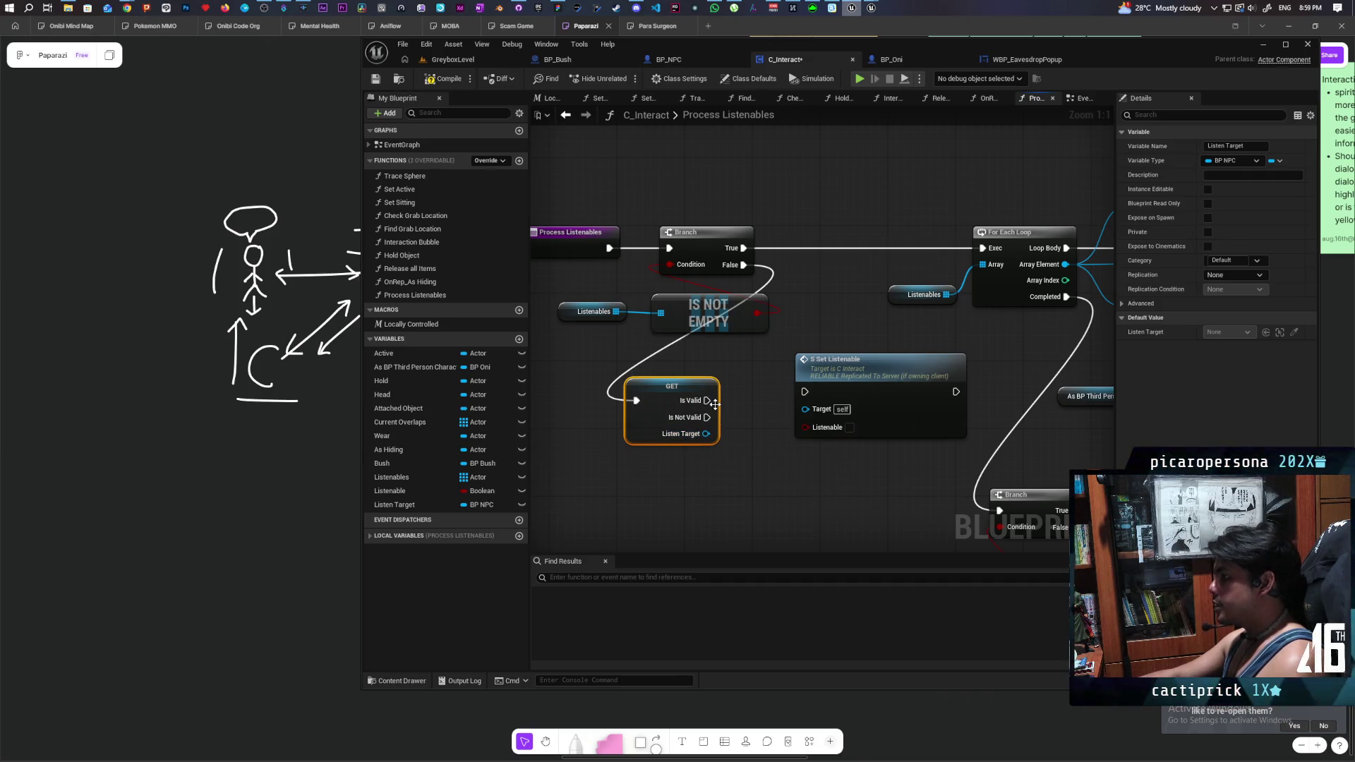
pyautogui.moveTo(708, 400)
pyautogui.mouseDown()
pyautogui.moveTo(849, 388)
pyautogui.moveTo(738, 410)
pyautogui.mouseUp()
# - Add a SET Listen Target node after Set Listenable and select the GET, Set Listenable and SET nodes
pyautogui.keyDown('ctrl'); pyautogui.click(672, 386); pyautogui.keyUp('ctrl')
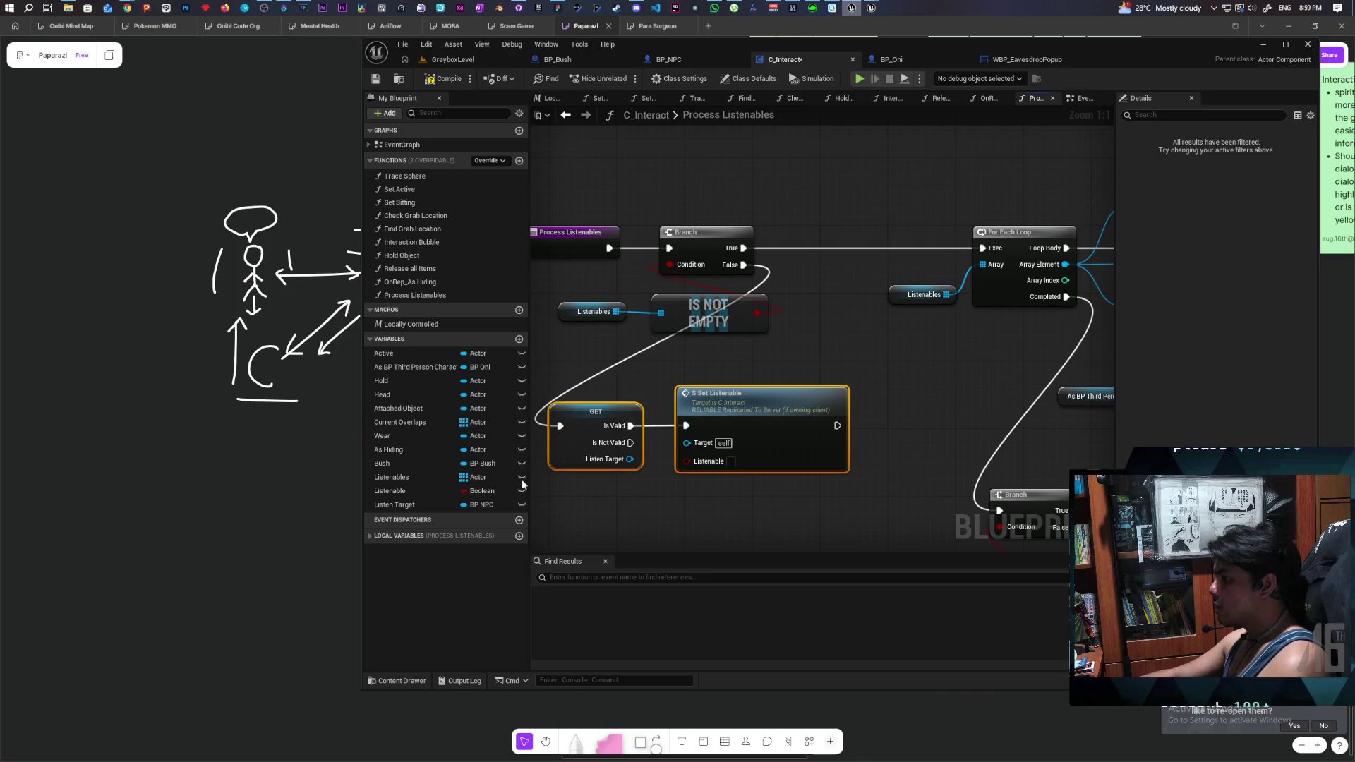
pyautogui.click(396, 505)
pyautogui.moveTo(396, 506)
pyautogui.mouseDown()
pyautogui.moveTo(804, 463)
pyautogui.moveTo(844, 426)
pyautogui.mouseUp()
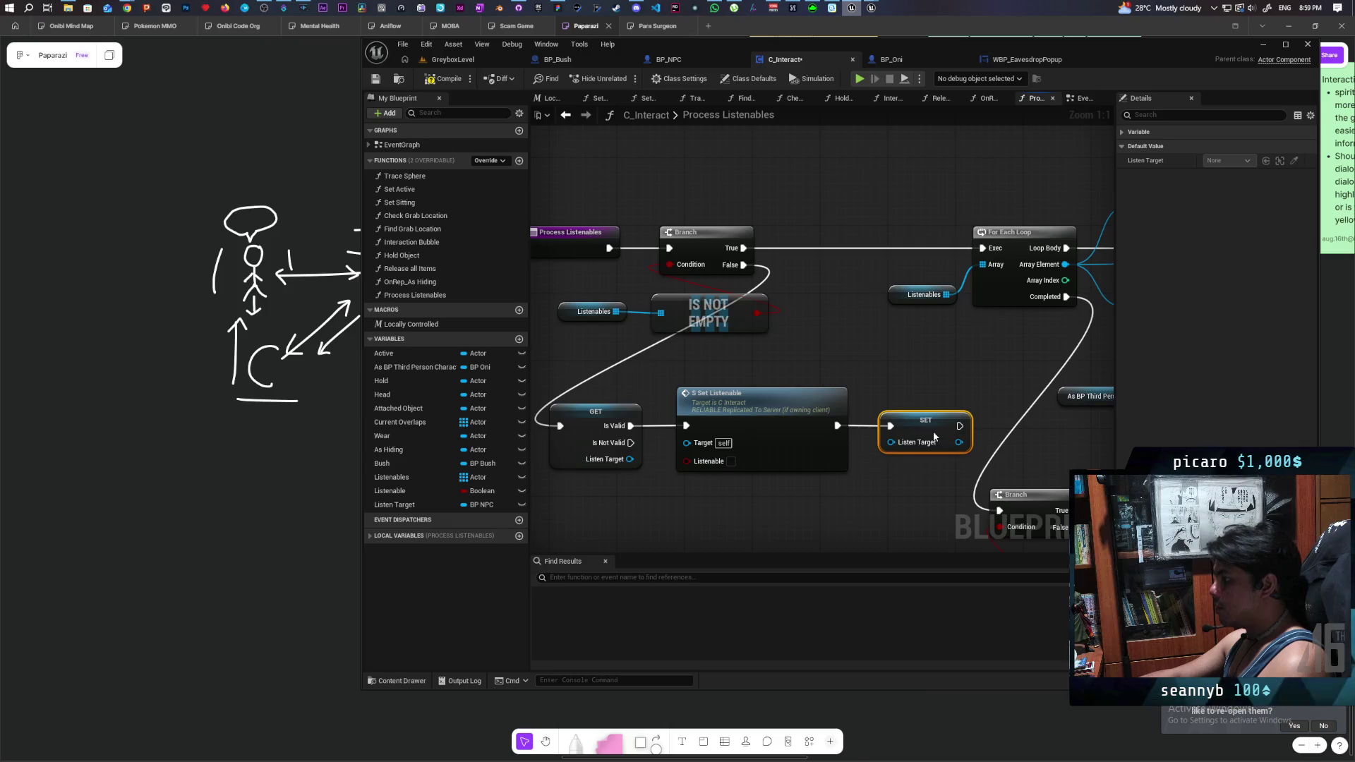
pyautogui.scroll(-5, 908, 397)
pyautogui.scroll(2, 796, 315)
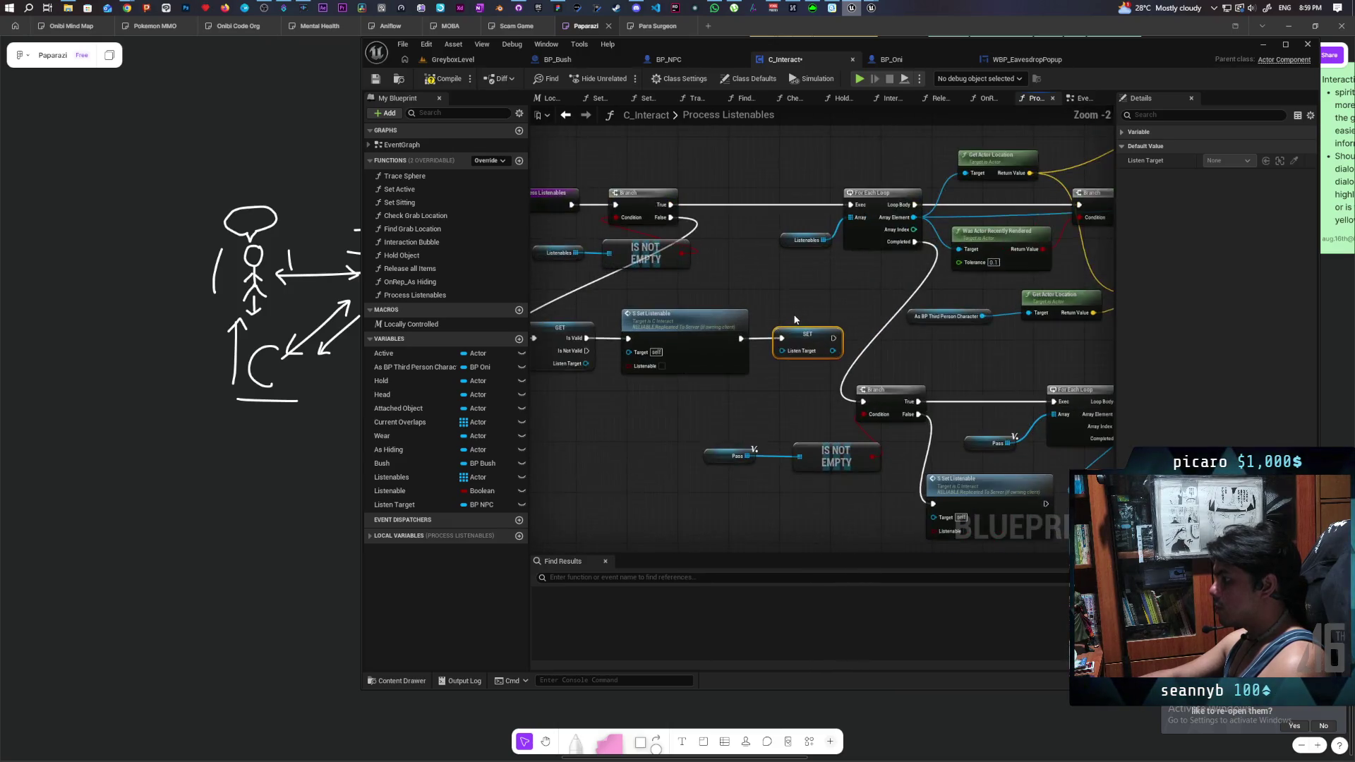
pyautogui.moveTo(665, 367)
pyautogui.mouseDown()
pyautogui.moveTo(918, 311)
pyautogui.moveTo(838, 279)
pyautogui.mouseUp()
pyautogui.rightClick(704, 307)
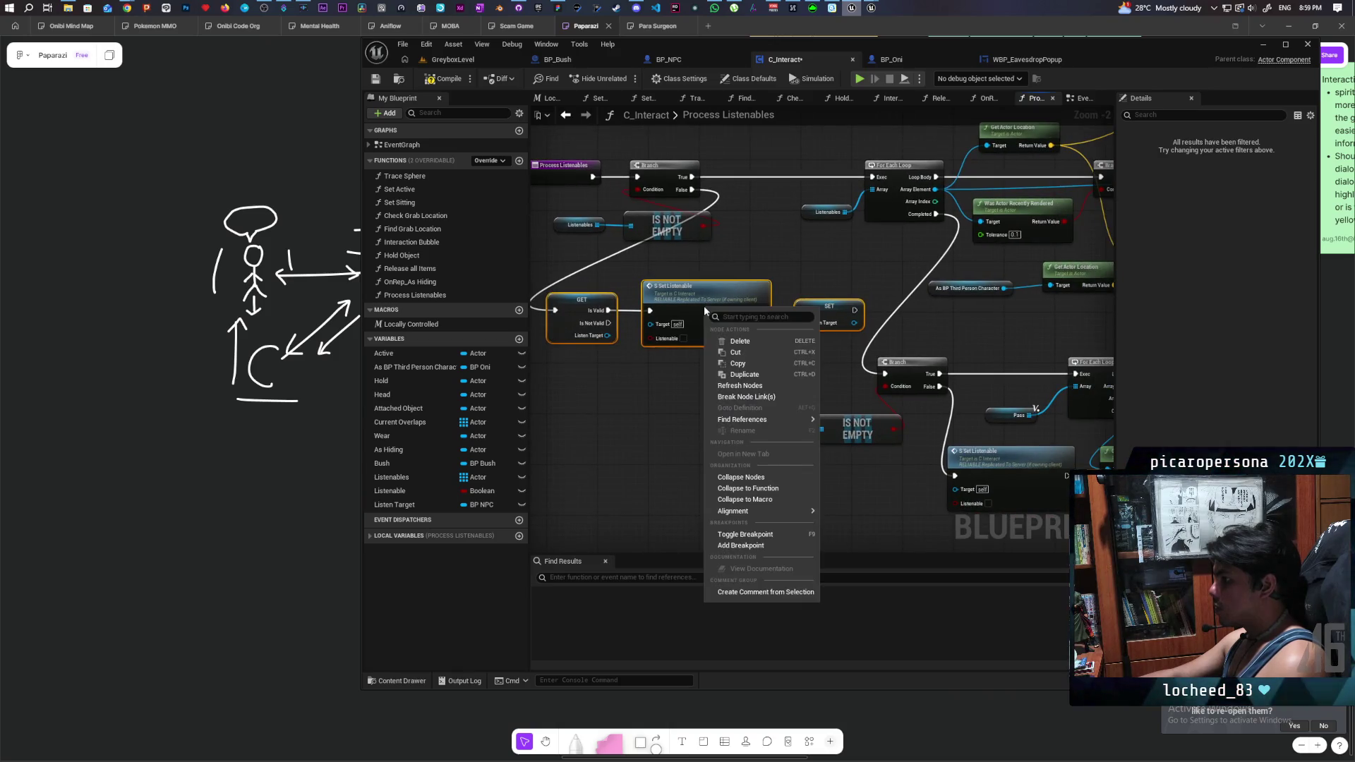
# - Also wire the GET's Is Not Valid pin into Set Listenable, then reselect the GET and Set Listenable nodes
pyautogui.moveTo(748, 419)
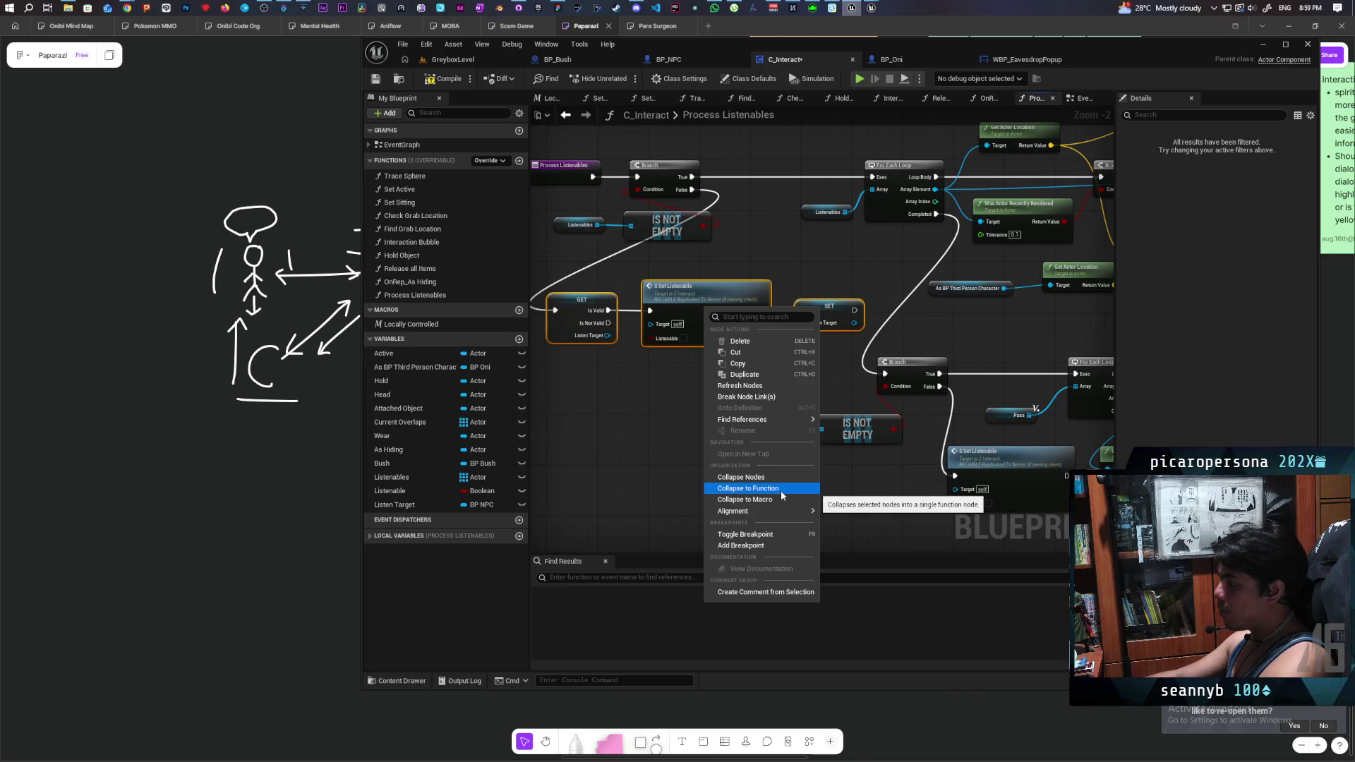
pyautogui.moveTo(777, 511)
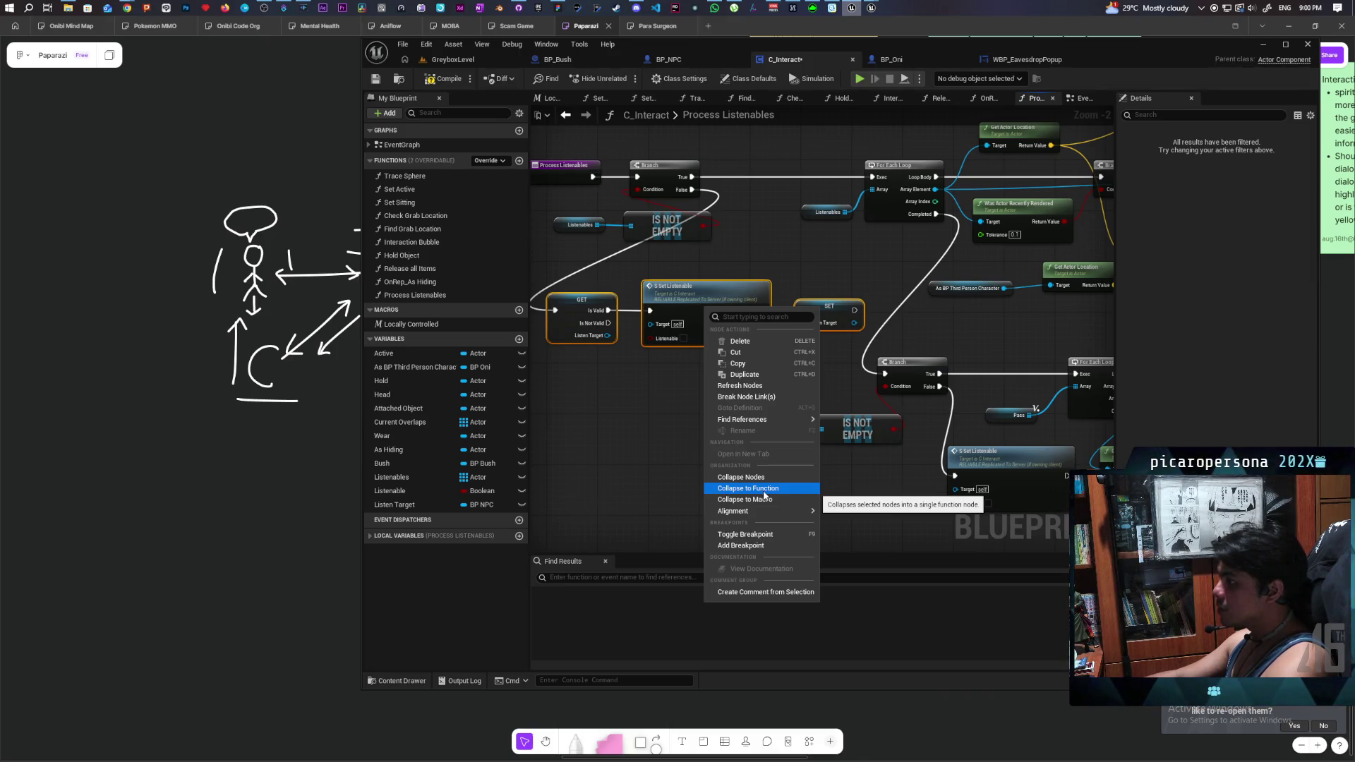
pyautogui.click(609, 448)
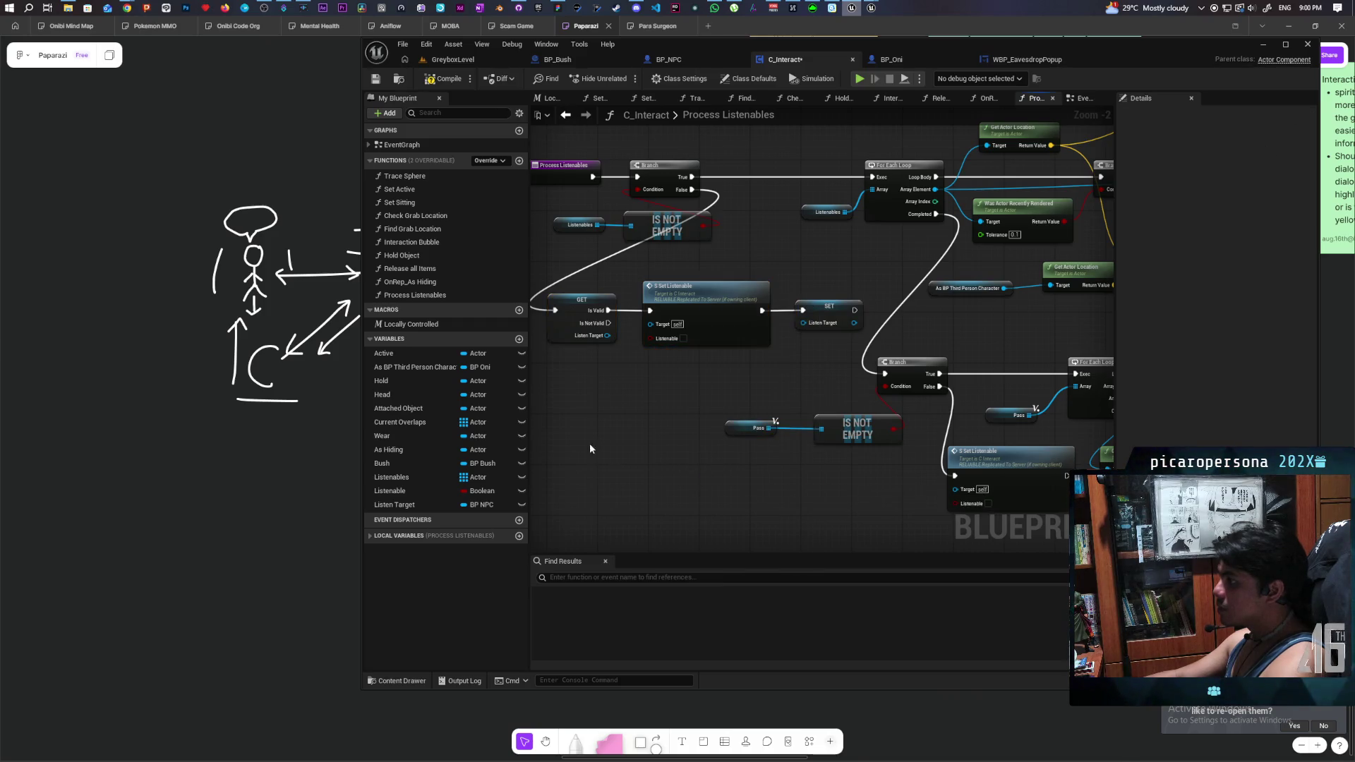
pyautogui.moveTo(607, 323); pyautogui.dragTo(650, 311)
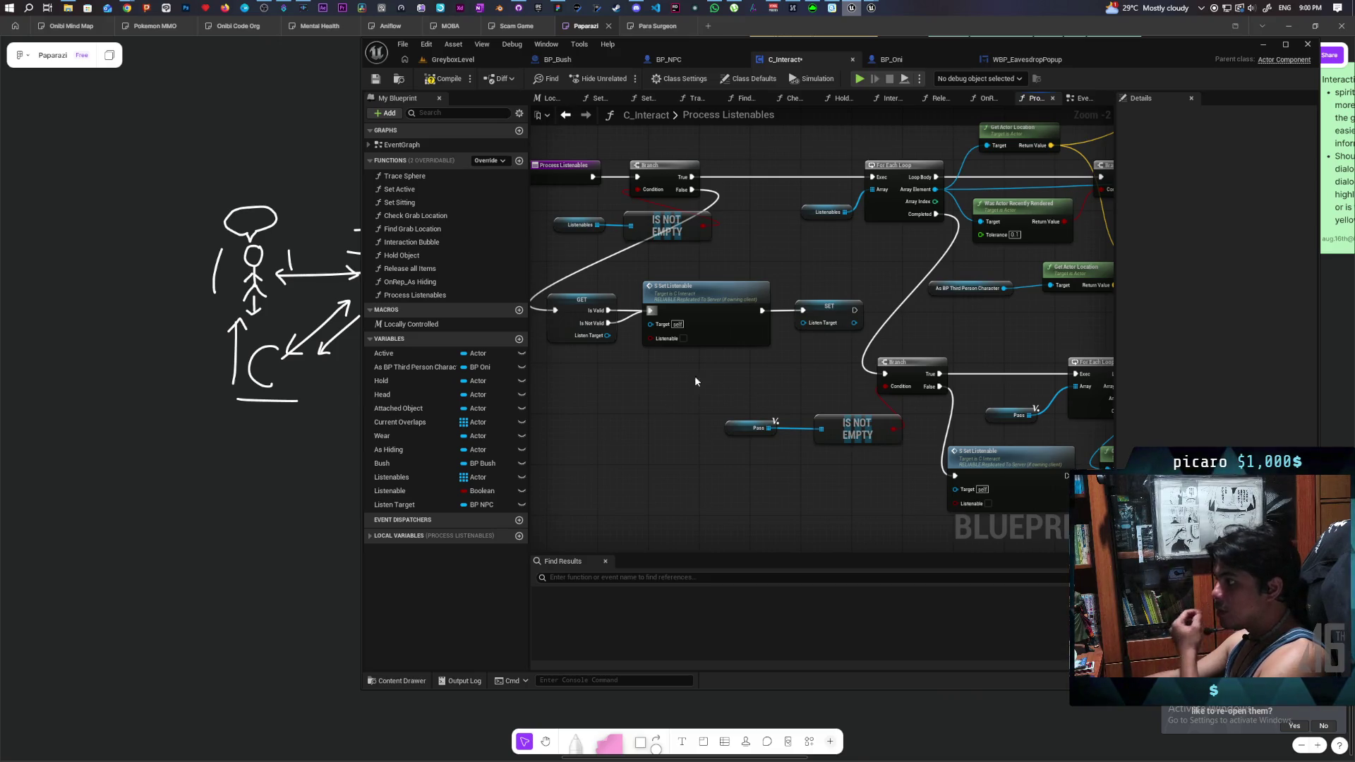
pyautogui.moveTo(665, 358); pyautogui.dragTo(592, 331)
pyautogui.rightClick(706, 303)
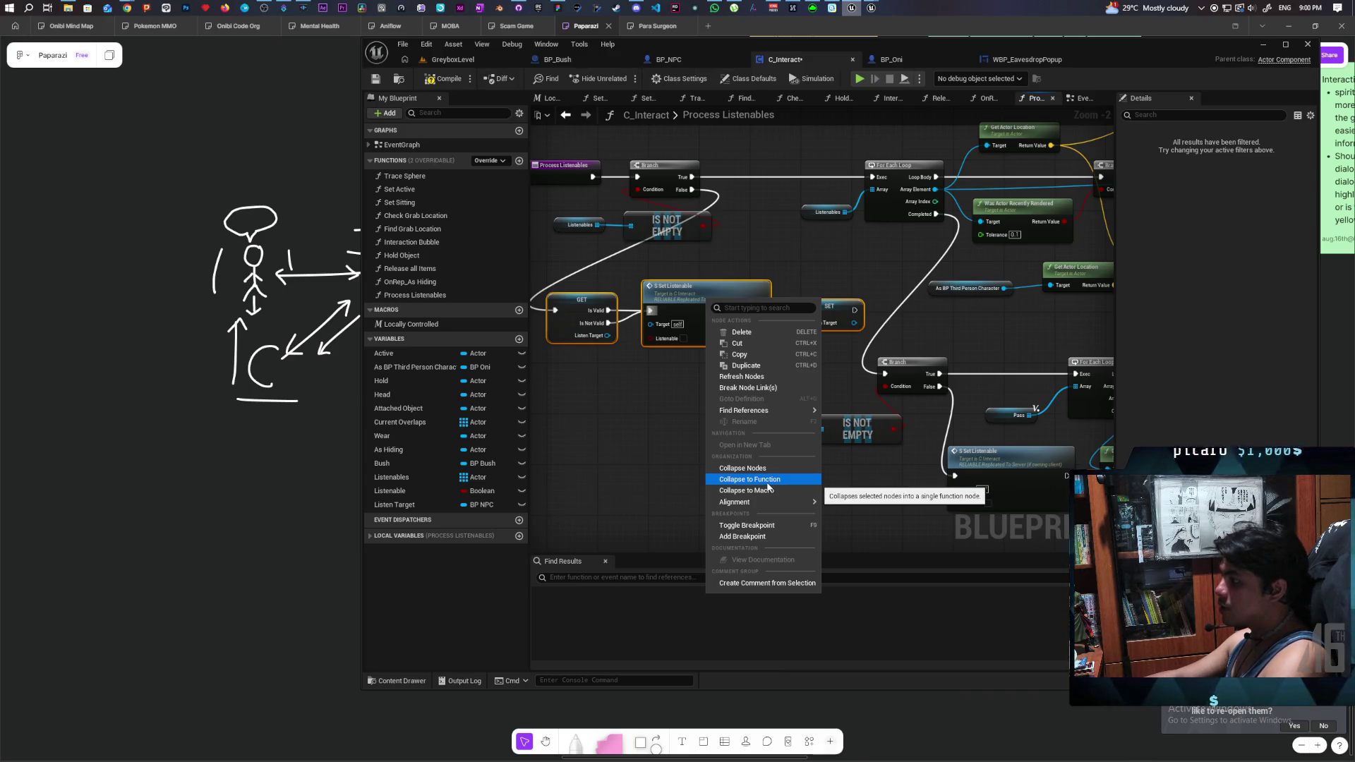
# - Collapse the selected nodes into an Interrupt Listen function and feed the Branch False path into it
pyautogui.click(767, 482)
pyautogui.write('Interrupt Listen')
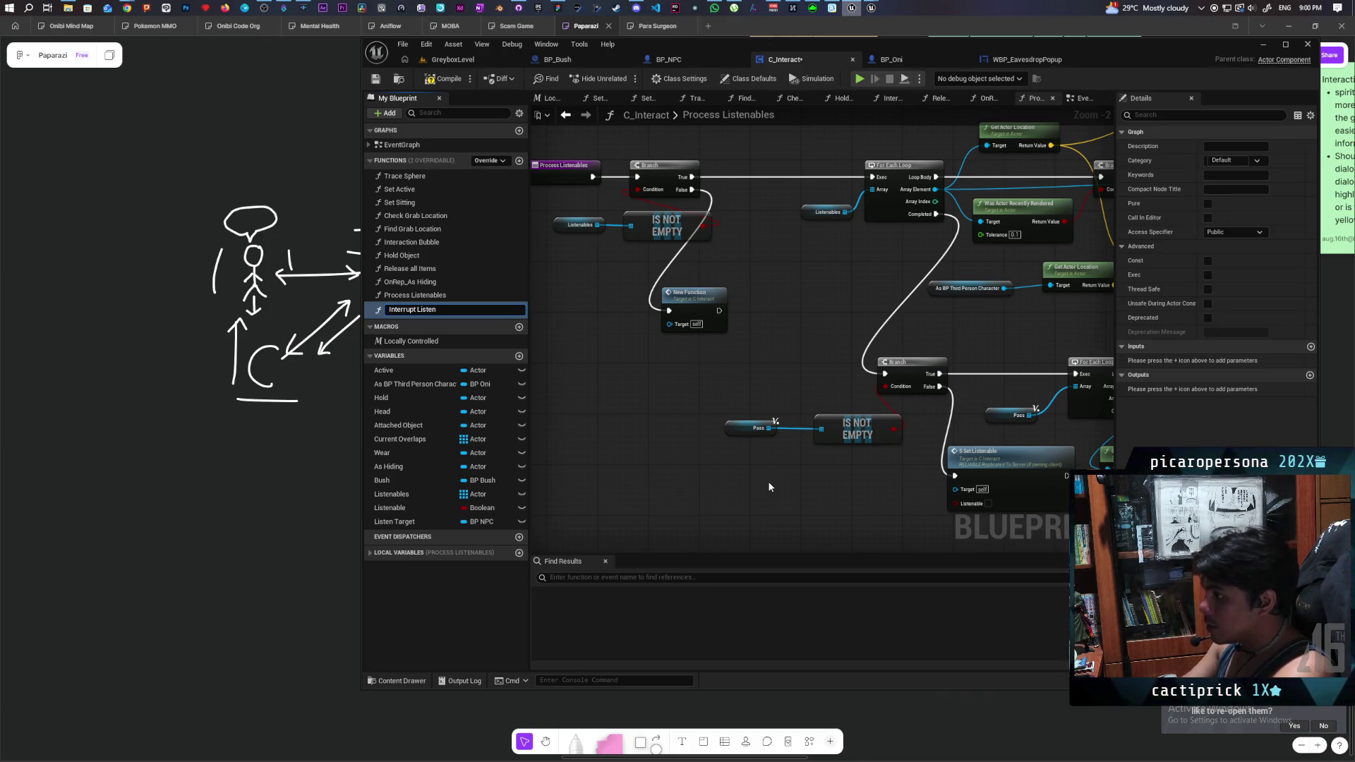
pyautogui.press('Return')
pyautogui.moveTo(705, 325); pyautogui.dragTo(768, 260)
pyautogui.moveTo(763, 346); pyautogui.dragTo(706, 359)
pyautogui.moveTo(710, 222); pyautogui.dragTo(710, 387)
# - Open the Interrupt Listen graph and space out its entry, Set Listenable and SET nodes
pyautogui.click(767, 346)
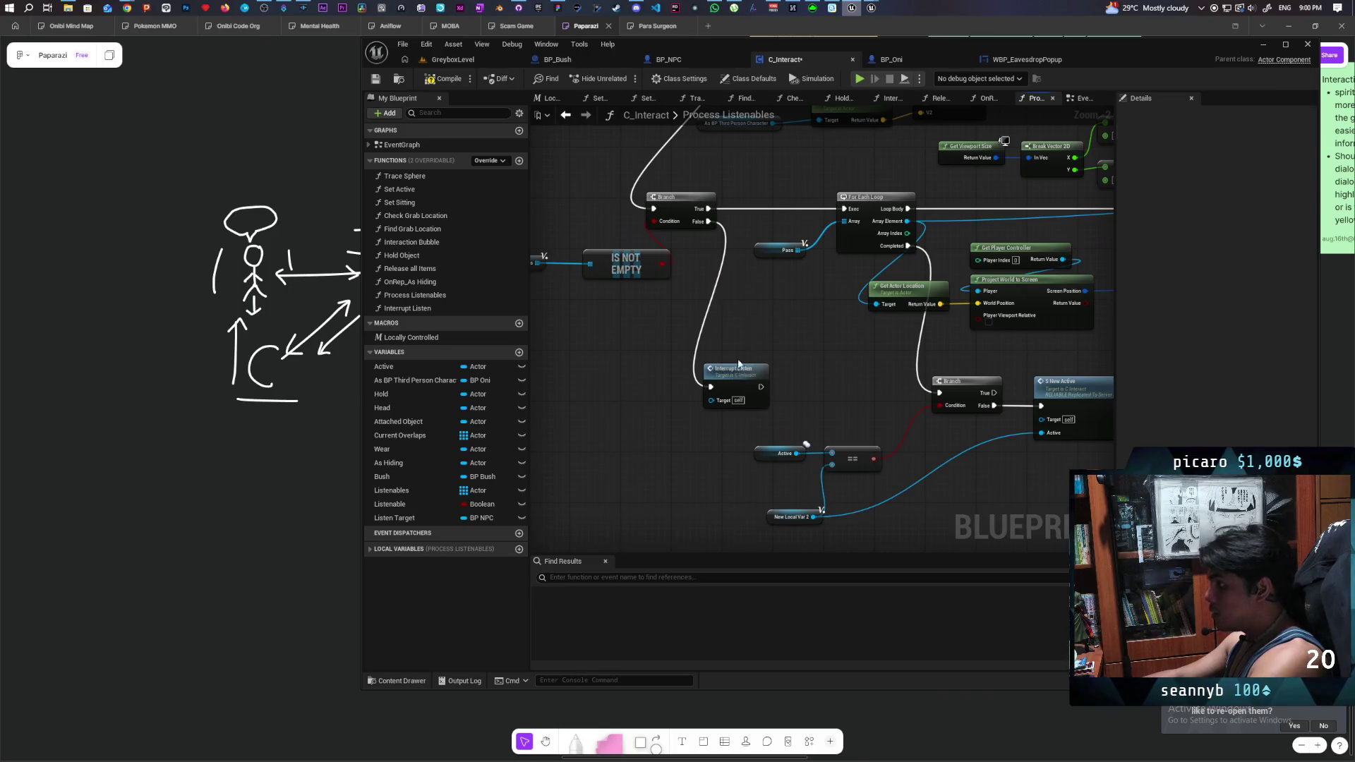
pyautogui.click(737, 373)
pyautogui.doubleClick(737, 372)
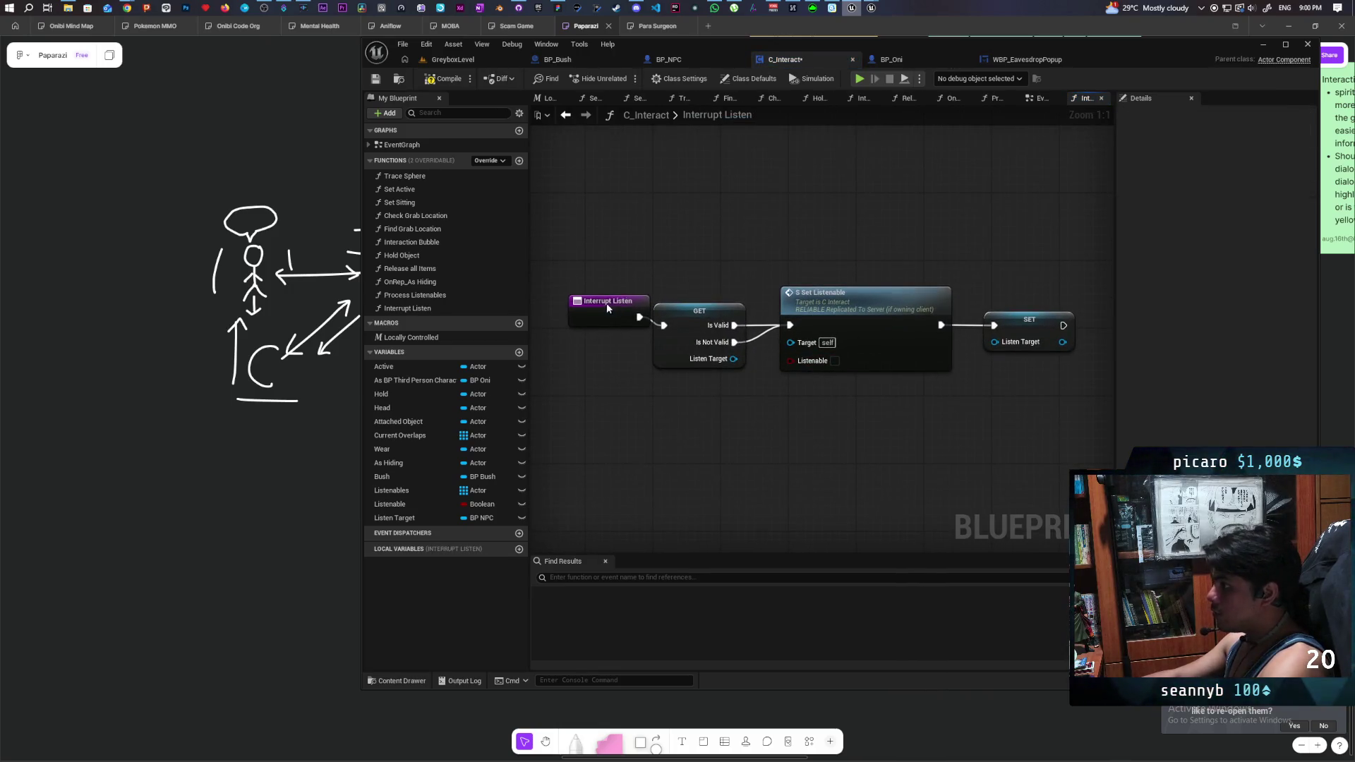
pyautogui.moveTo(611, 304); pyautogui.dragTo(557, 311)
pyautogui.moveTo(706, 318); pyautogui.dragTo(602, 292)
pyautogui.moveTo(732, 218); pyautogui.dragTo(941, 367)
pyautogui.moveTo(828, 313); pyautogui.dragTo(929, 311)
pyautogui.click(855, 364)
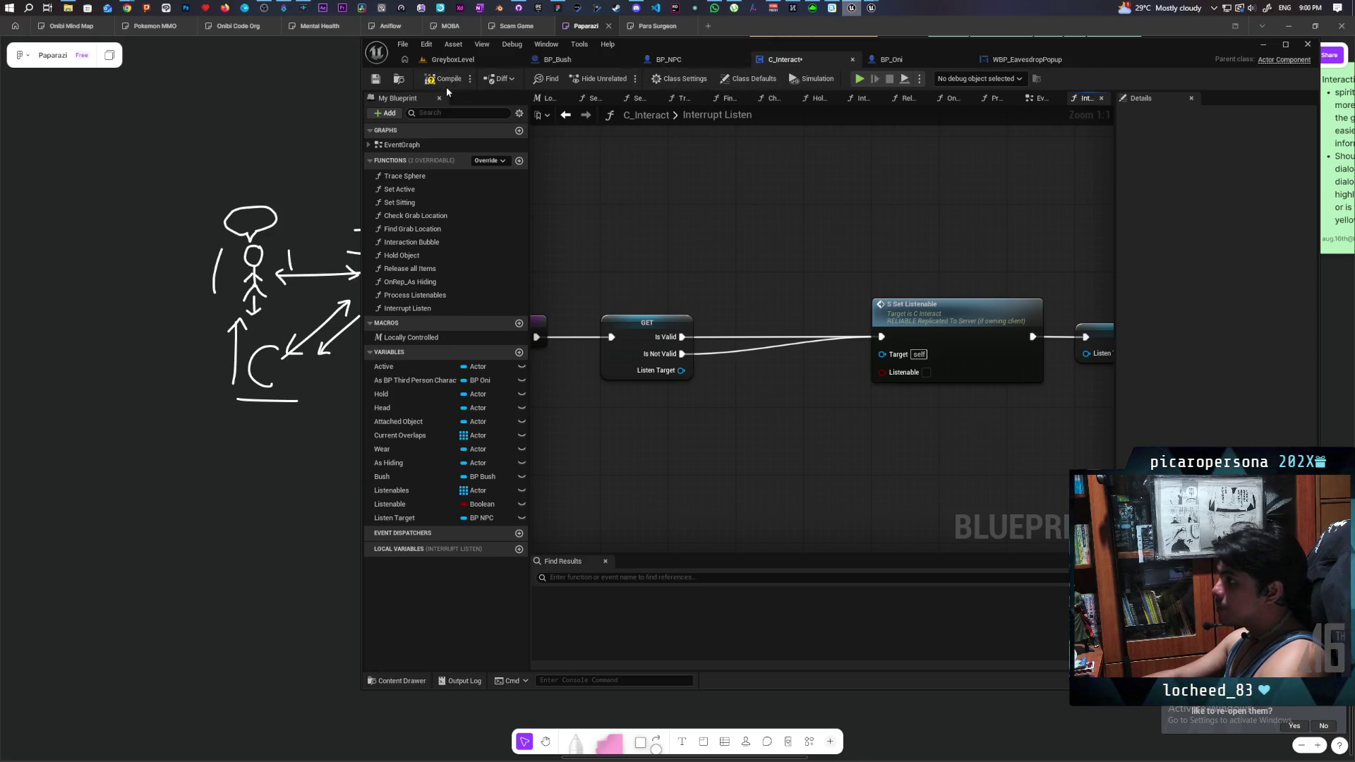
# - Add a Custom Event named Interrupt Eavesdrop to BP_NPC's event graph
pyautogui.click(663, 65)
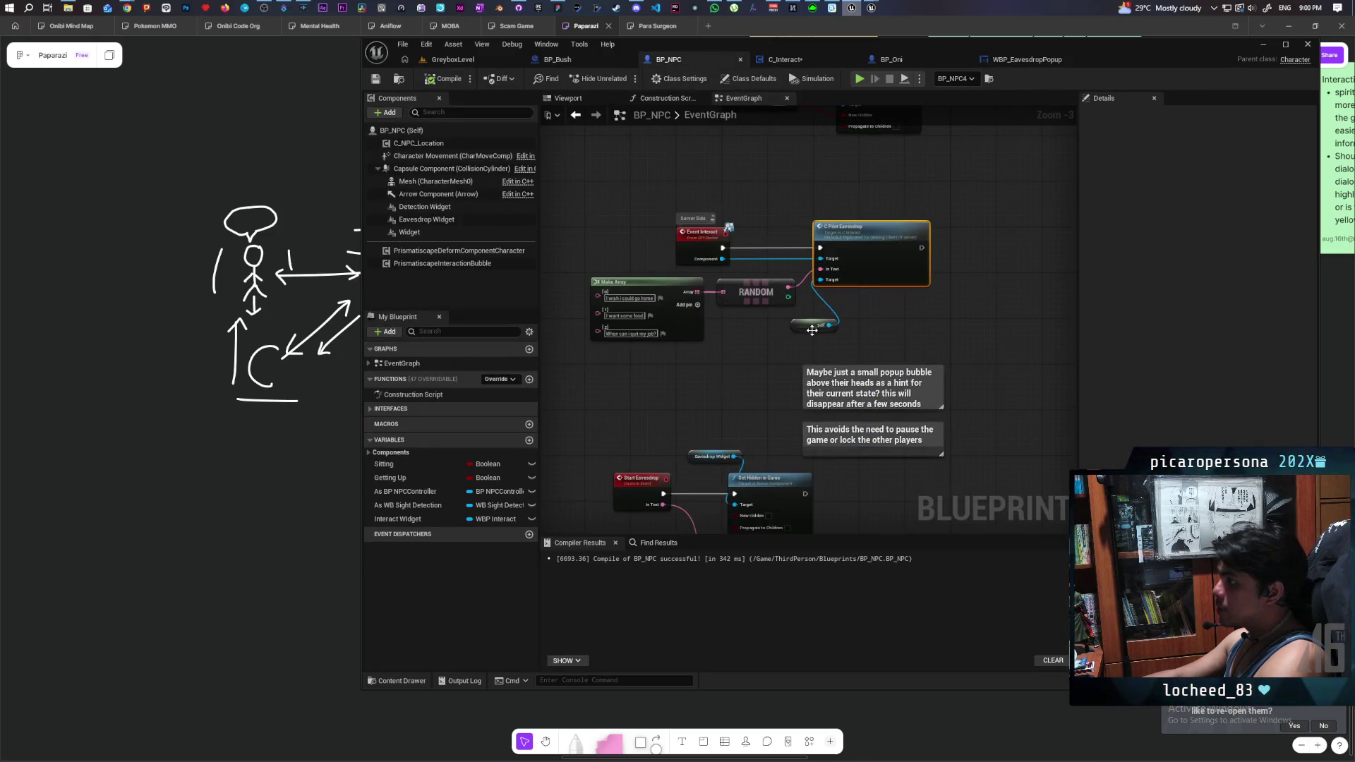
pyautogui.scroll(-8, 812, 326)
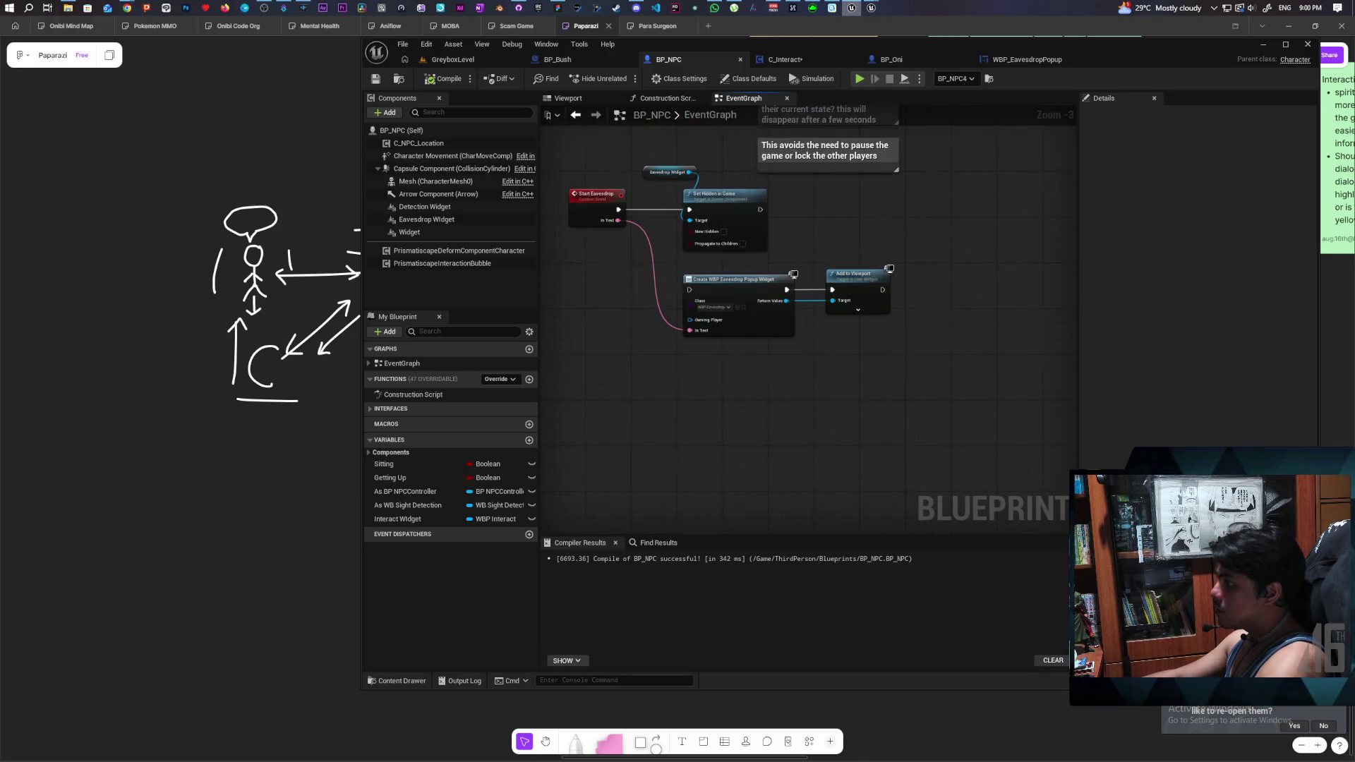
pyautogui.rightClick(608, 363)
pyautogui.write('custom event')
pyautogui.press('Return')
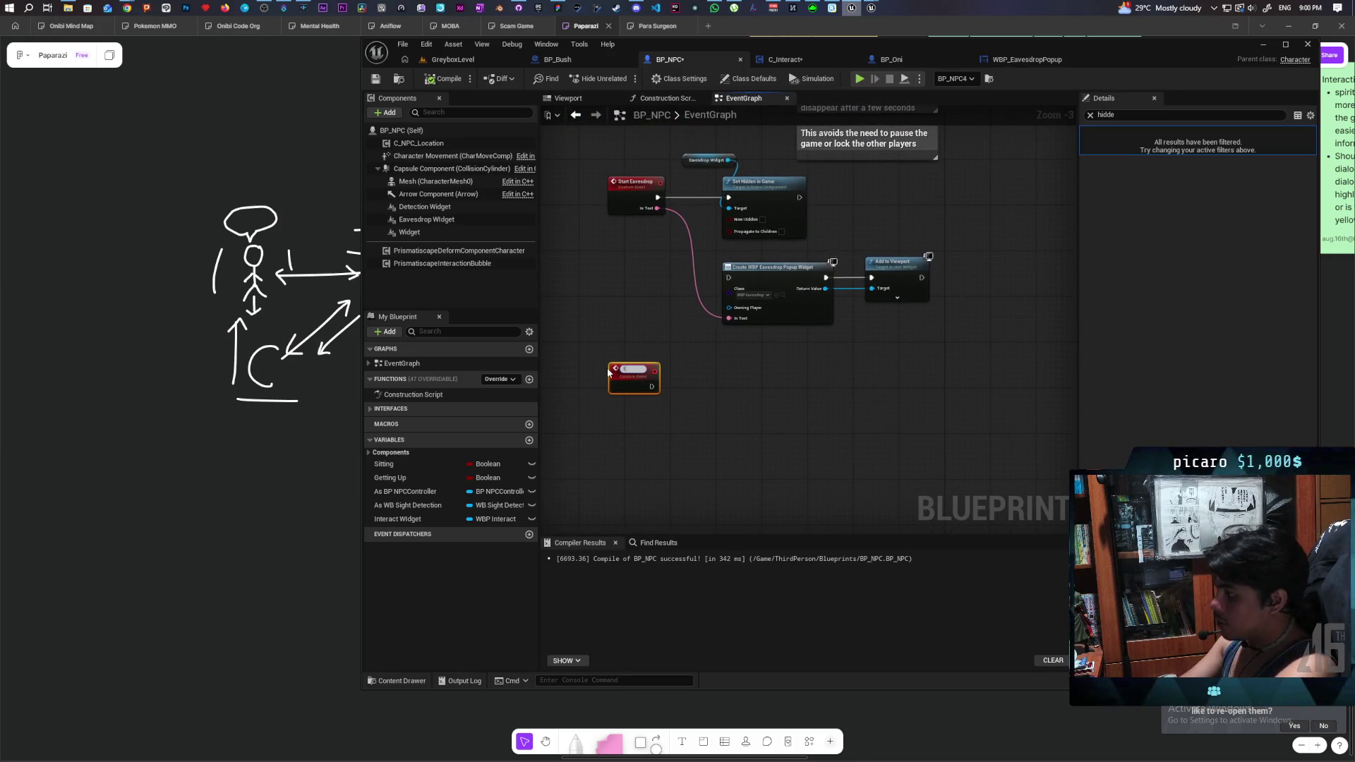
pyautogui.write('Interrupt')
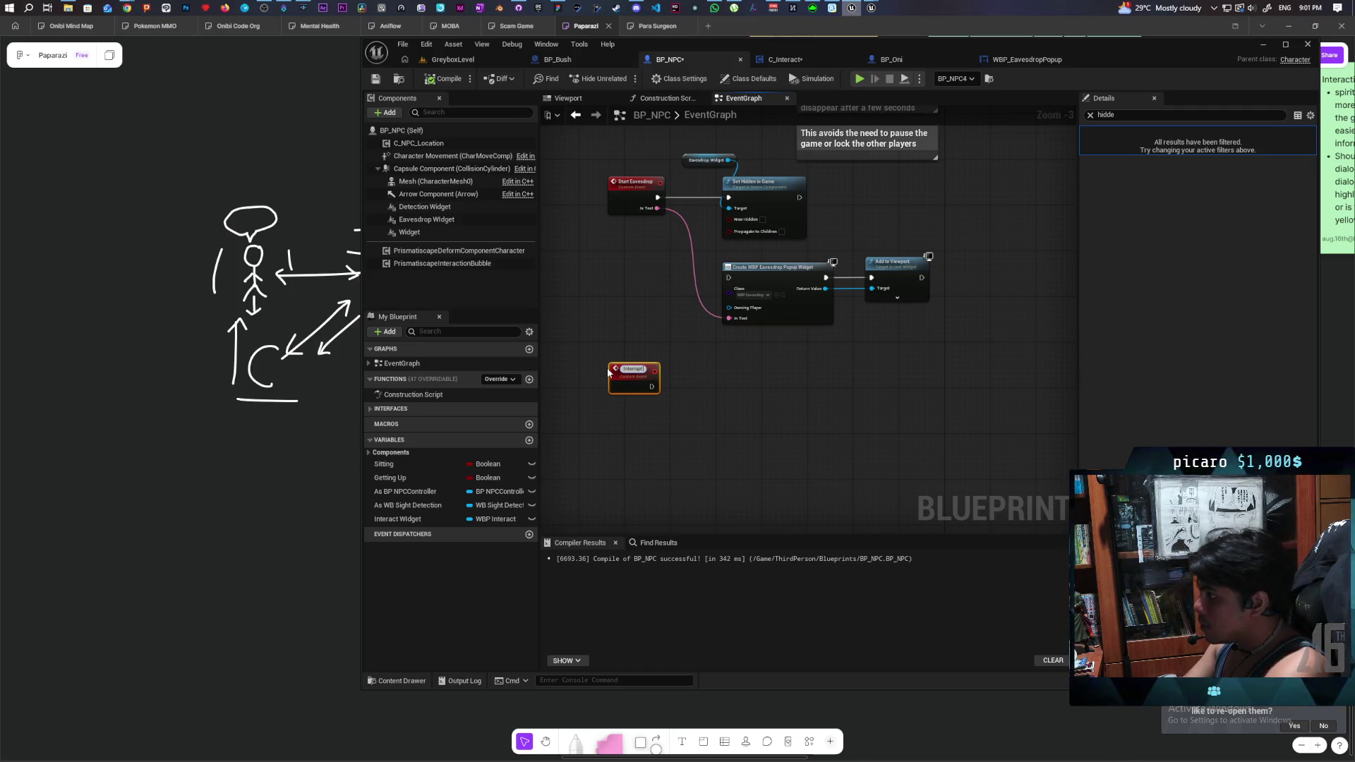
pyautogui.write(' Eaves')
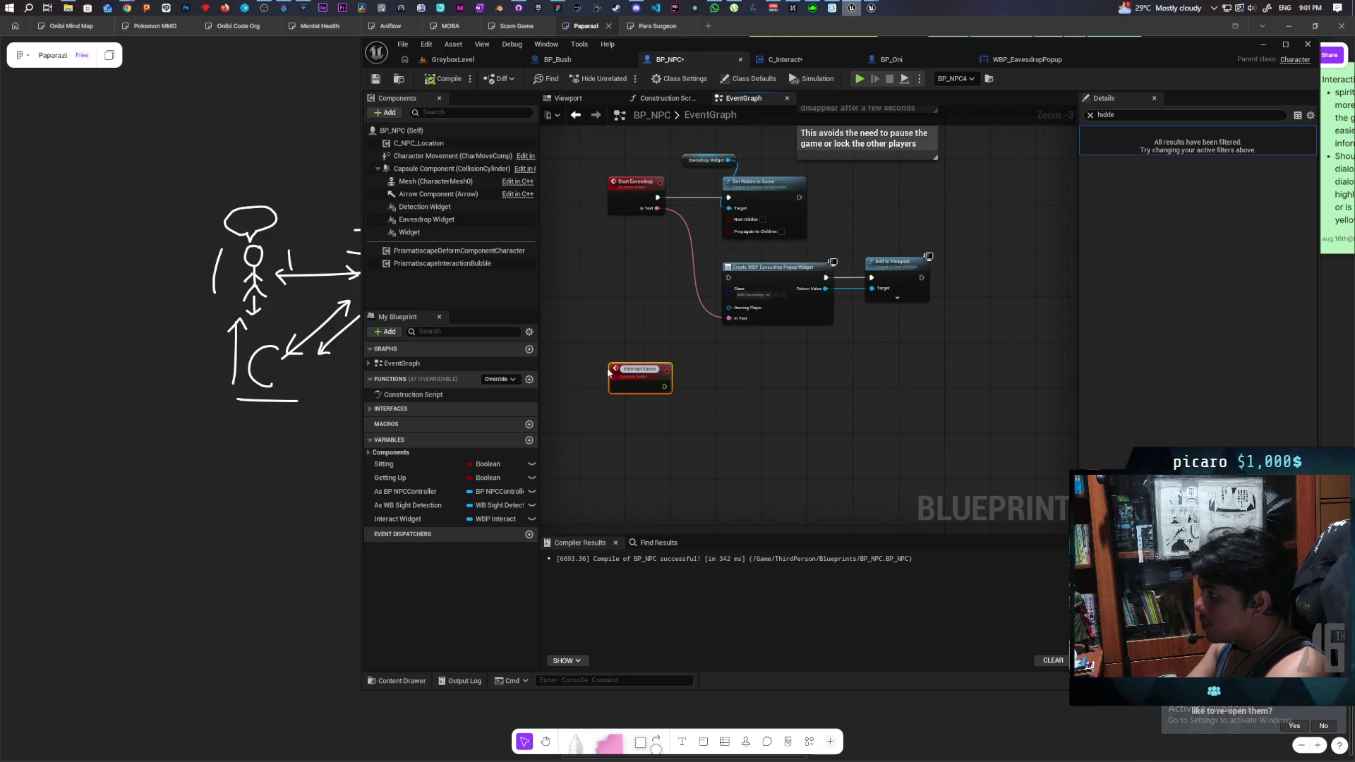
pyautogui.write('drop')
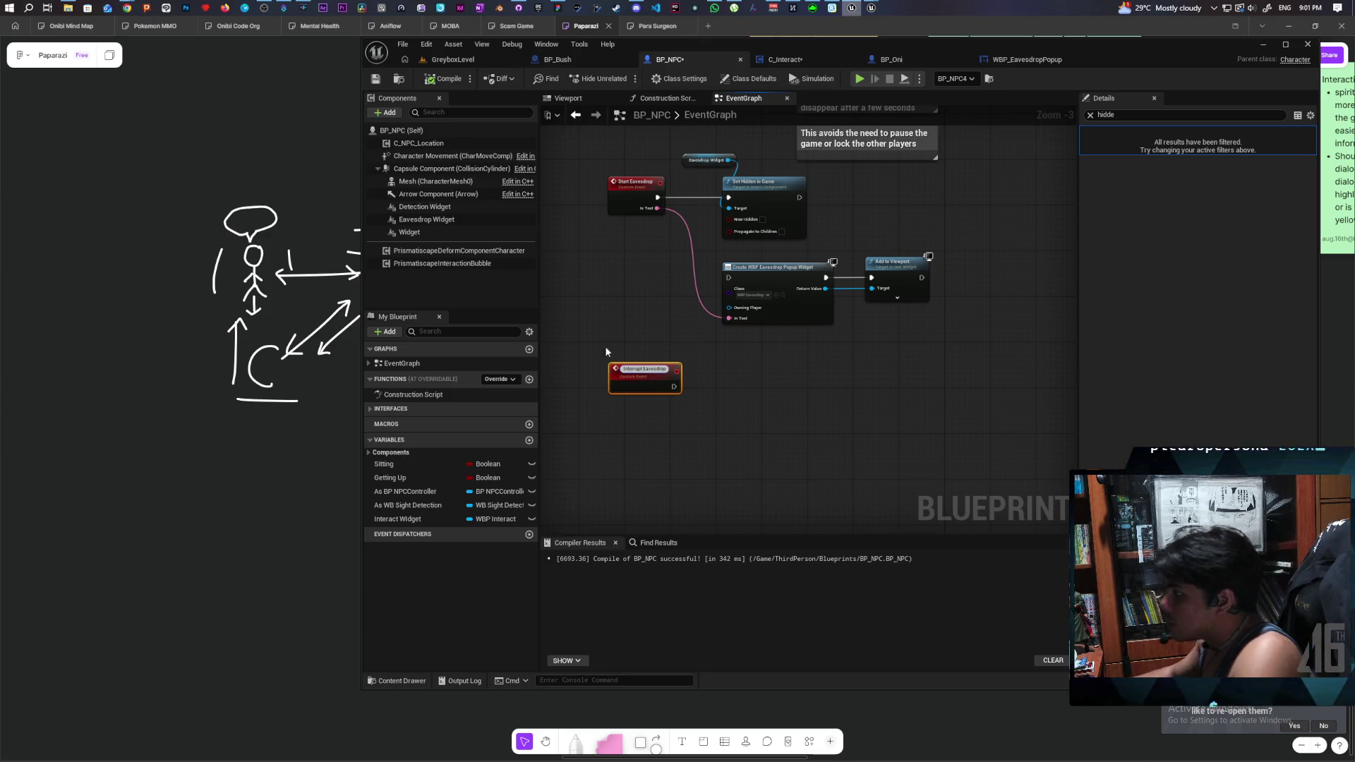
pyautogui.click(642, 320)
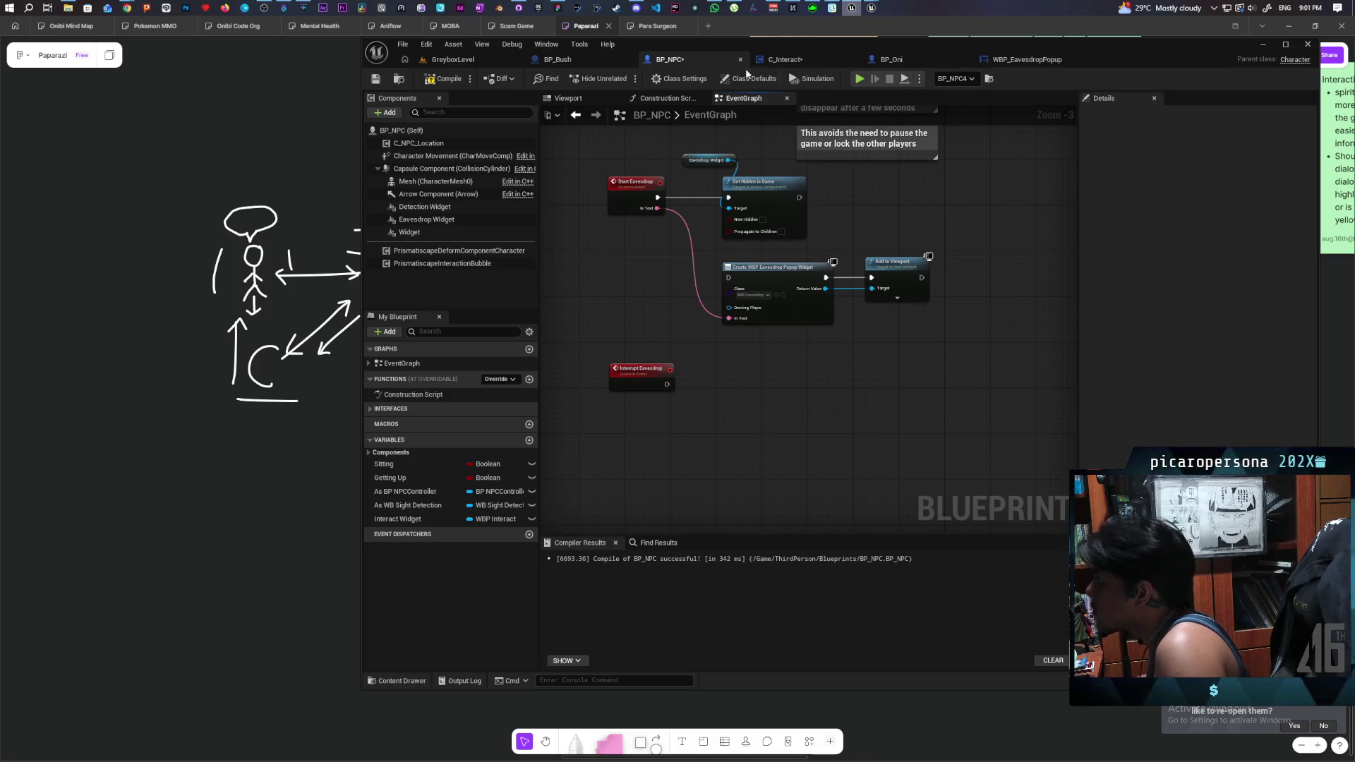
# - In C_Interact's Interrupt Listen, call Interrupt Eavesdrop on Listen Target before Set Listenable
pyautogui.click(799, 61)
pyautogui.moveTo(681, 370); pyautogui.dragTo(715, 421)
pyautogui.write('interrupt')
pyautogui.press('Escape')
pyautogui.moveTo(681, 370)
pyautogui.mouseDown()
pyautogui.moveTo(710, 416)
pyautogui.moveTo(766, 314)
pyautogui.mouseUp()
pyautogui.press('Return')
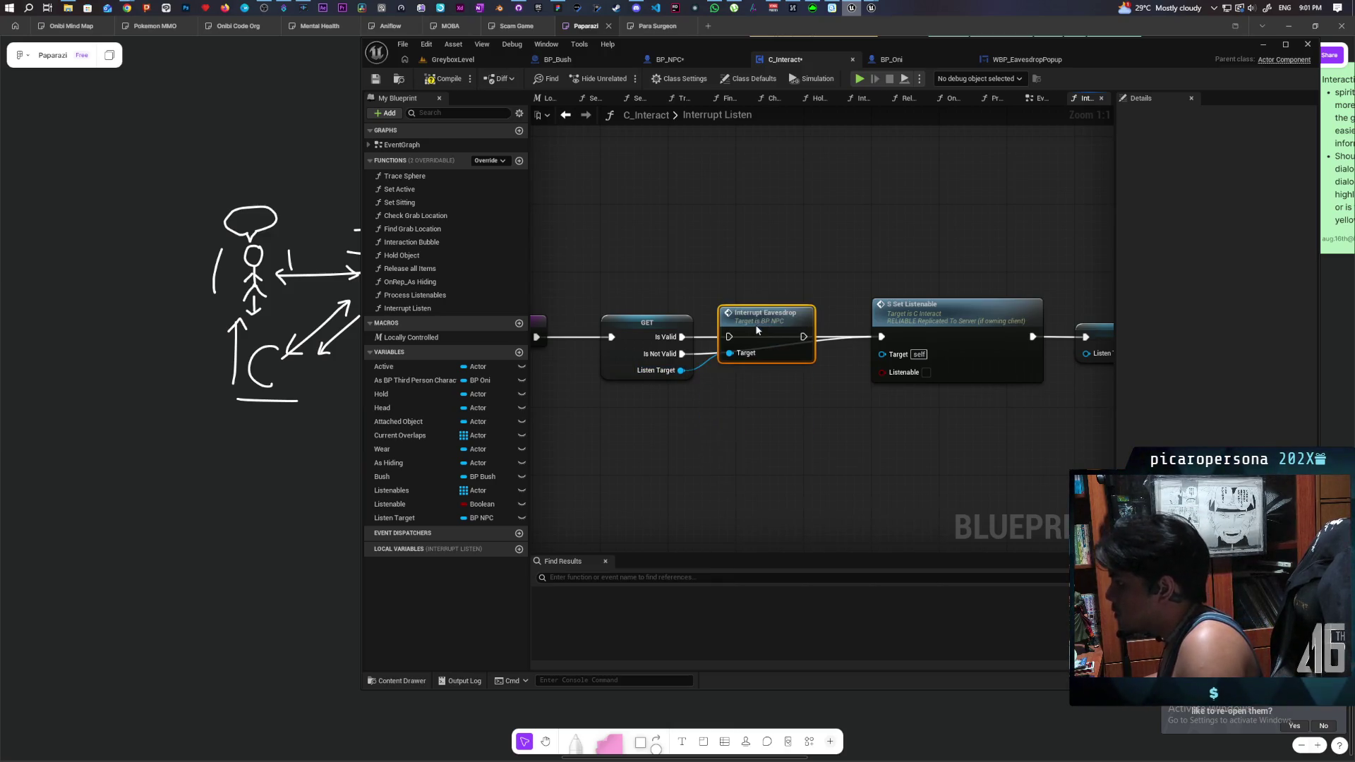
pyautogui.moveTo(681, 337); pyautogui.dragTo(892, 344)
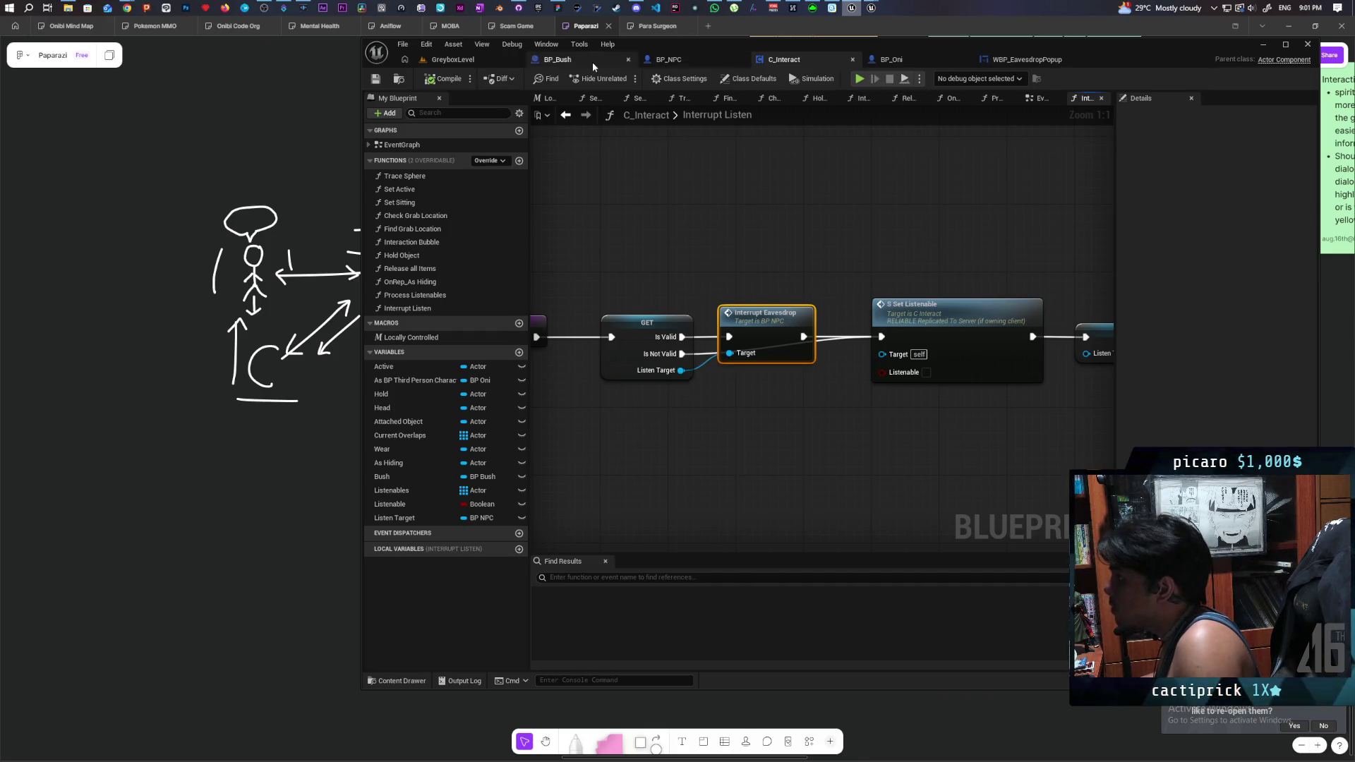
# - Tidy the Interrupt Eavesdrop event in BP_NPC and save the blueprint
pyautogui.click(668, 59)
pyautogui.moveTo(806, 268); pyautogui.dragTo(806, 356)
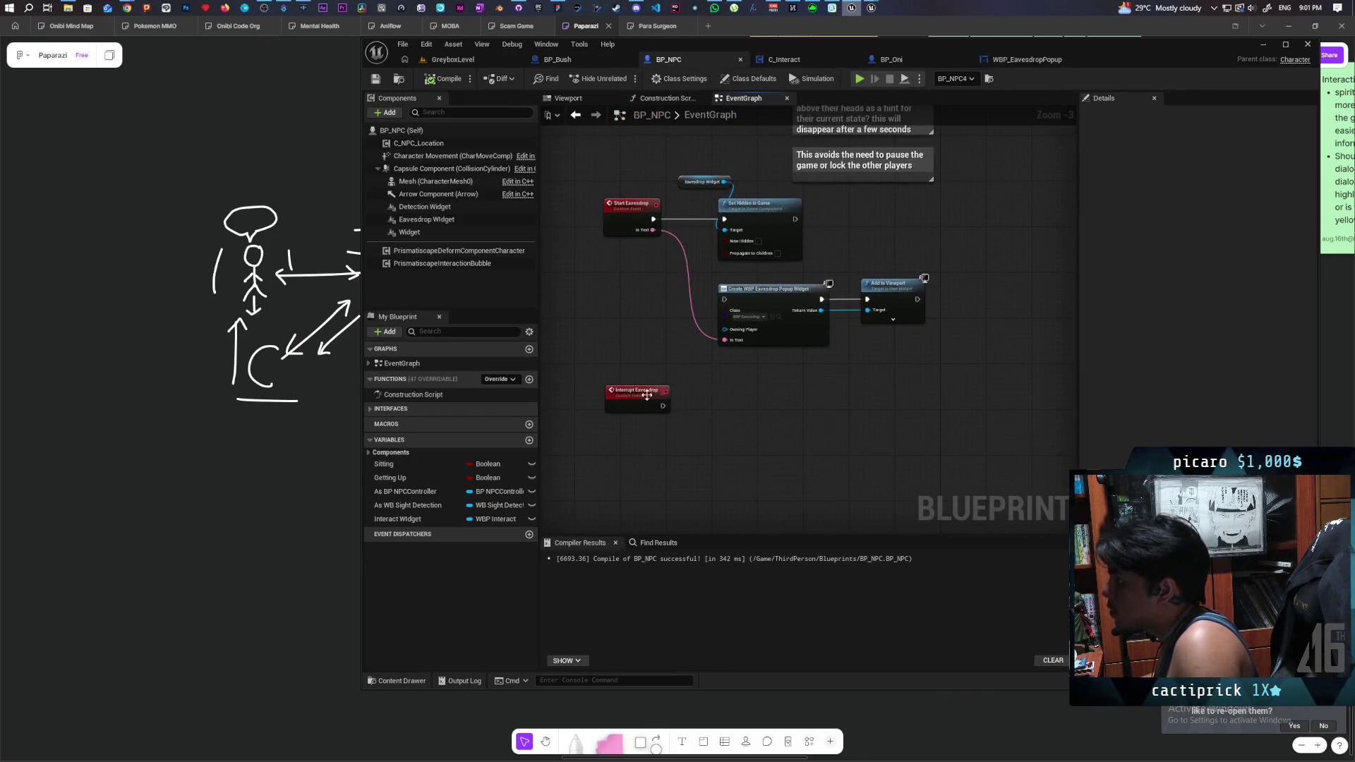
pyautogui.moveTo(650, 396); pyautogui.dragTo(650, 414)
pyautogui.click(679, 369)
pyautogui.click(698, 182)
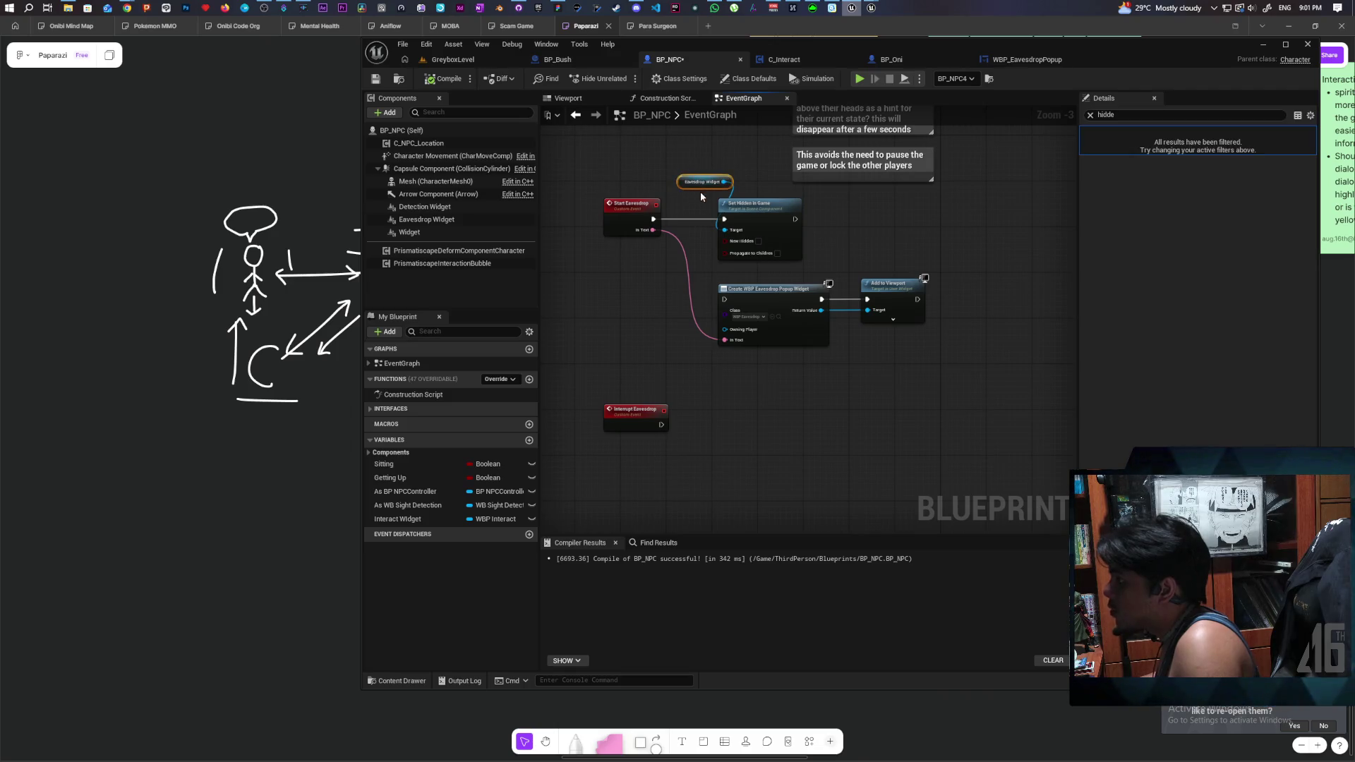
pyautogui.click(372, 81)
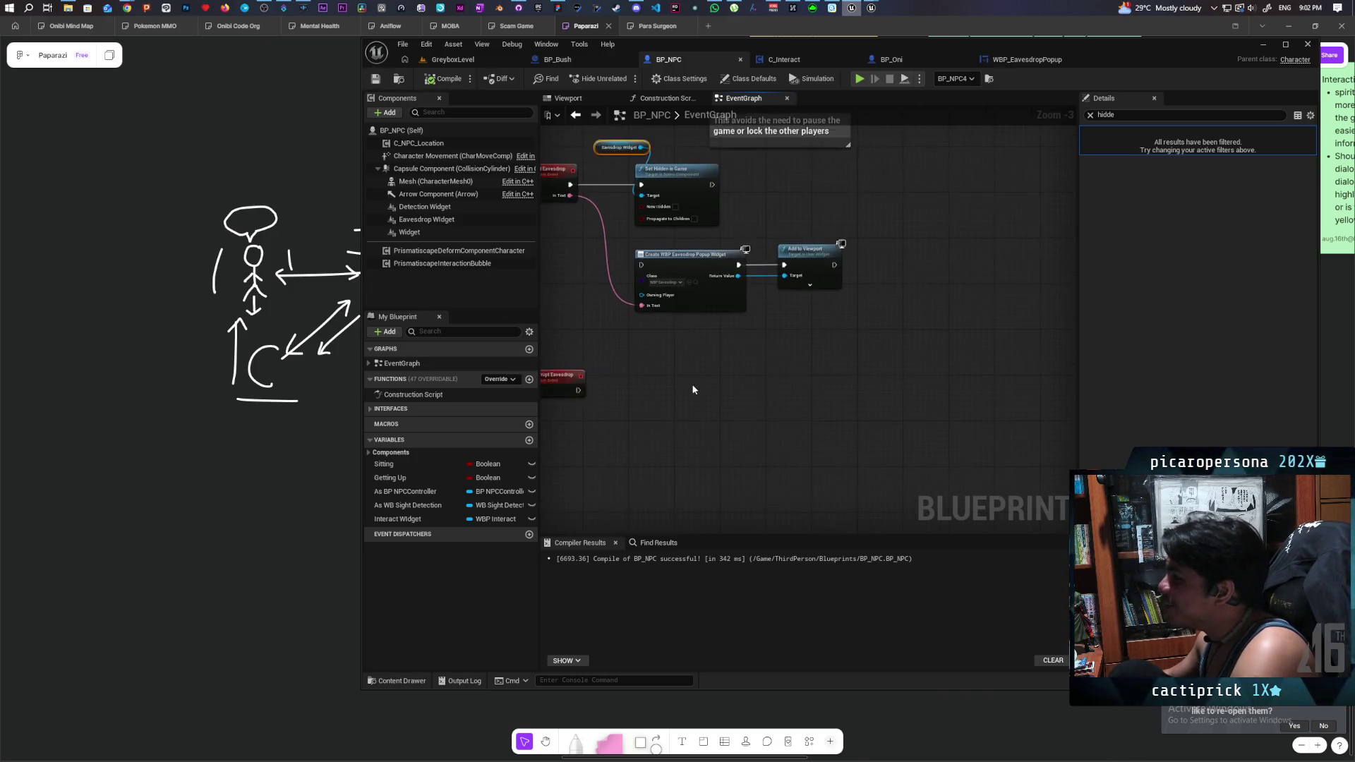
# - Paste an Eavesdrop Widget getter under Interrupt Eavesdrop and add a Get Widget node from it
pyautogui.scroll(1, 840, 434)
pyautogui.moveTo(815, 404)
pyautogui.mouseDown()
pyautogui.moveTo(755, 381)
pyautogui.moveTo(747, 408)
pyautogui.mouseUp()
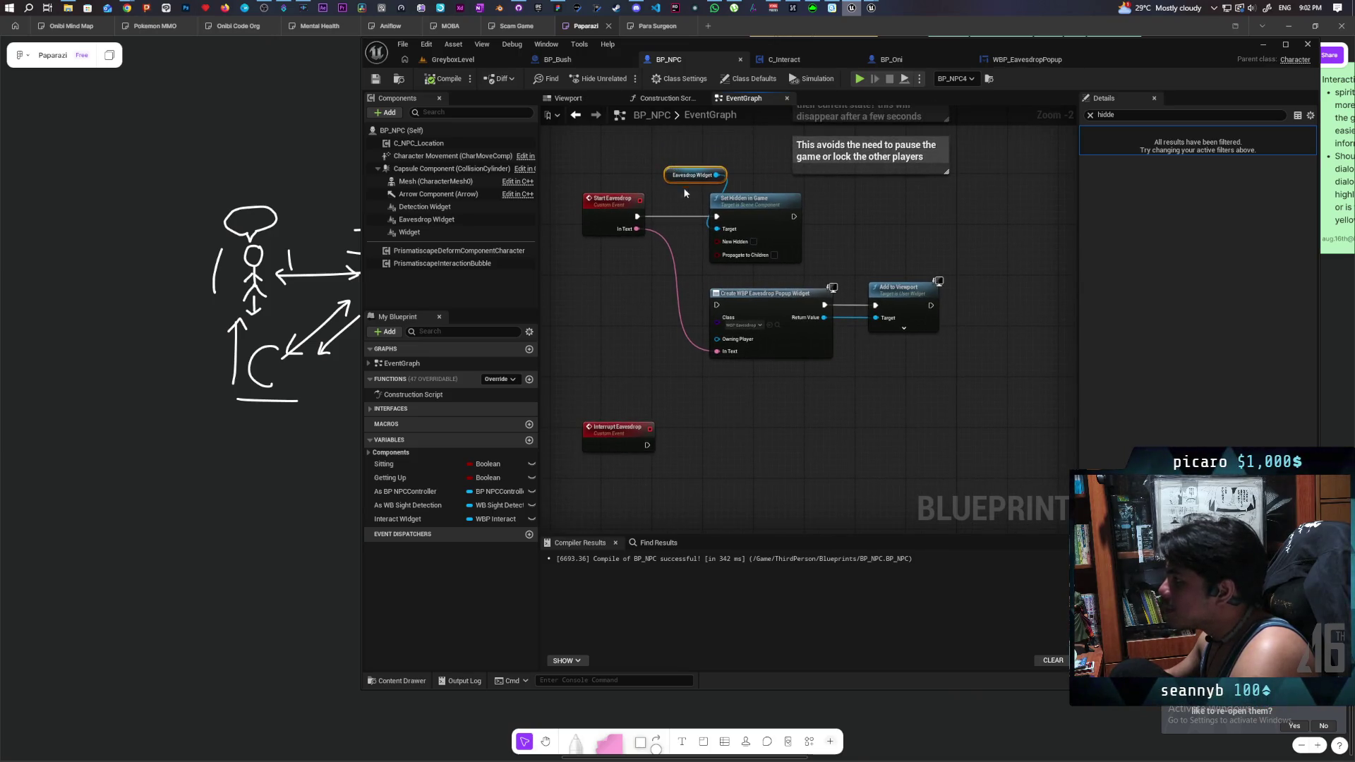
pyautogui.hotkey('ctrl', 'v')
pyautogui.scroll(1, 676, 439)
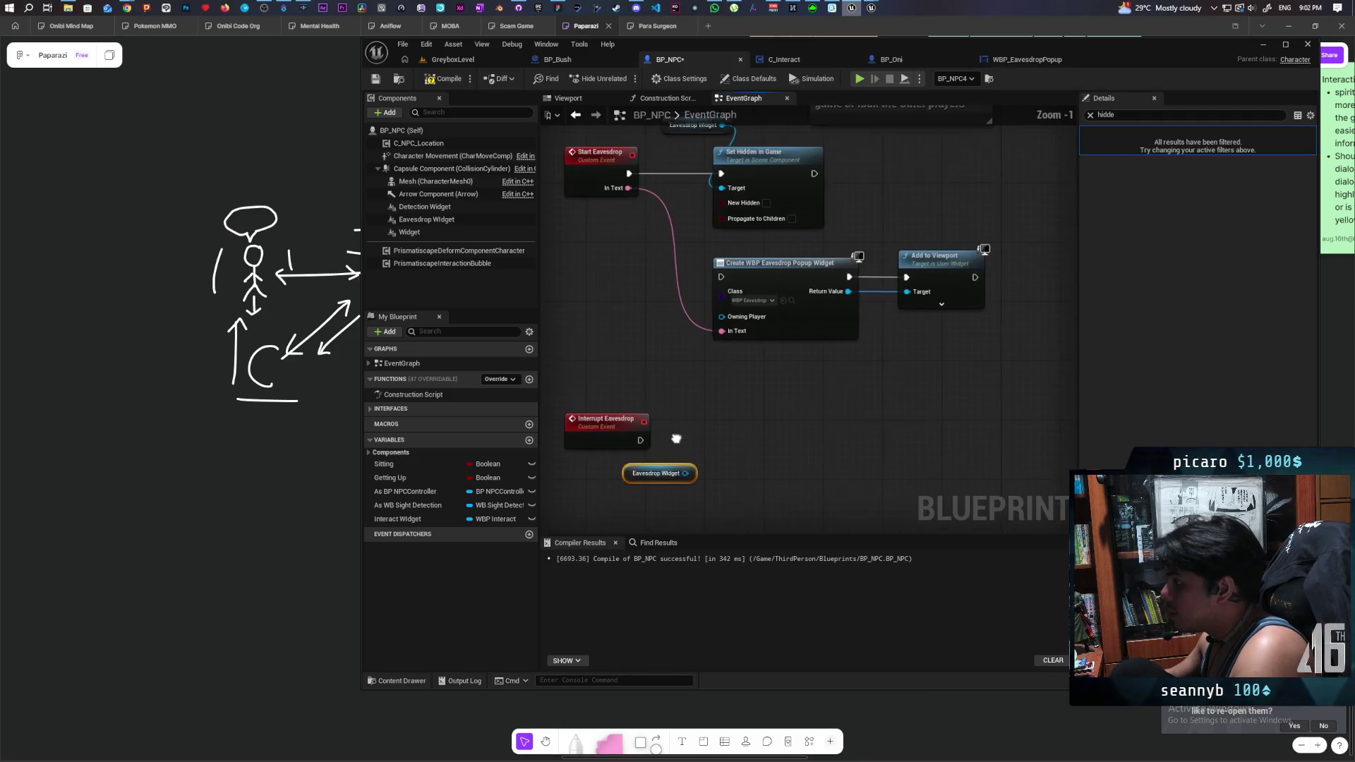
pyautogui.moveTo(665, 471); pyautogui.dragTo(608, 480)
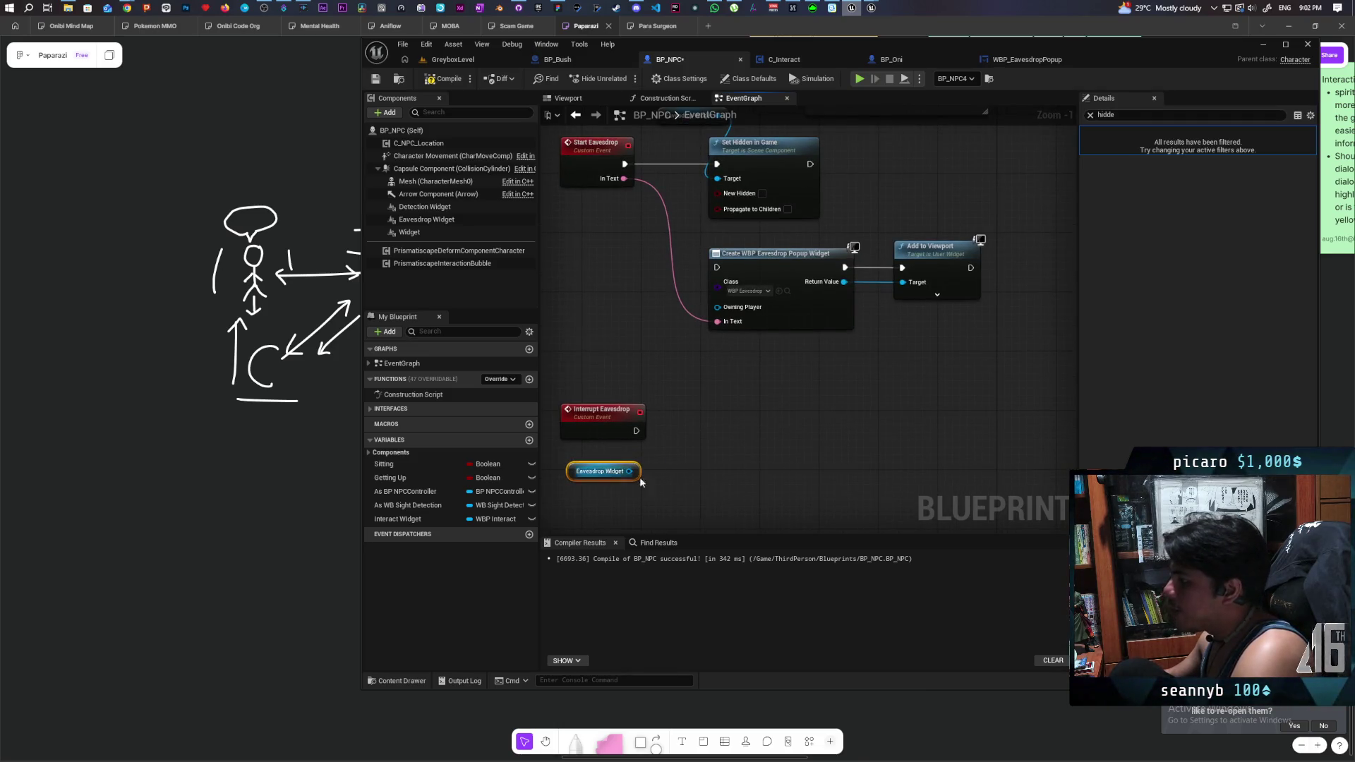
pyautogui.moveTo(656, 414); pyautogui.dragTo(705, 421)
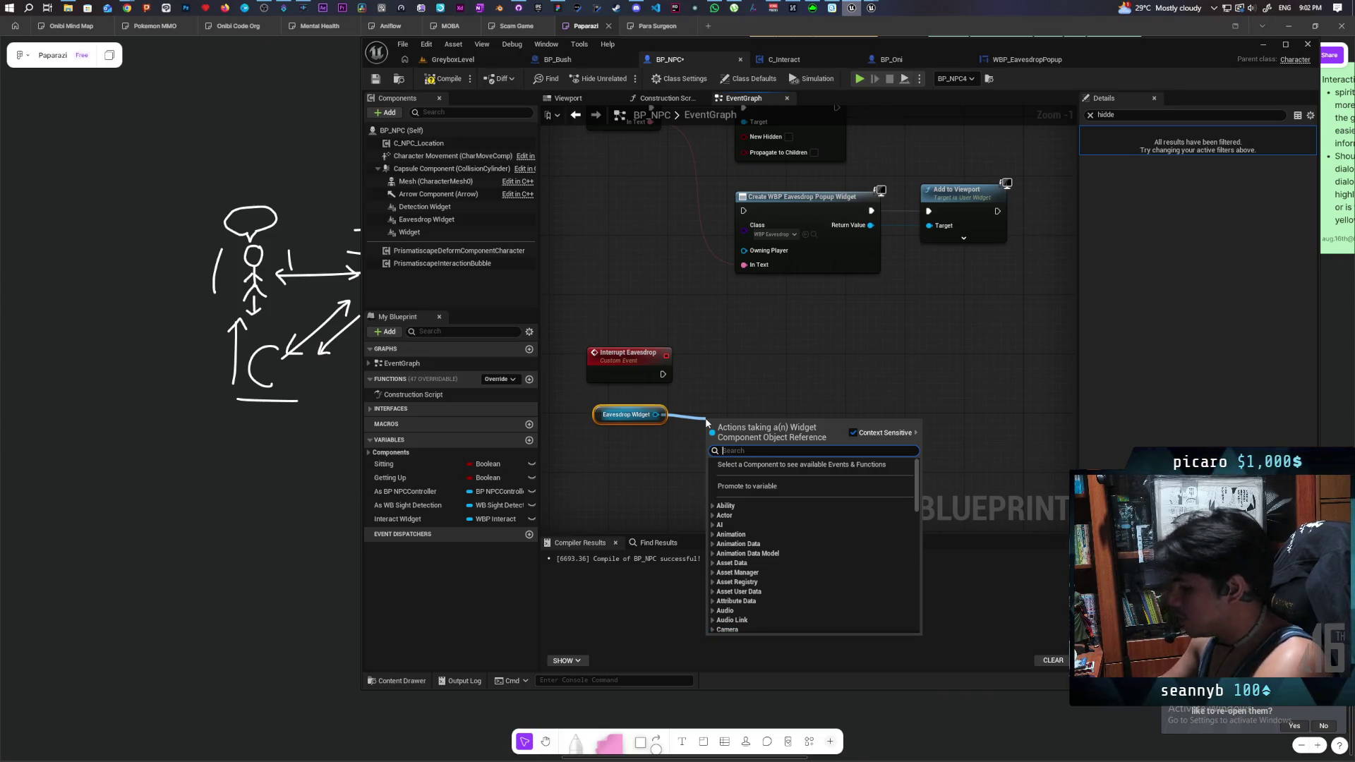
pyautogui.write('get widget')
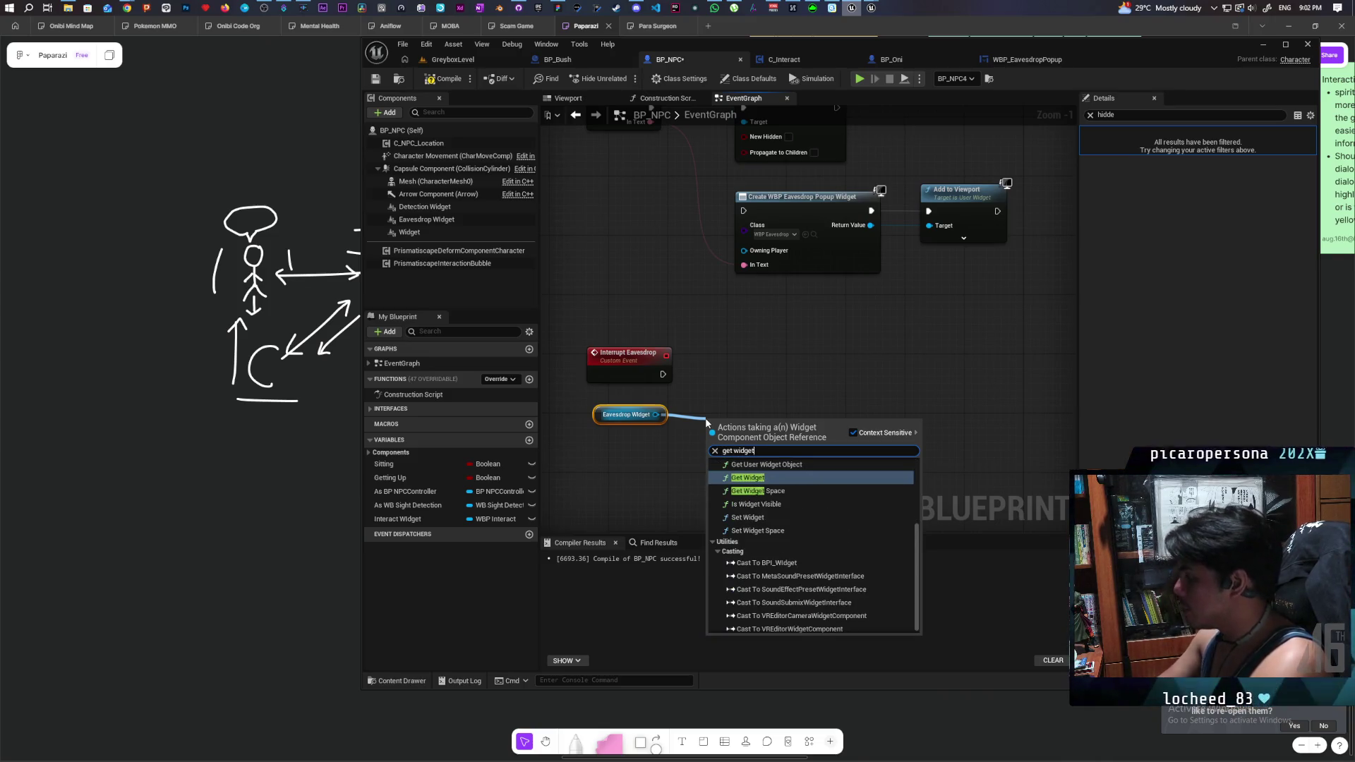
pyautogui.press('Return')
# - Cast the Get Widget result to WBP_EavesdropPopup and wire Interrupt Eavesdrop into the cast
pyautogui.scroll(1, 706, 423)
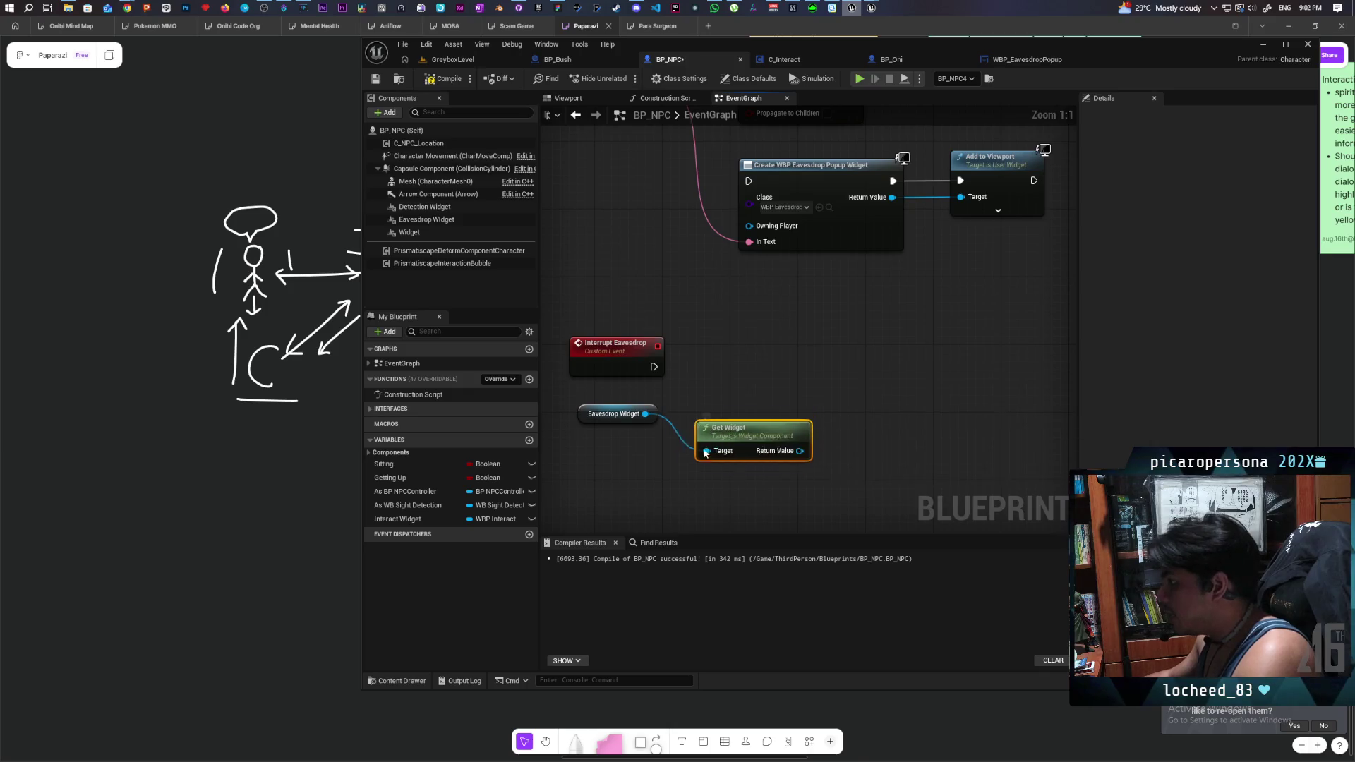
pyautogui.moveTo(717, 450); pyautogui.dragTo(600, 467)
pyautogui.moveTo(681, 467); pyautogui.dragTo(704, 389)
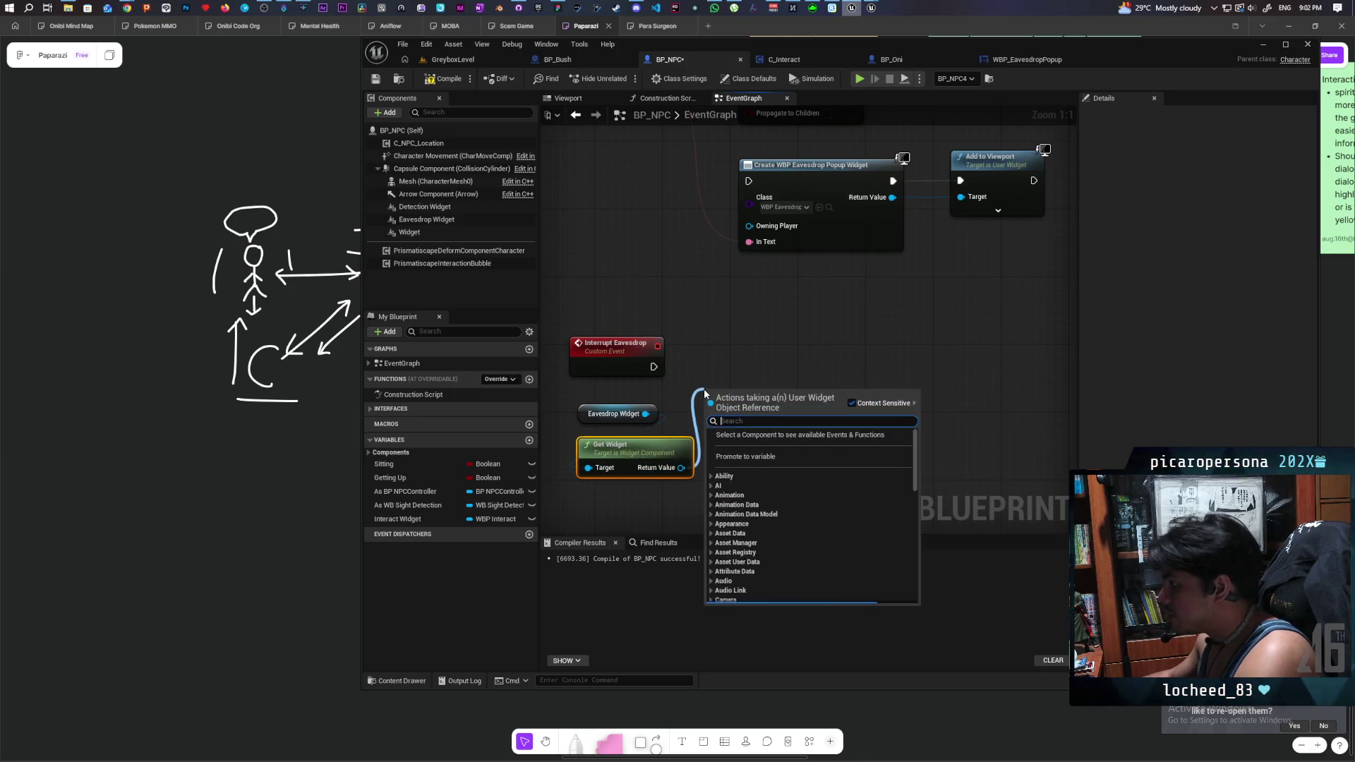
pyautogui.write('cast to')
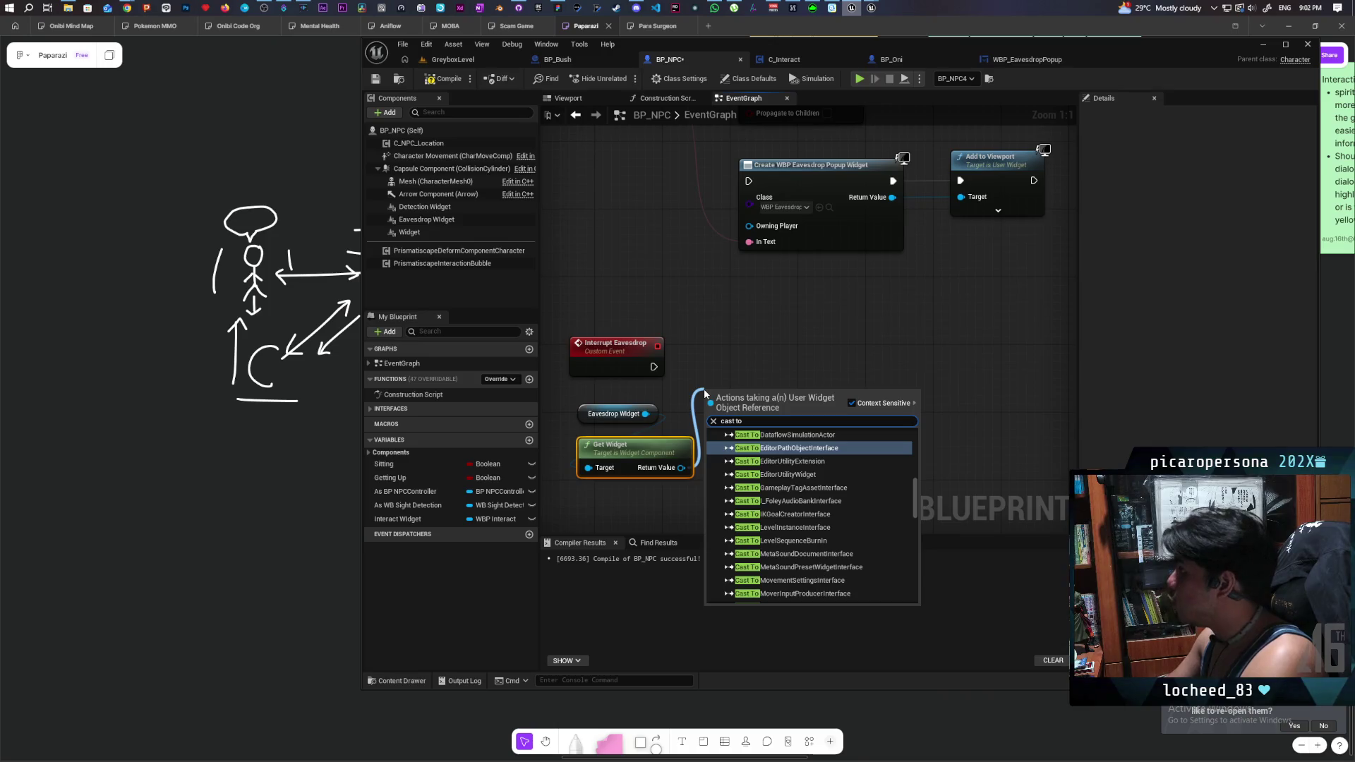
pyautogui.write(' eavesd')
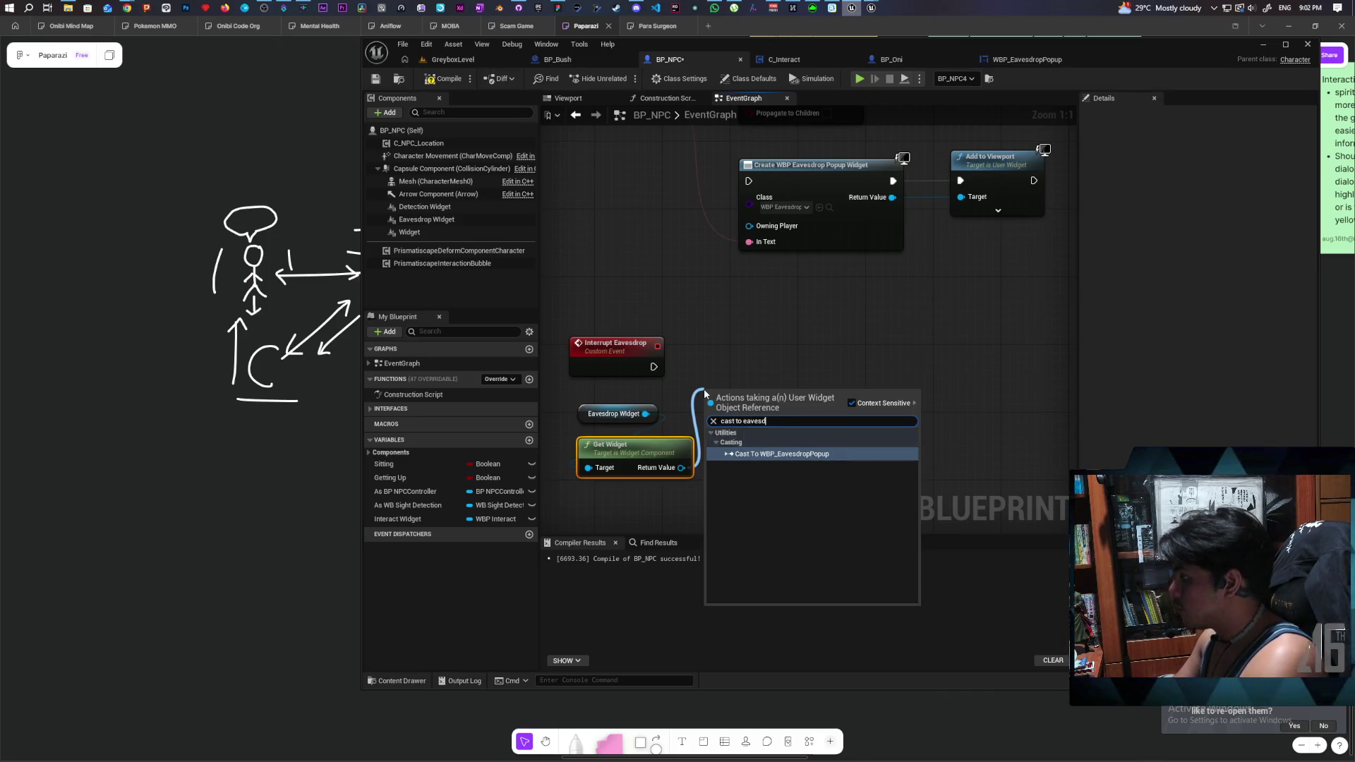
pyautogui.press('Return')
pyautogui.moveTo(738, 420); pyautogui.dragTo(746, 378)
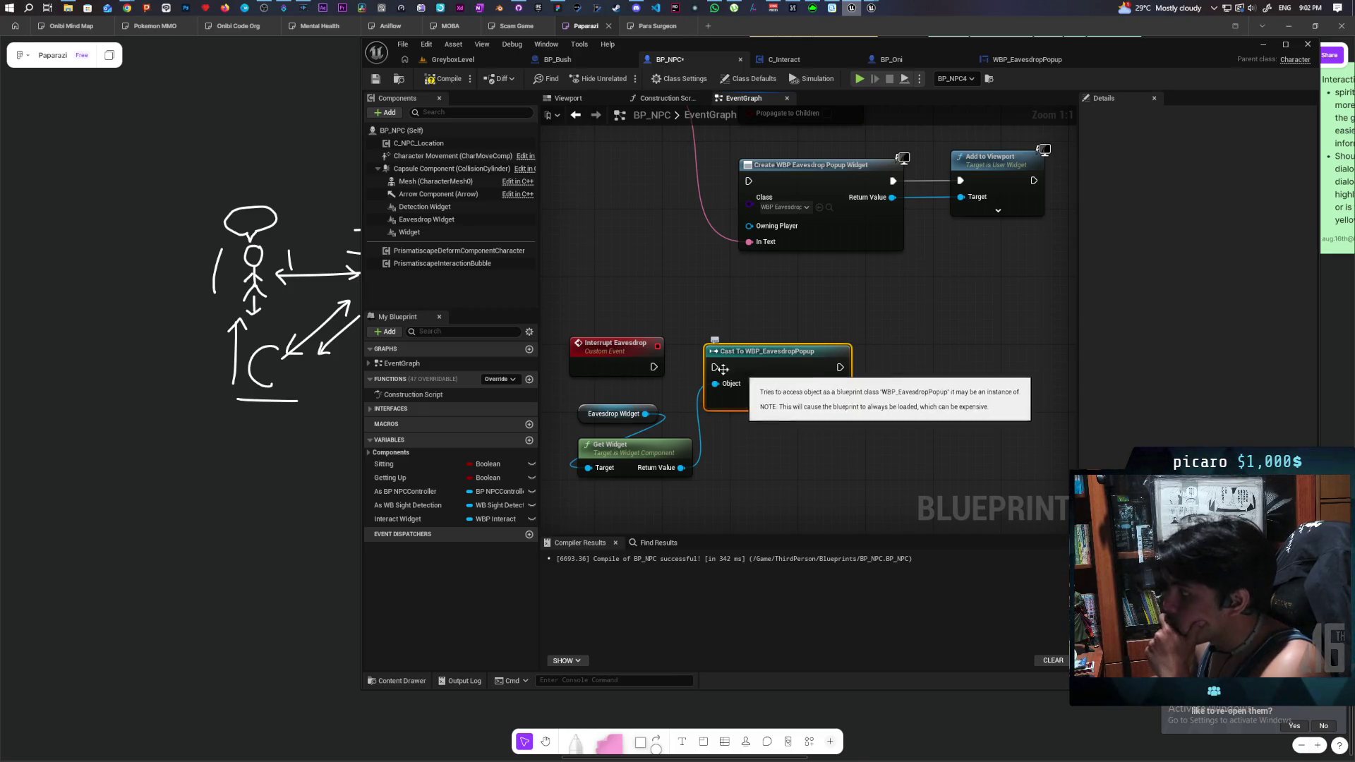
pyautogui.moveTo(654, 367); pyautogui.dragTo(715, 367)
# - Compile BP_NPC, save all, and open WBP_EavesdropPopup's event graph
pyautogui.click(445, 79)
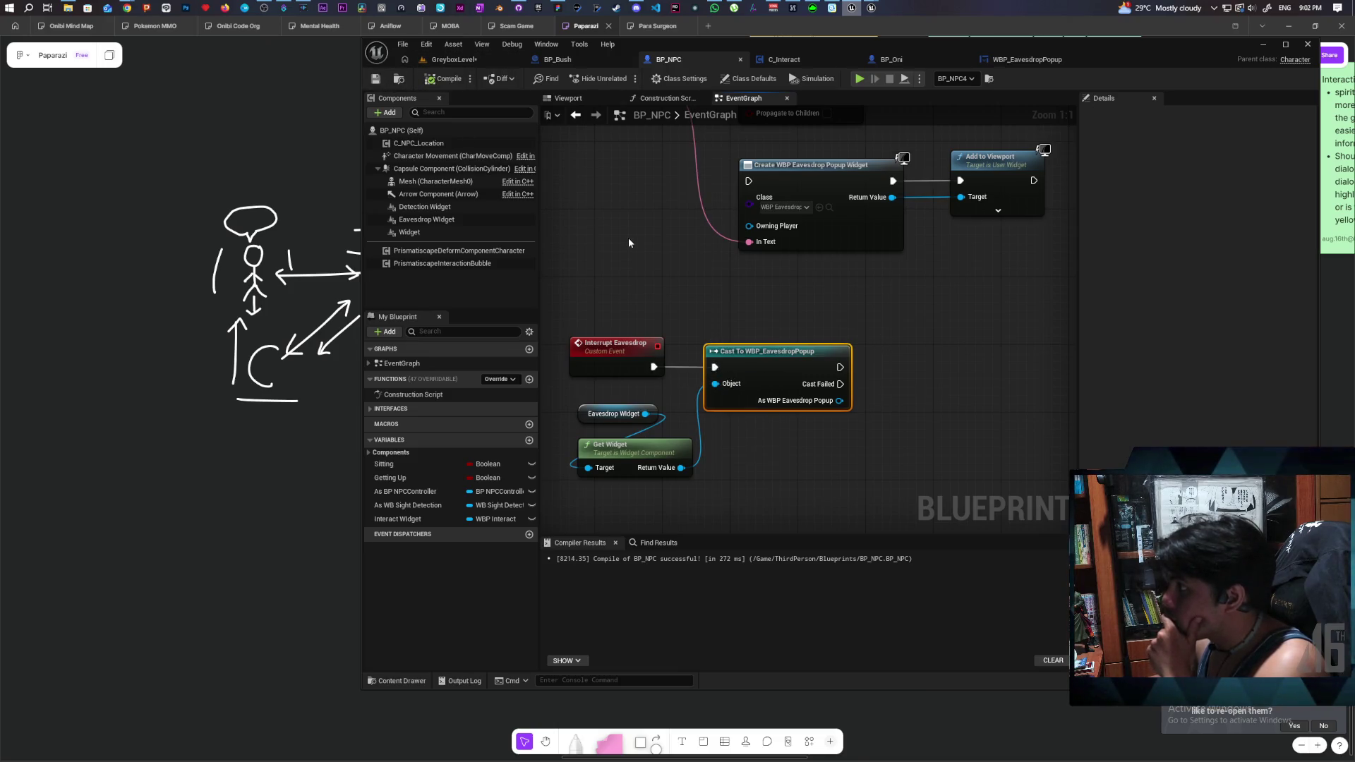
pyautogui.hotkey('ctrl', 'shift', 's')
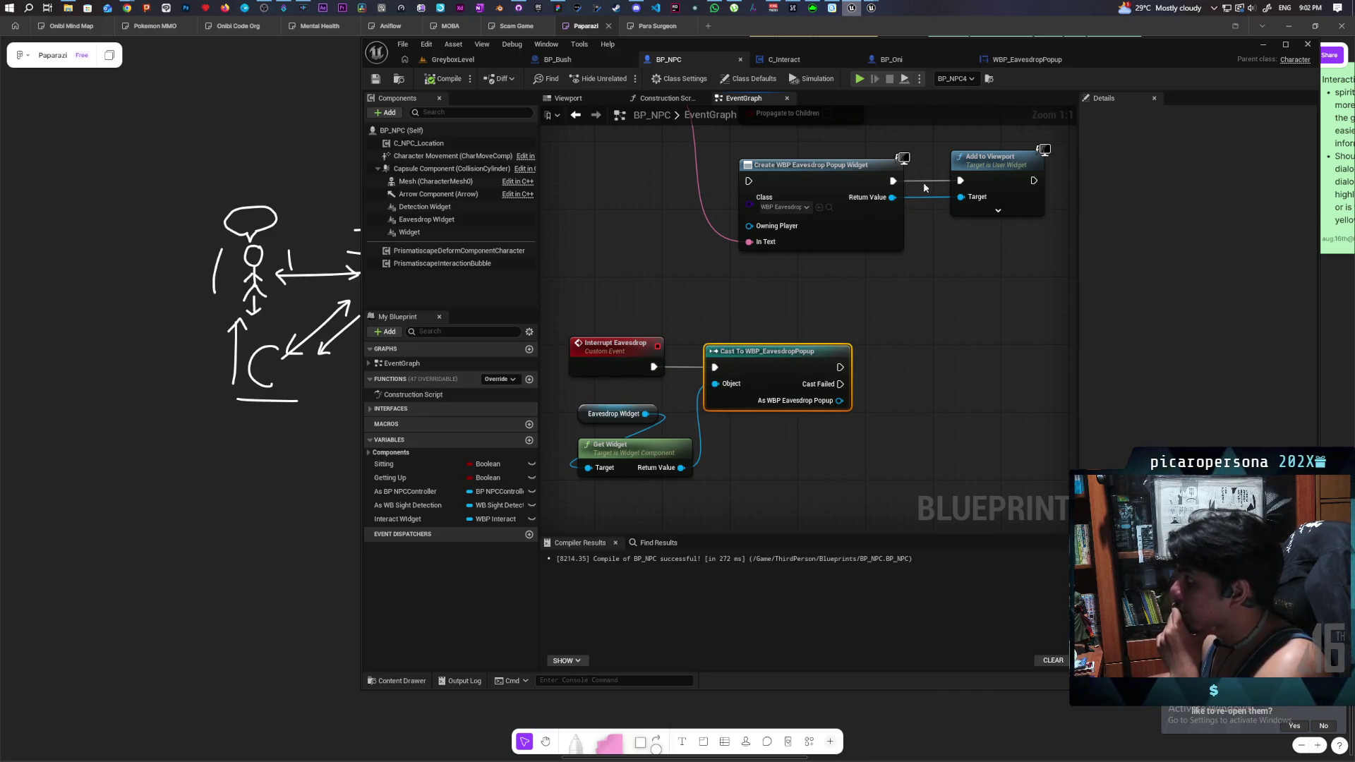
pyautogui.click(1027, 61)
pyautogui.click(1288, 79)
# - Delete the SET Wrap Text At node from the construct logic and tidy the Text Block getter
pyautogui.scroll(-3, 832, 267)
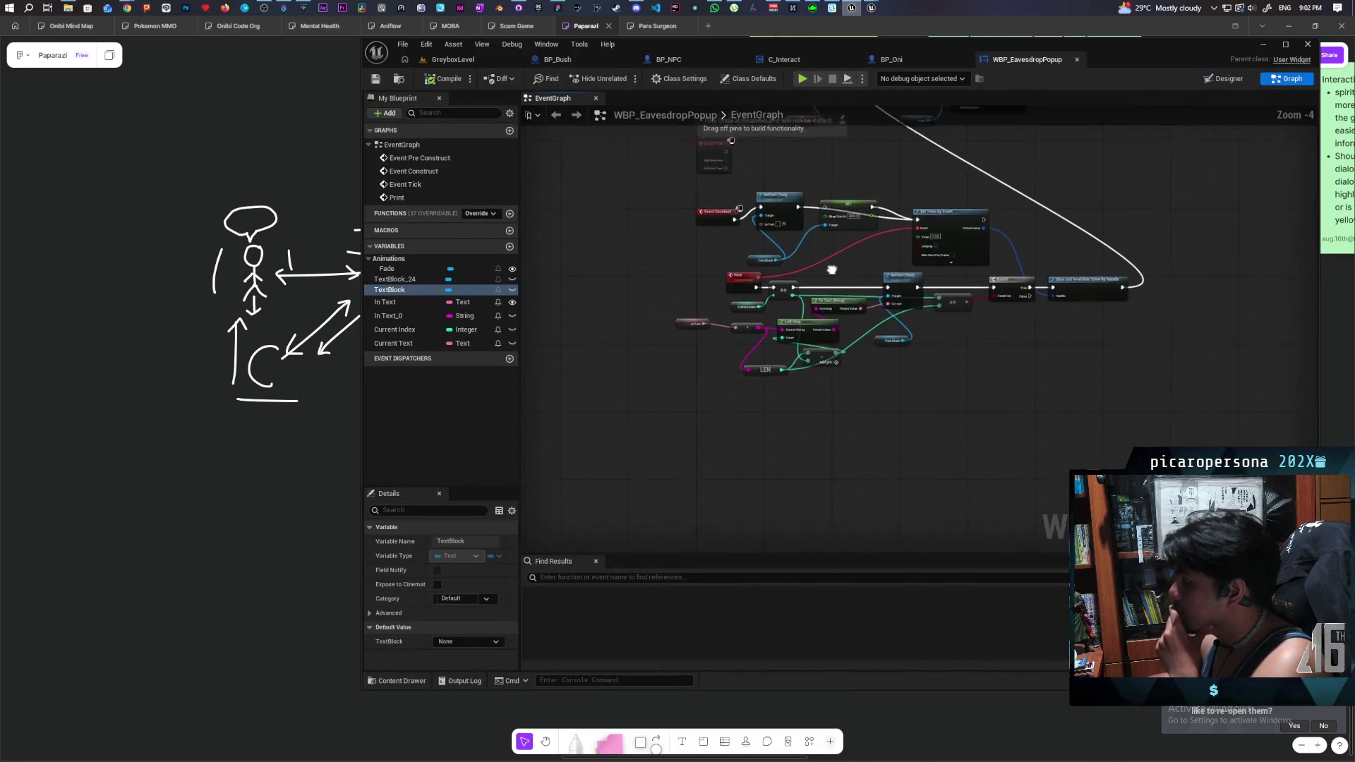
pyautogui.click(718, 217)
pyautogui.moveTo(718, 225); pyautogui.dragTo(718, 228)
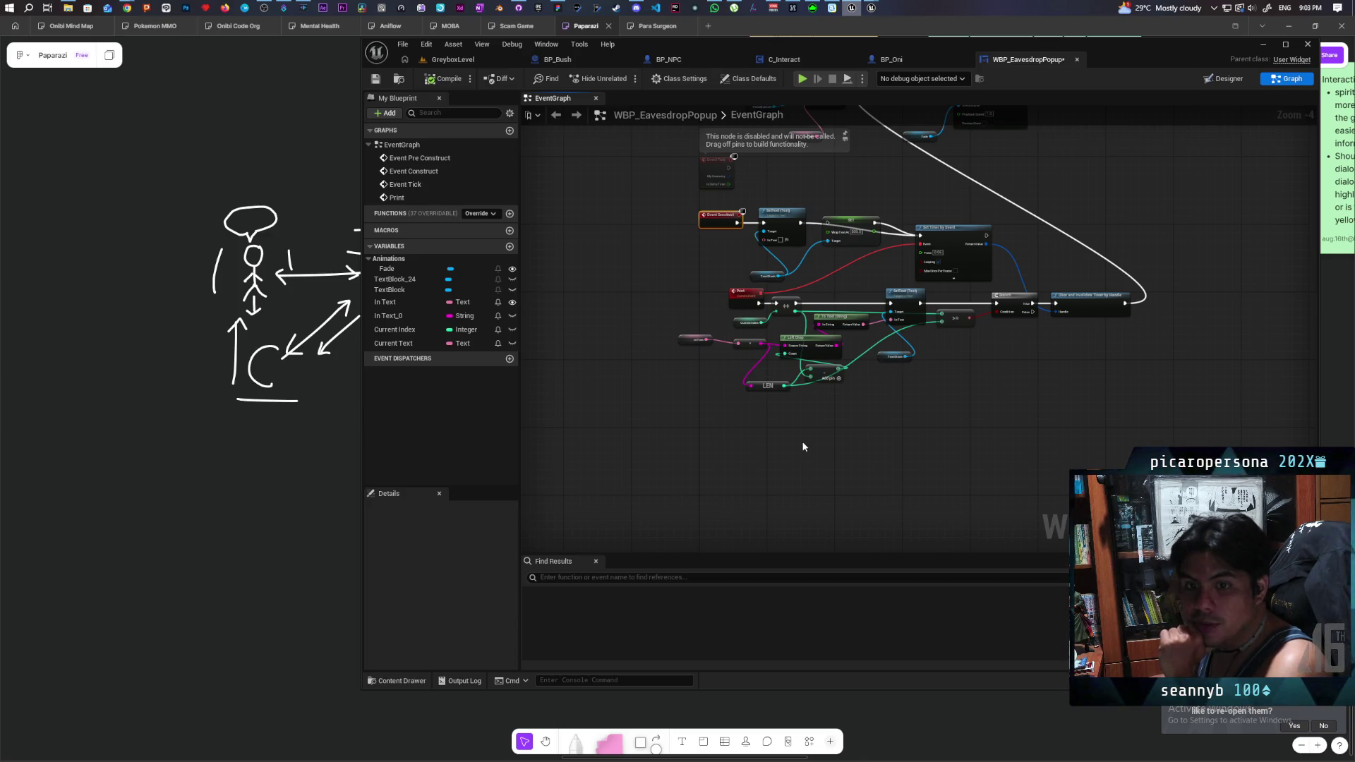
pyautogui.scroll(2, 904, 388)
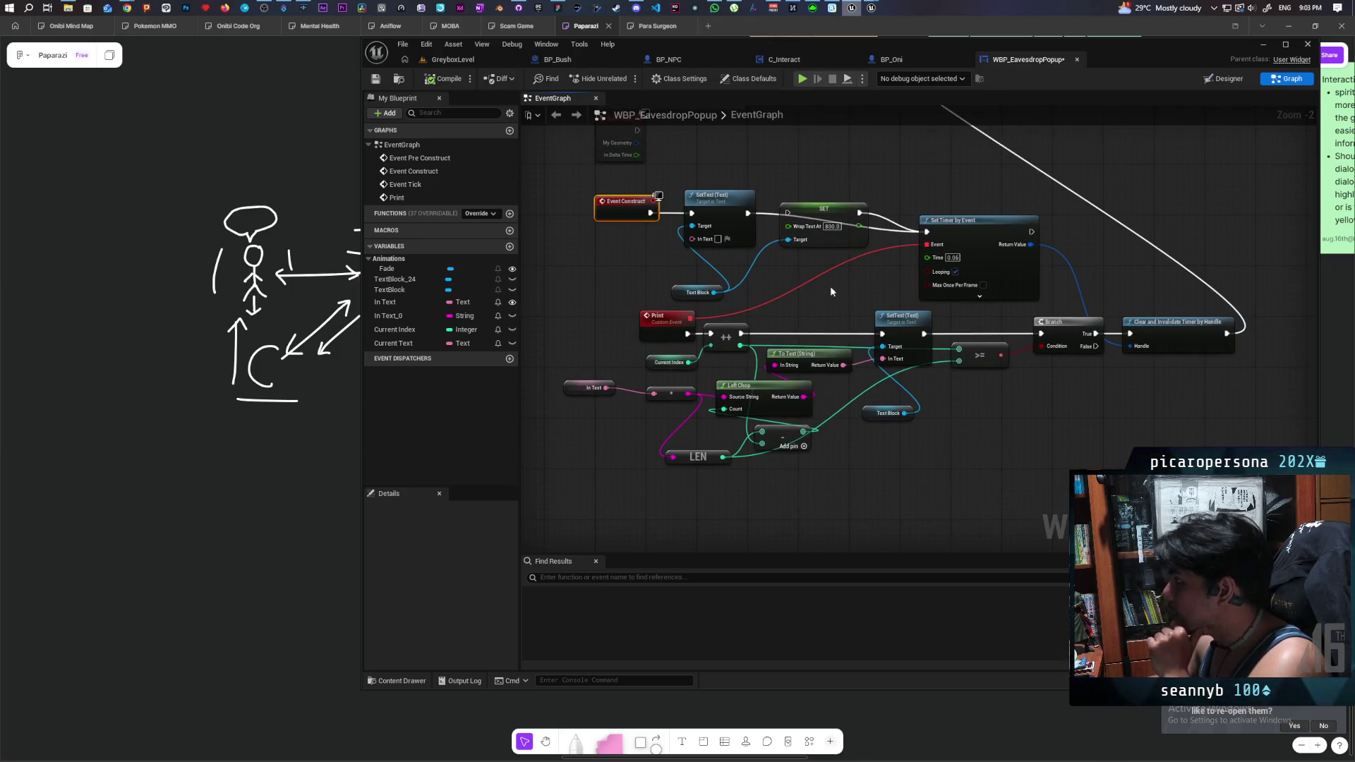
pyautogui.moveTo(844, 300); pyautogui.dragTo(774, 305)
pyautogui.click(752, 220)
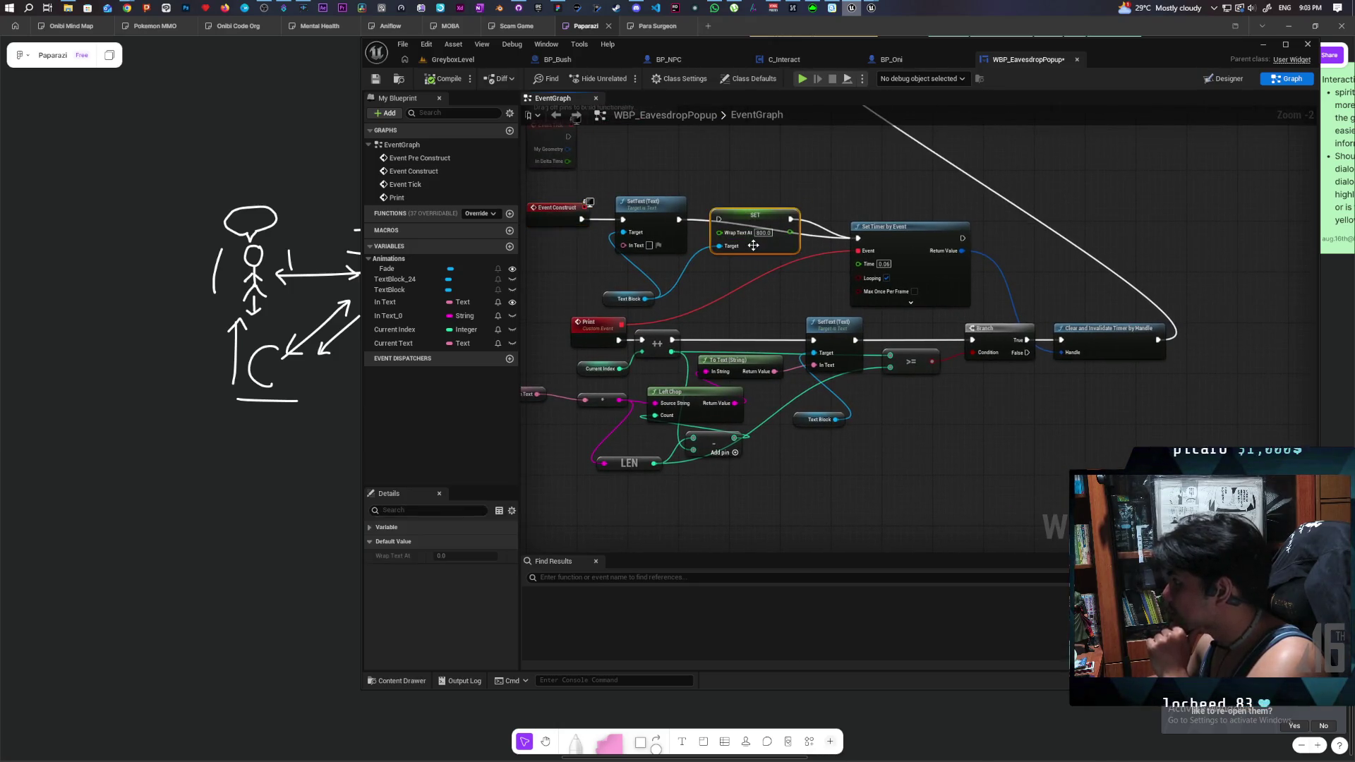
pyautogui.press('Delete')
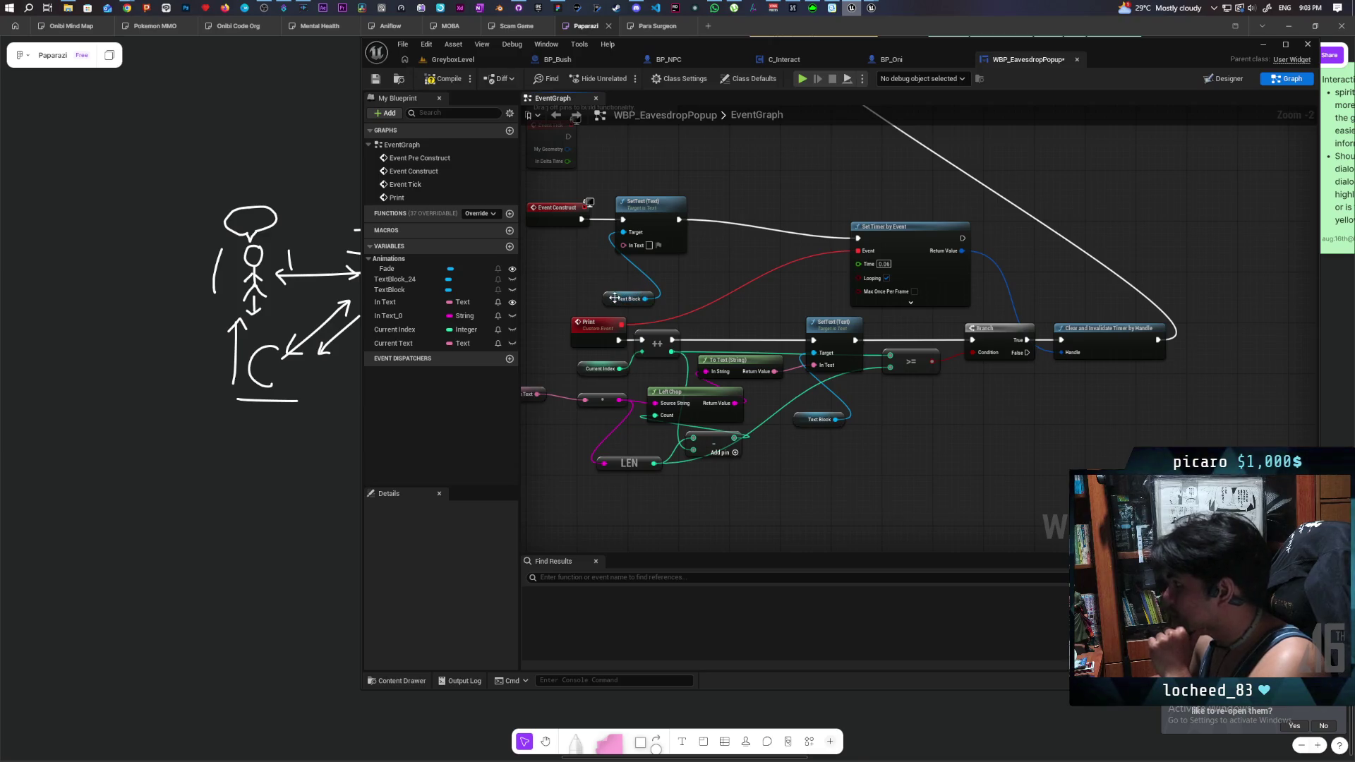
pyautogui.moveTo(631, 299); pyautogui.dragTo(594, 279)
pyautogui.click(455, 385)
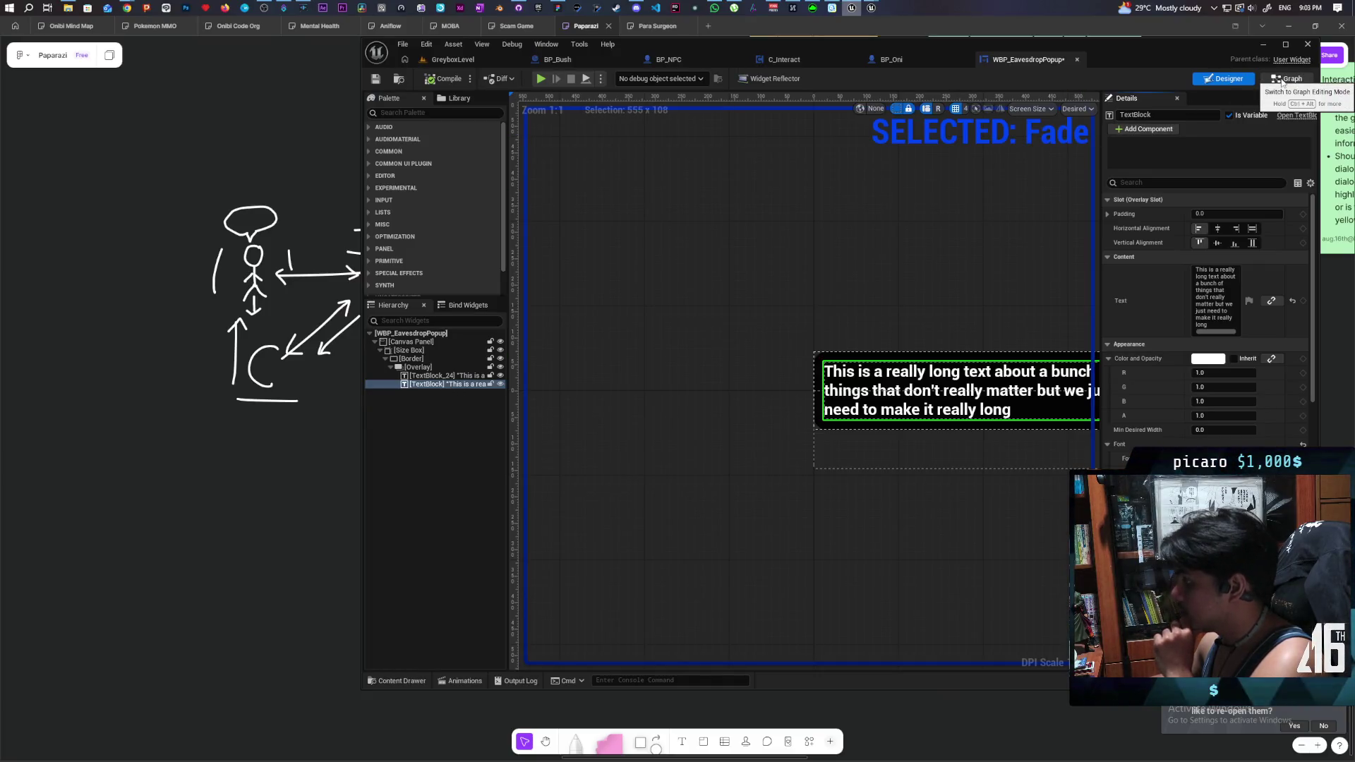
# - Erase the TextBlock's default Text in Details, then compile and save with Ctrl+S
pyautogui.click(1214, 305)
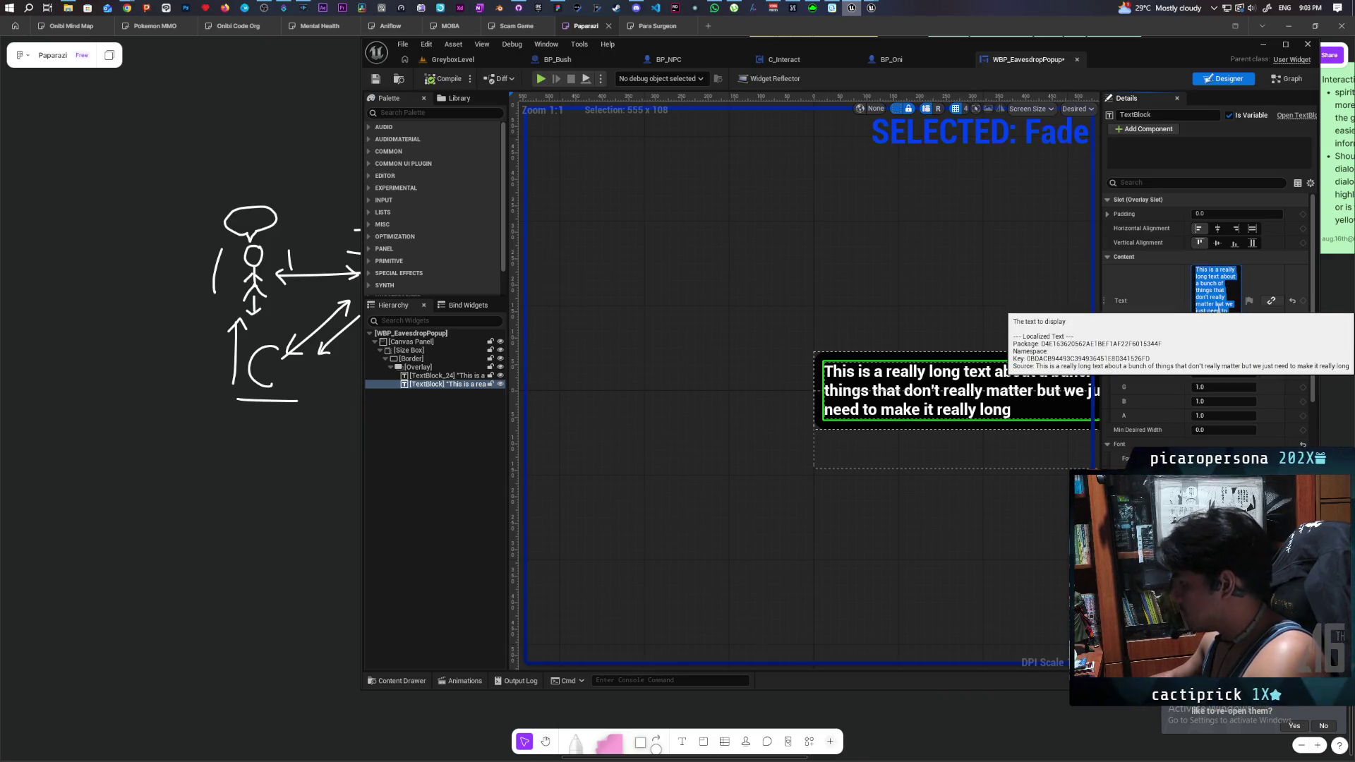
pyautogui.press('BackSpace')
pyautogui.click(1012, 281)
pyautogui.click(441, 79)
pyautogui.hotkey('ctrl', 's')
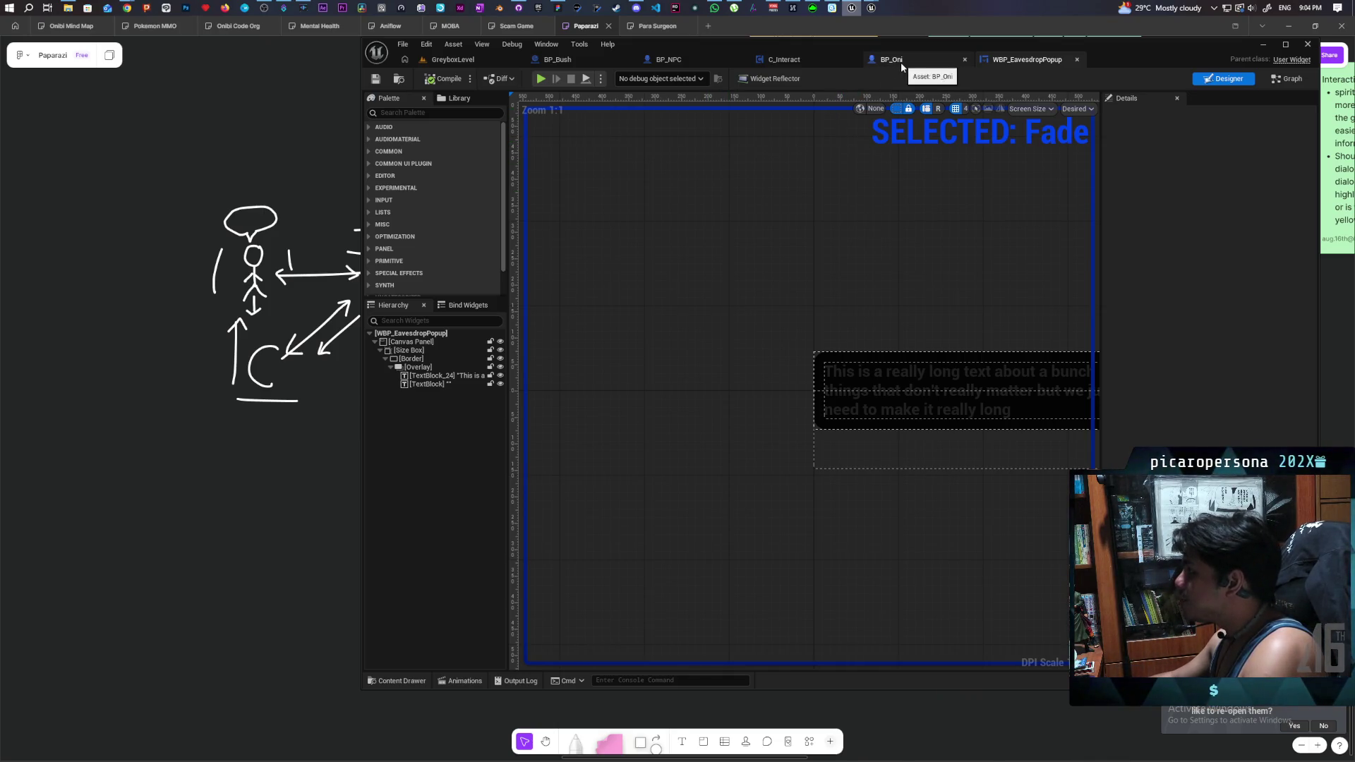
# - Disconnect Event Construct from Set Timer by Event, then compile and save the popup
pyautogui.click(1289, 78)
pyautogui.moveTo(738, 472)
pyautogui.mouseDown()
pyautogui.moveTo(934, 480)
pyautogui.moveTo(878, 496)
pyautogui.mouseUp()
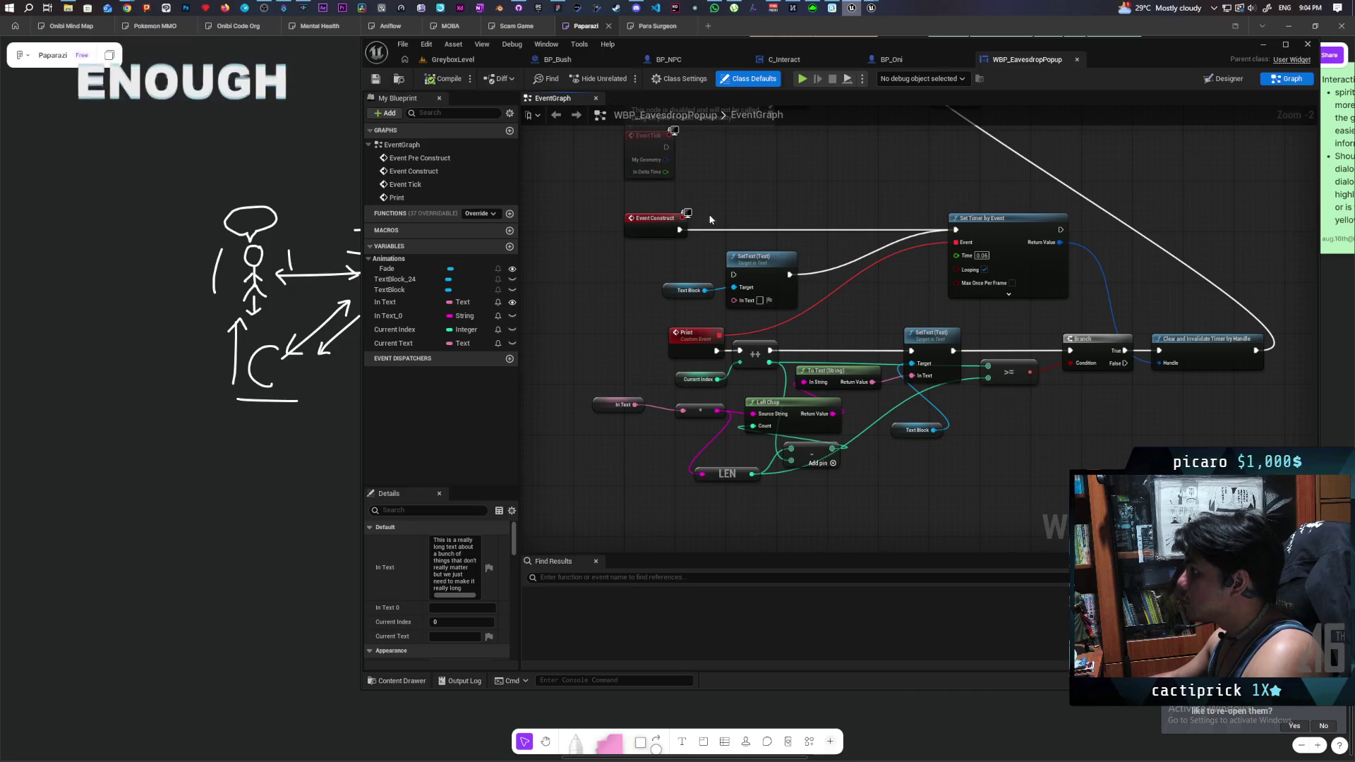
pyautogui.keyDown('alt'); pyautogui.click(679, 229); pyautogui.keyUp('alt')
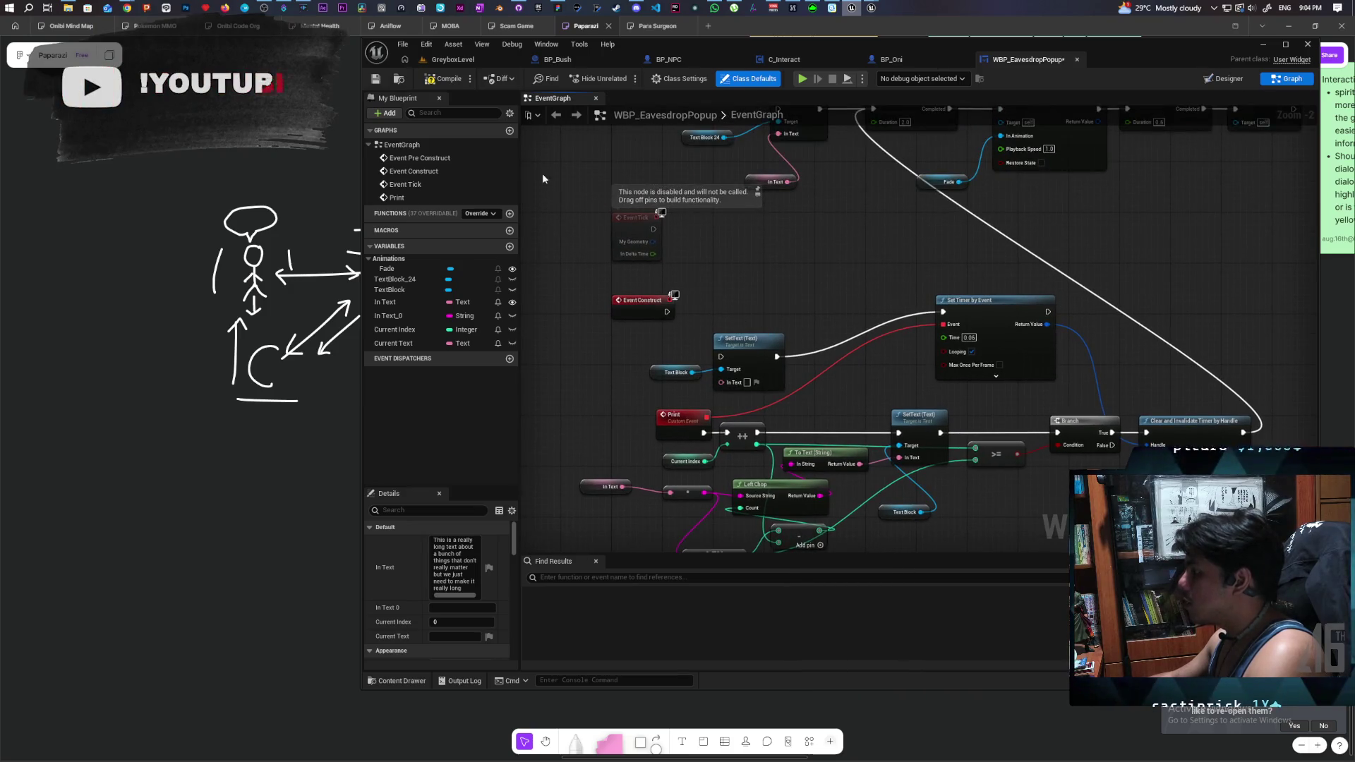
pyautogui.click(444, 78)
pyautogui.click(375, 80)
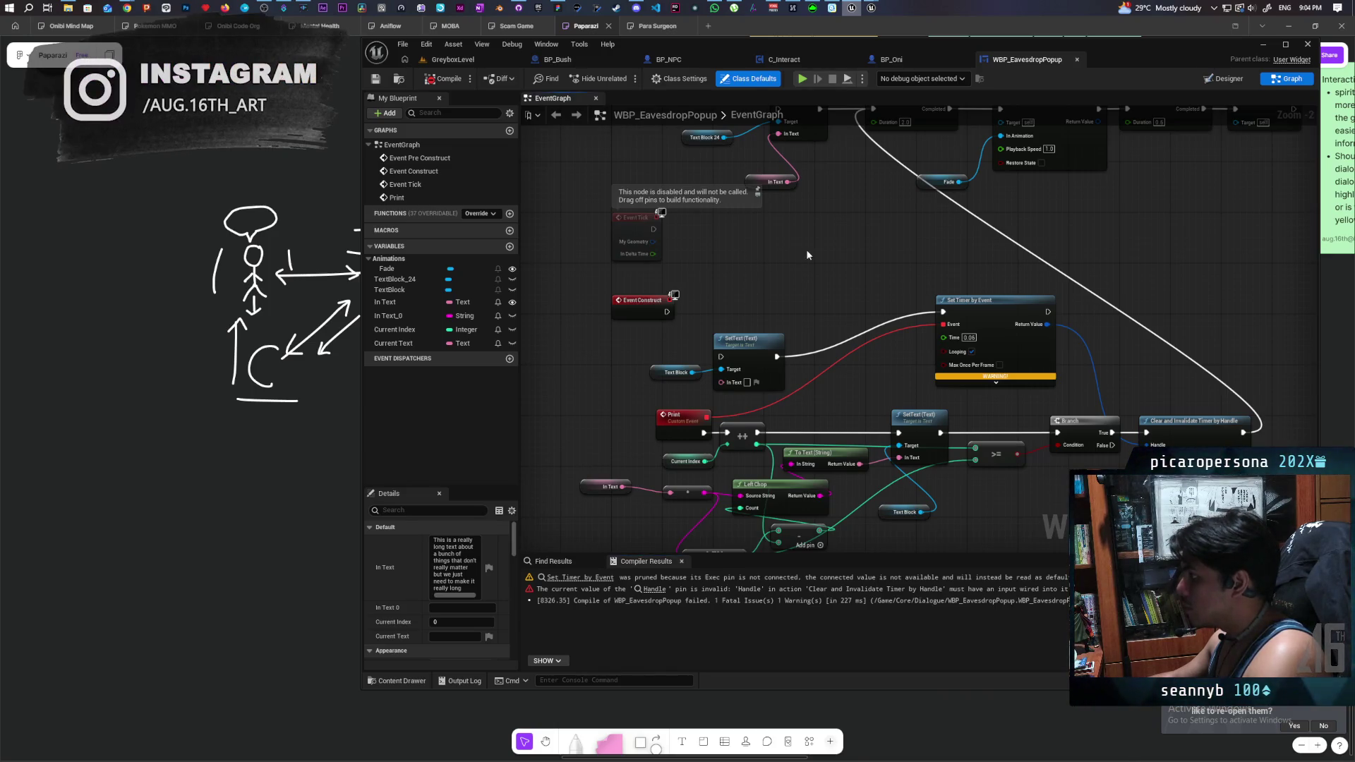
# - Add a Custom Event node named Init to the popup's event graph
pyautogui.rightClick(761, 243)
pyautogui.write('custom event')
pyautogui.press('Return')
pyautogui.press('BackSpace')
pyautogui.write('Init')
pyautogui.press('Return')
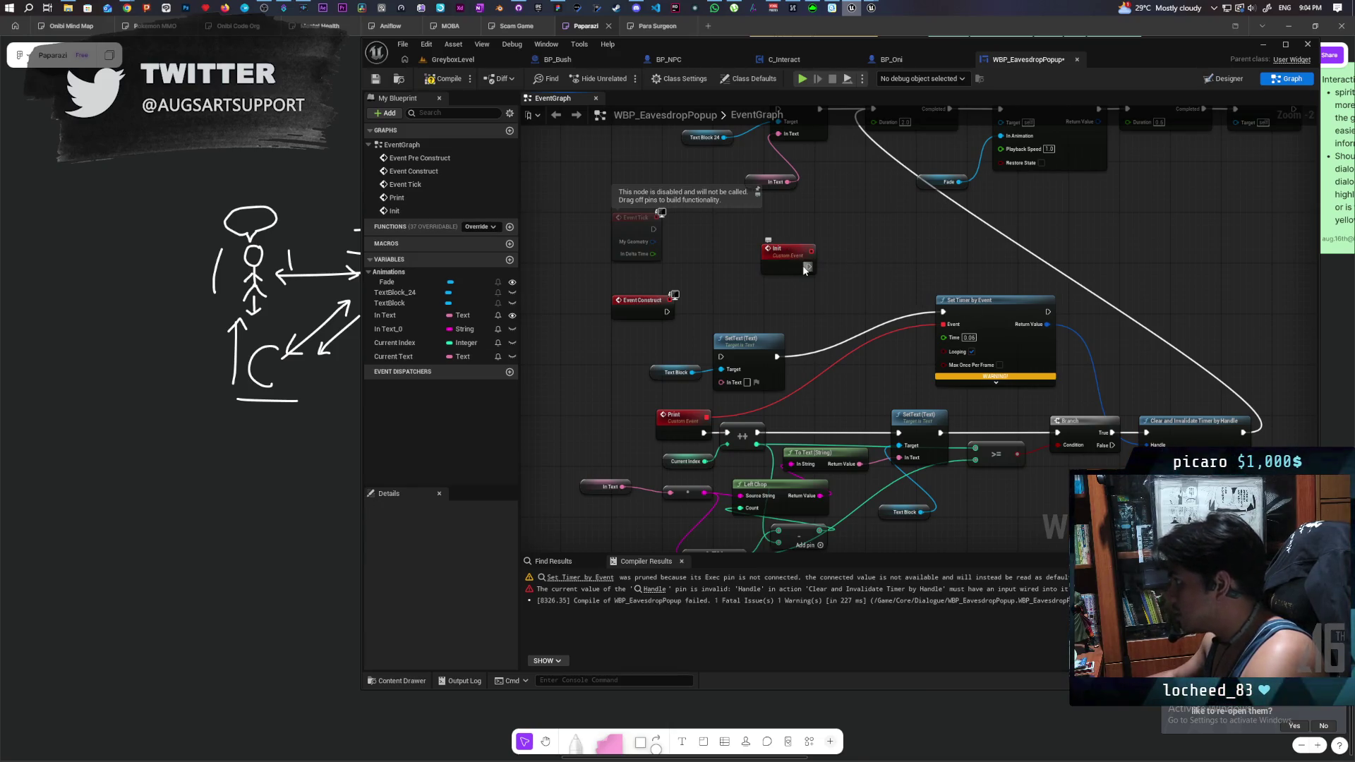
# - Connect Init to Set Timer by Event, delete the standalone SetText and Text Block getter, and compile
pyautogui.click(811, 266)
pyautogui.moveTo(811, 266); pyautogui.dragTo(943, 311)
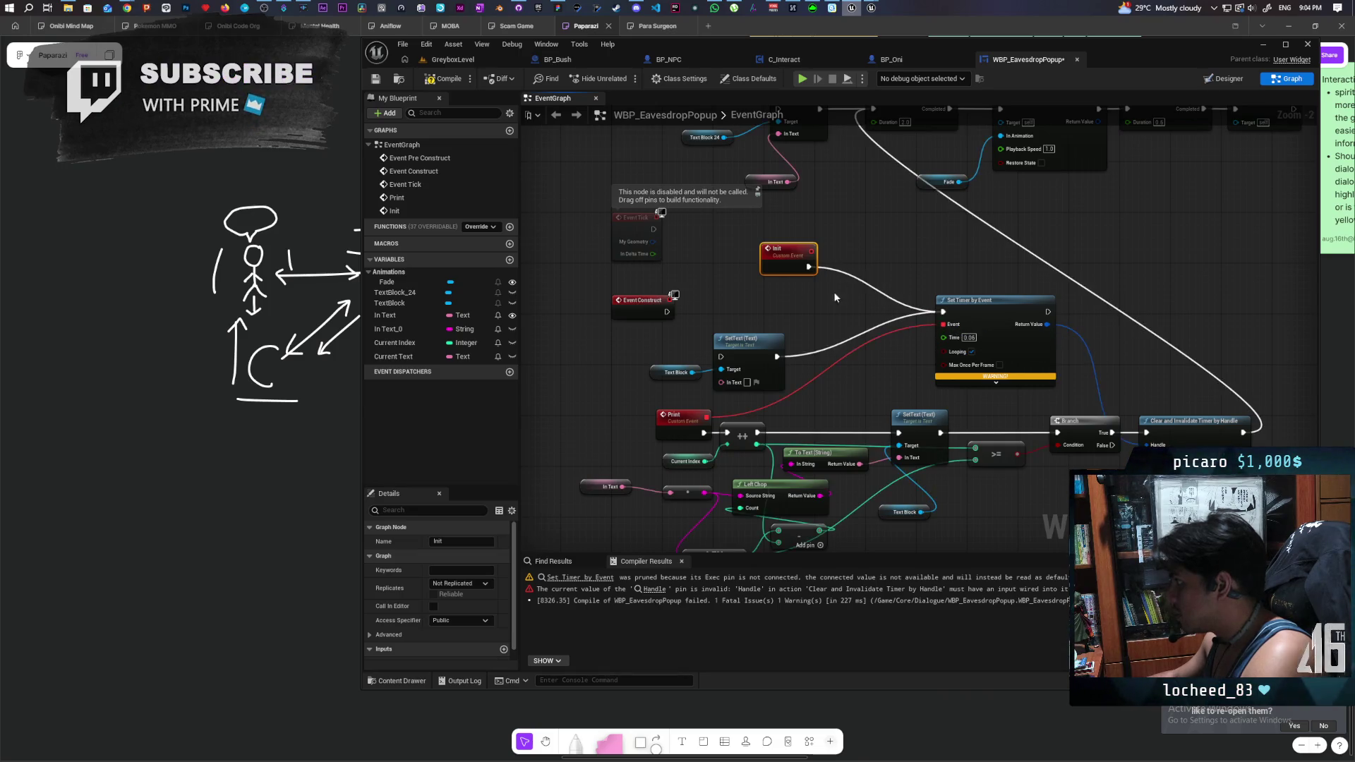
pyautogui.moveTo(692, 353); pyautogui.dragTo(746, 383)
pyautogui.press('Delete')
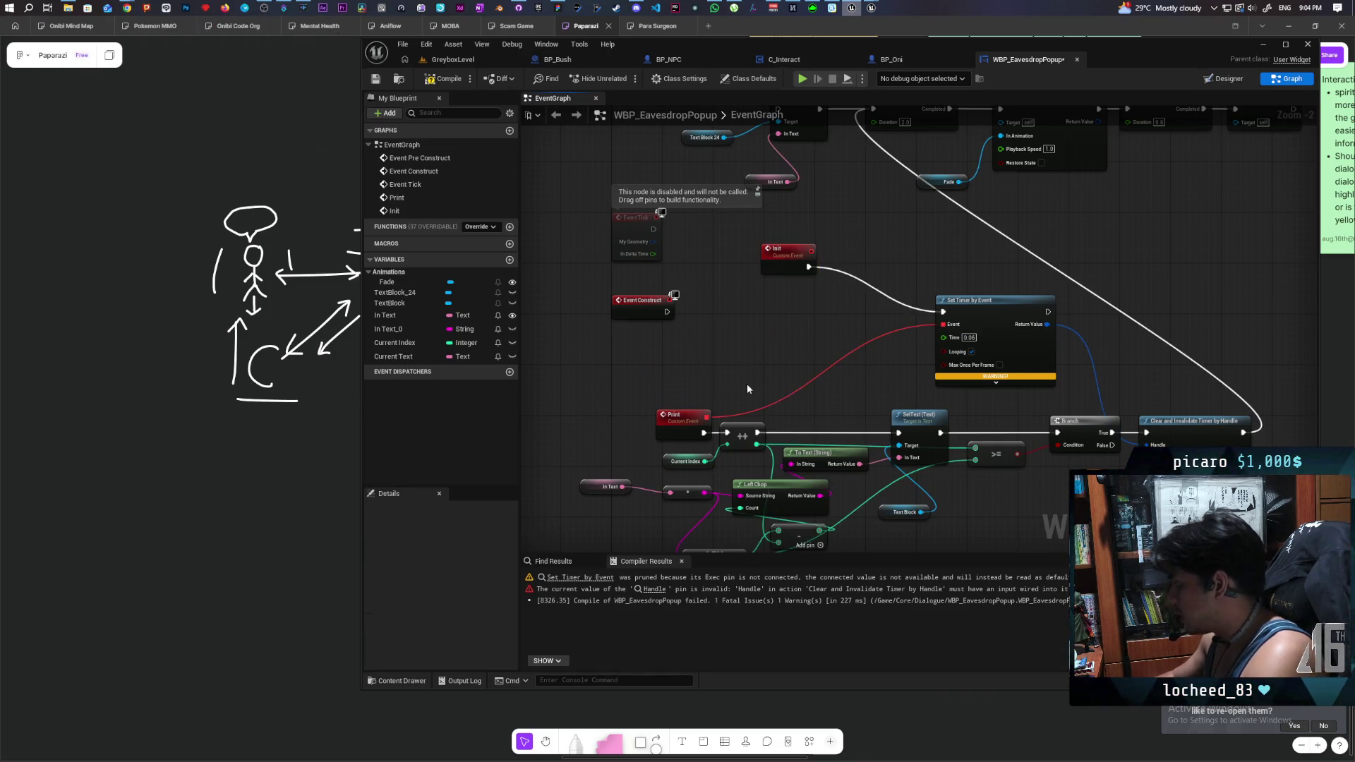
pyautogui.click(455, 81)
# - Add a new custom event named Stop to the popup graph
pyautogui.moveTo(815, 331)
pyautogui.mouseDown()
pyautogui.moveTo(725, 309)
pyautogui.moveTo(752, 238)
pyautogui.moveTo(774, 257)
pyautogui.moveTo(743, 308)
pyautogui.mouseUp()
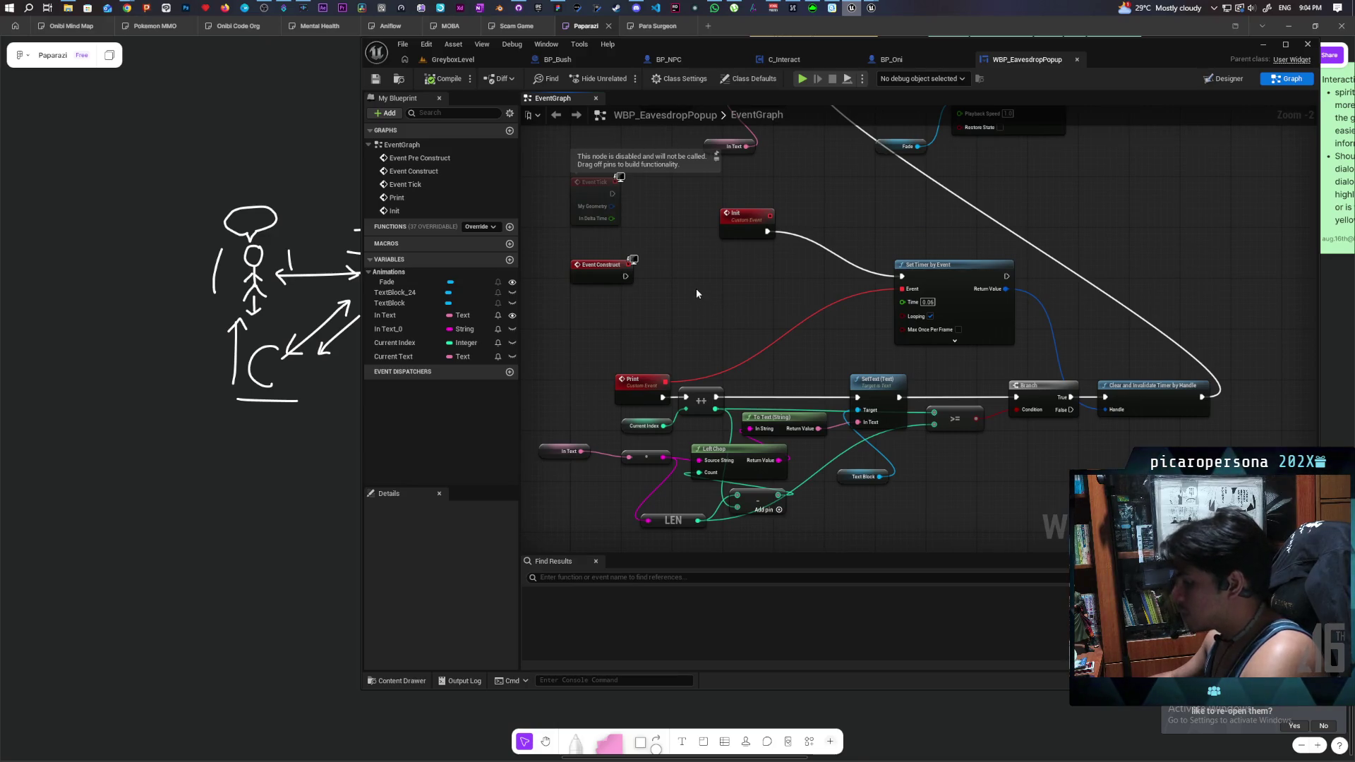
pyautogui.hotkey('ctrl', 'v')
pyautogui.write('Stop')
pyautogui.press('Return')
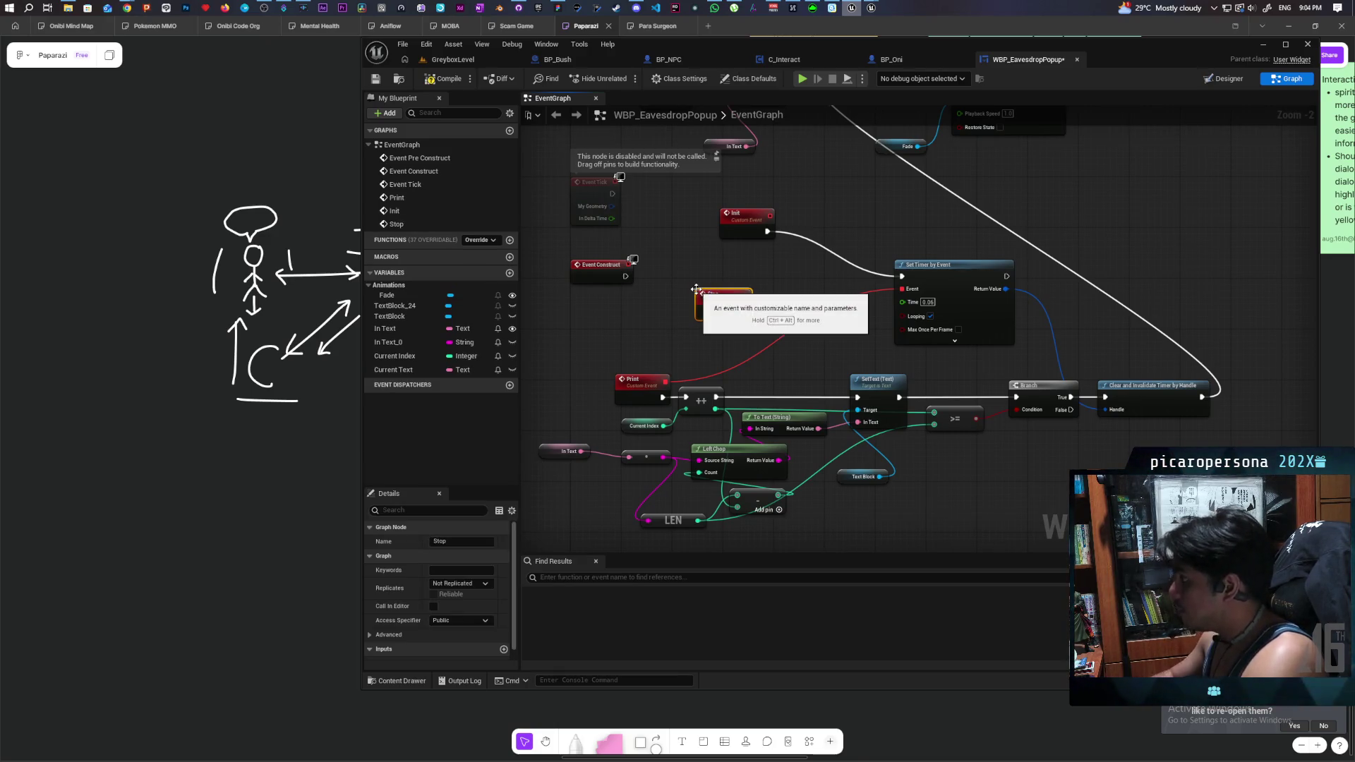
pyautogui.moveTo(770, 295)
pyautogui.mouseDown()
pyautogui.moveTo(703, 312)
pyautogui.moveTo(971, 459)
pyautogui.mouseUp()
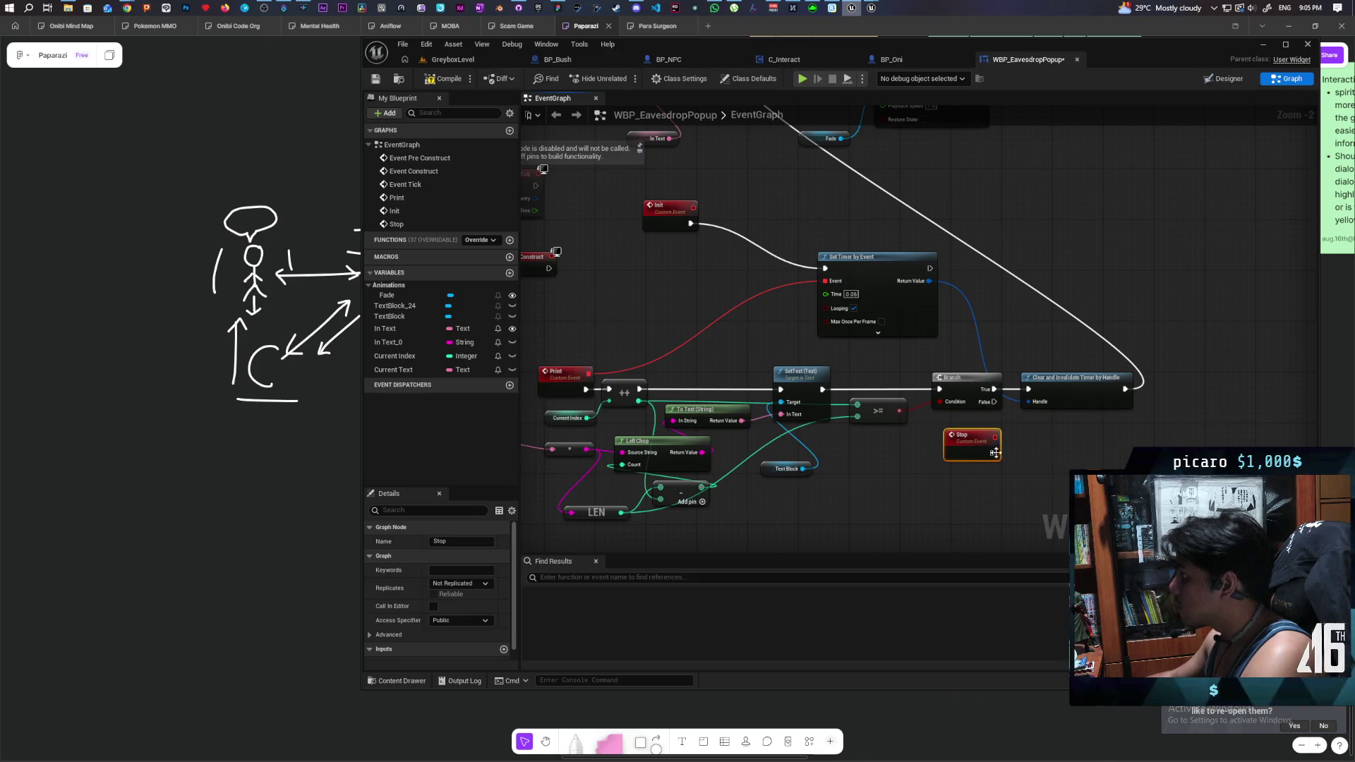
# - Wire the Stop event's exec pin into Clear and Invalidate Timer by Handle
pyautogui.moveTo(991, 454); pyautogui.dragTo(1029, 389)
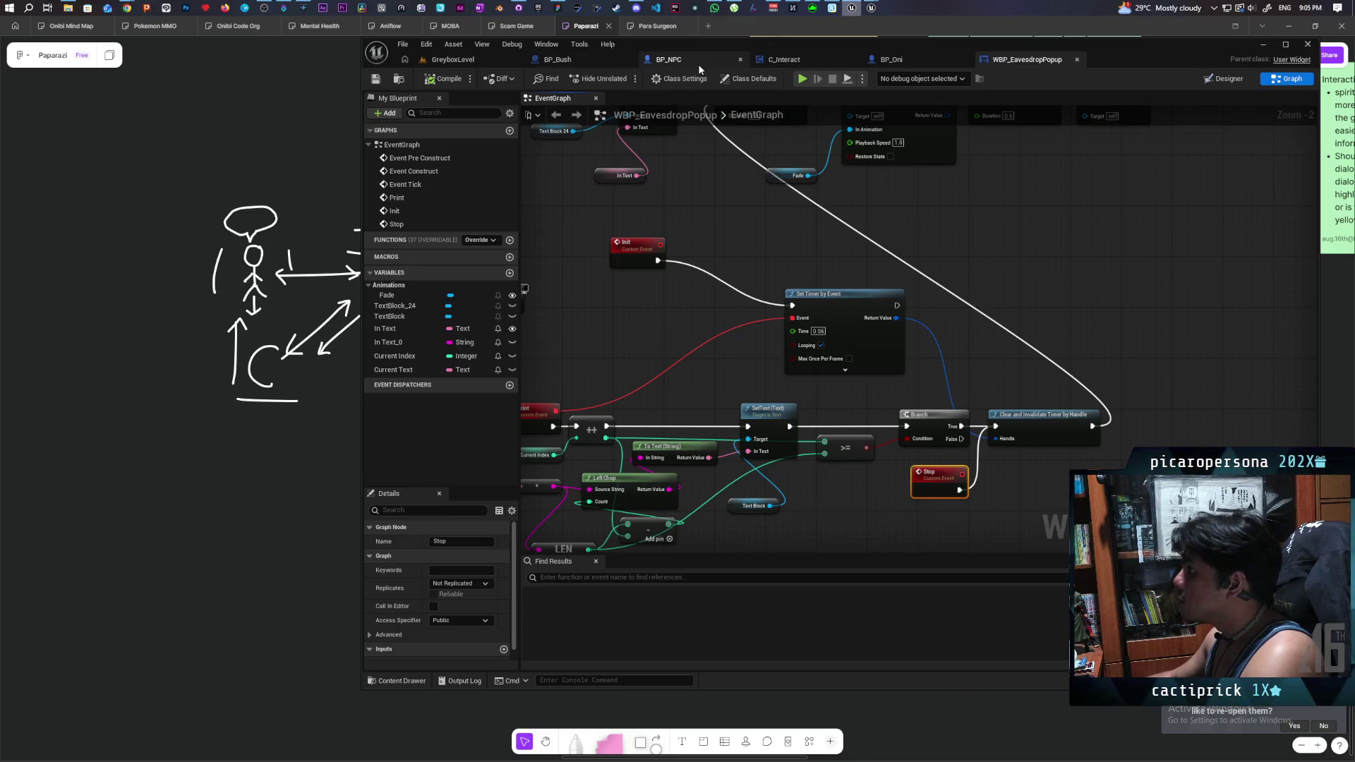
# - In BP_NPC's event graph, call Stop on the cast WBP_EavesdropPopup result
pyautogui.click(670, 60)
pyautogui.moveTo(817, 338); pyautogui.dragTo(874, 336)
pyautogui.write('st')
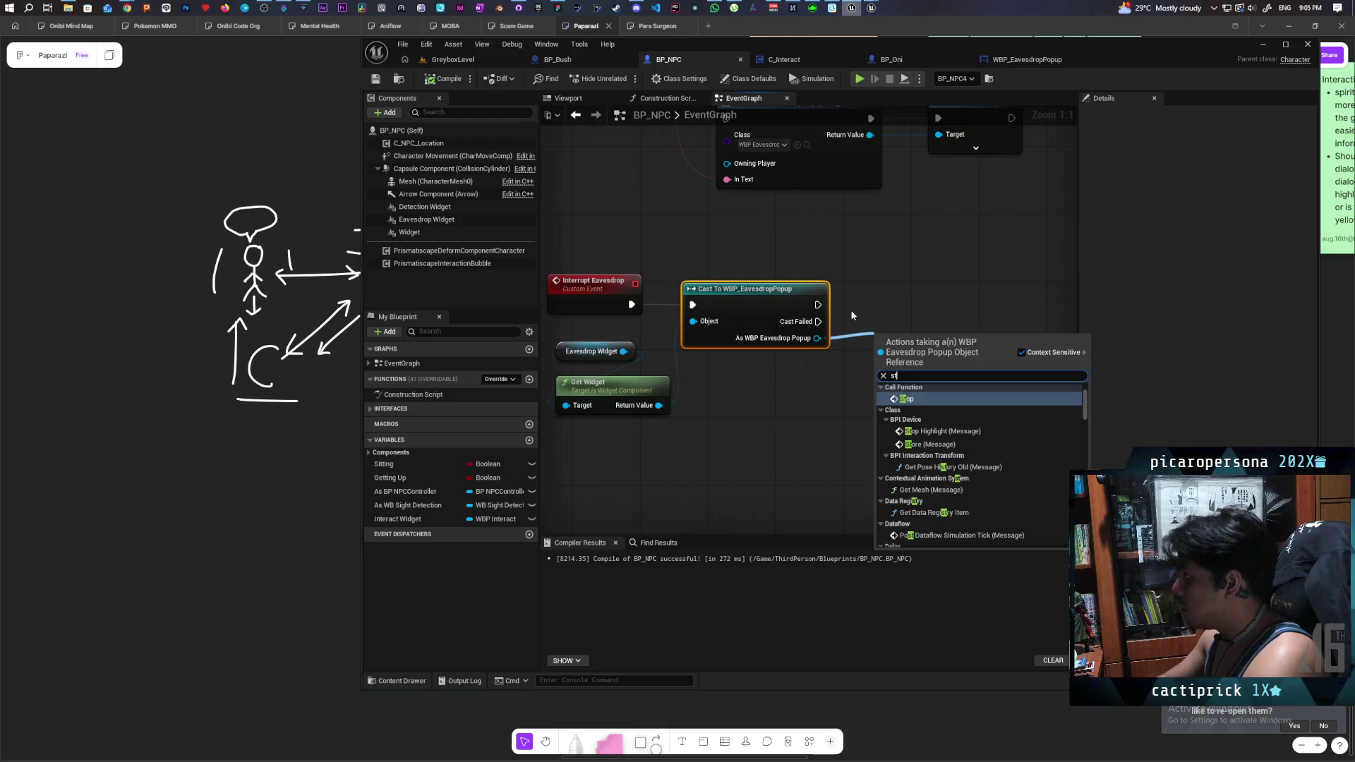
pyautogui.press('Return')
pyautogui.moveTo(950, 340); pyautogui.dragTo(949, 279)
pyautogui.scroll(-2, 849, 370)
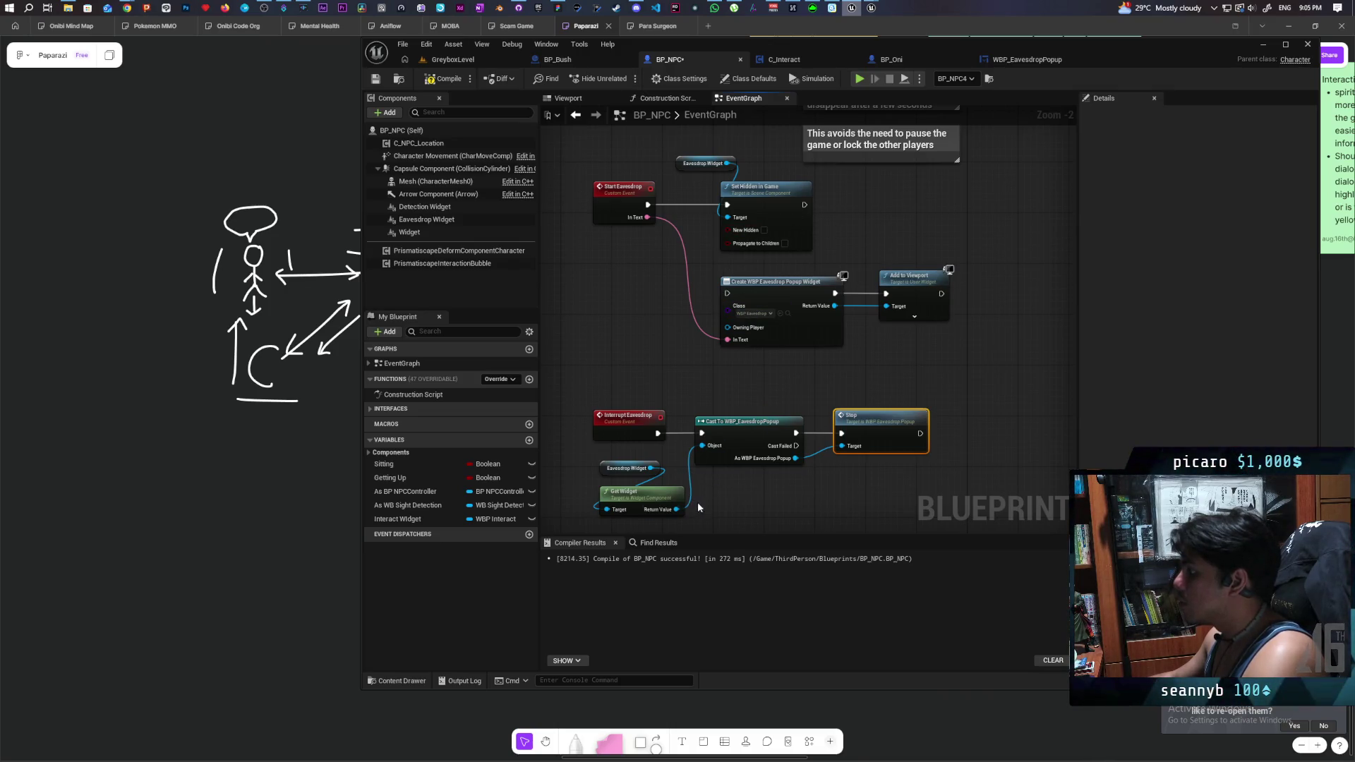
# - Paste a copy of the popup cast nodes, link Set Hidden in Game into it, and call Init
pyautogui.moveTo(589, 503); pyautogui.dragTo(775, 433)
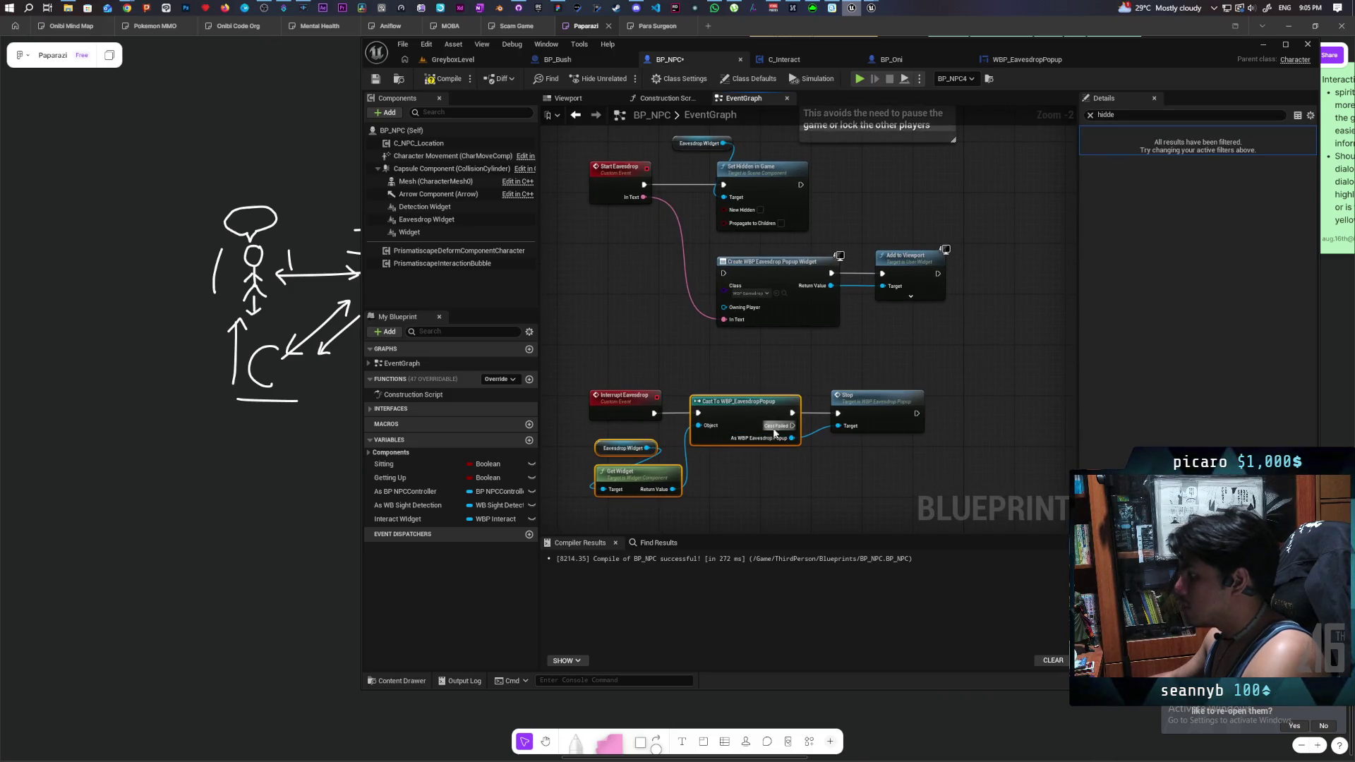
pyautogui.moveTo(871, 230); pyautogui.dragTo(777, 321)
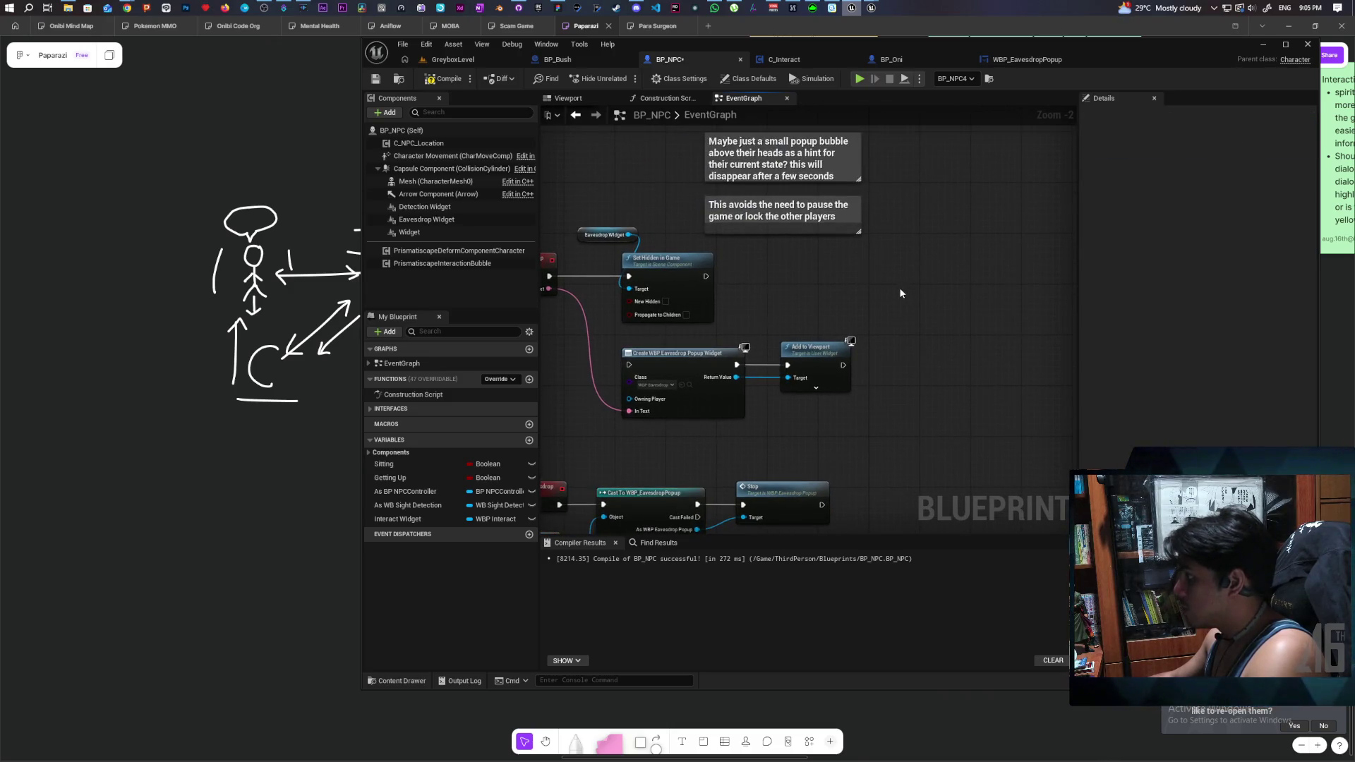
pyautogui.hotkey('ctrl', 'v')
pyautogui.moveTo(705, 276); pyautogui.dragTo(957, 270)
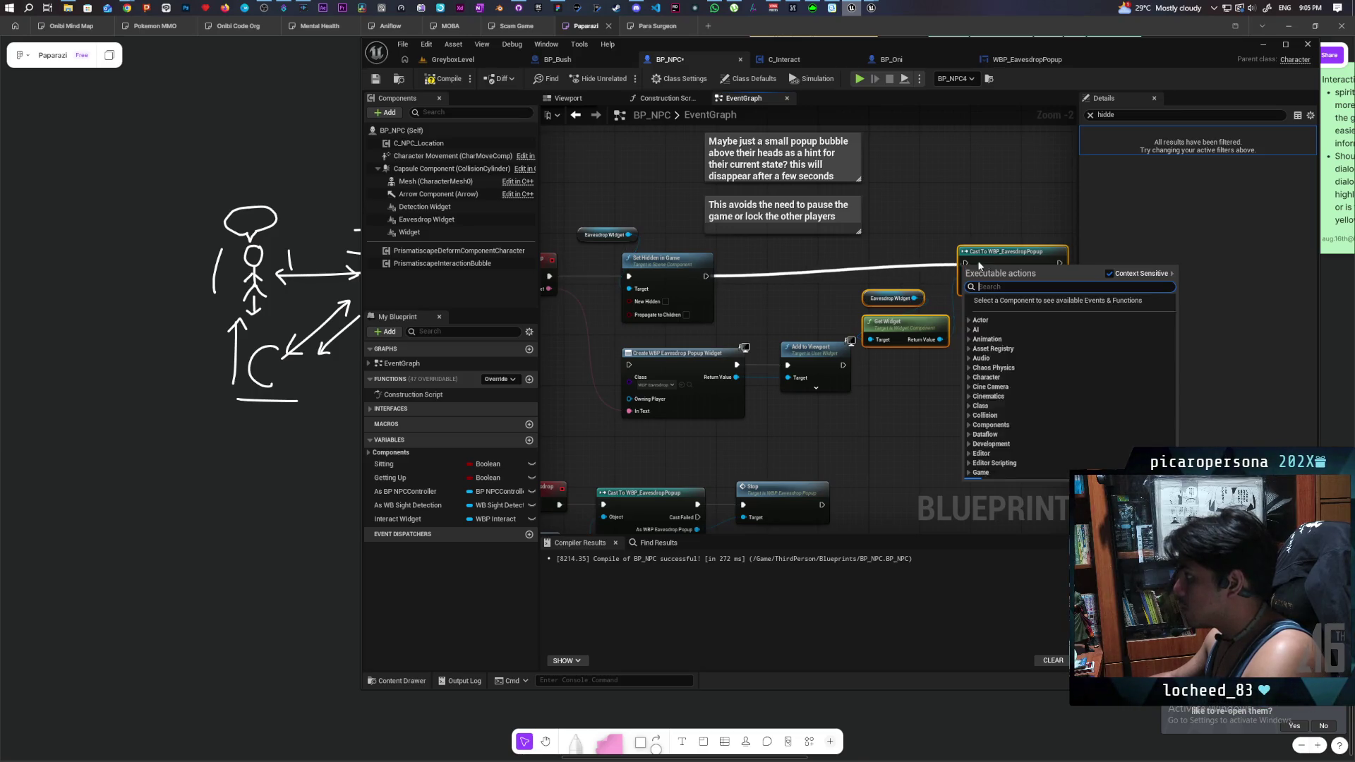
pyautogui.click(868, 265)
pyautogui.moveTo(705, 279); pyautogui.dragTo(966, 263)
pyautogui.moveTo(959, 313)
pyautogui.mouseDown()
pyautogui.moveTo(977, 341)
pyautogui.moveTo(1022, 286)
pyautogui.mouseUp()
pyautogui.write('init')
pyautogui.press('Return')
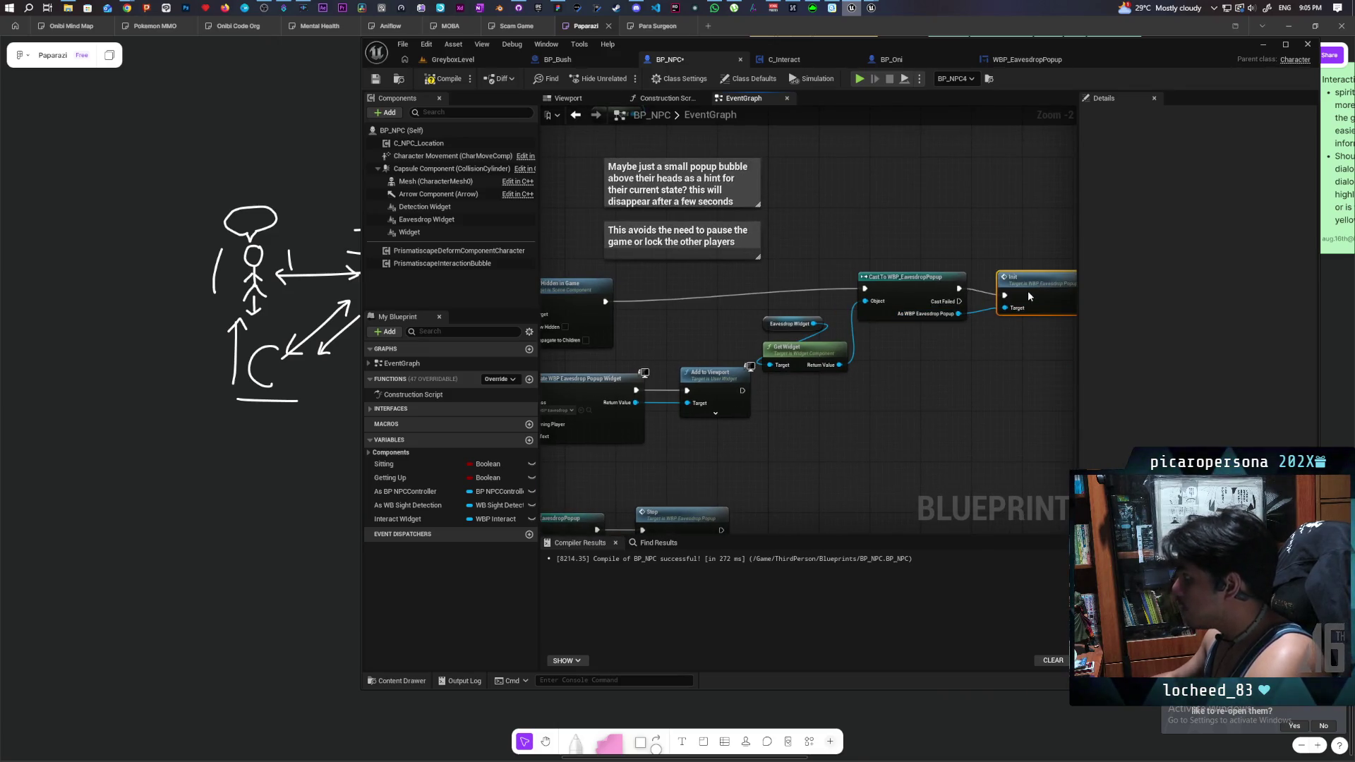
pyautogui.moveTo(929, 387)
pyautogui.mouseDown()
pyautogui.moveTo(1012, 350)
pyautogui.moveTo(1057, 357)
pyautogui.moveTo(920, 391)
pyautogui.mouseUp()
# - Delete the old Create Widget and Add to Viewport nodes from BP_NPC
pyautogui.click(638, 370)
pyautogui.keyDown('ctrl'); pyautogui.click(795, 375); pyautogui.keyUp('ctrl')
pyautogui.press('Delete')
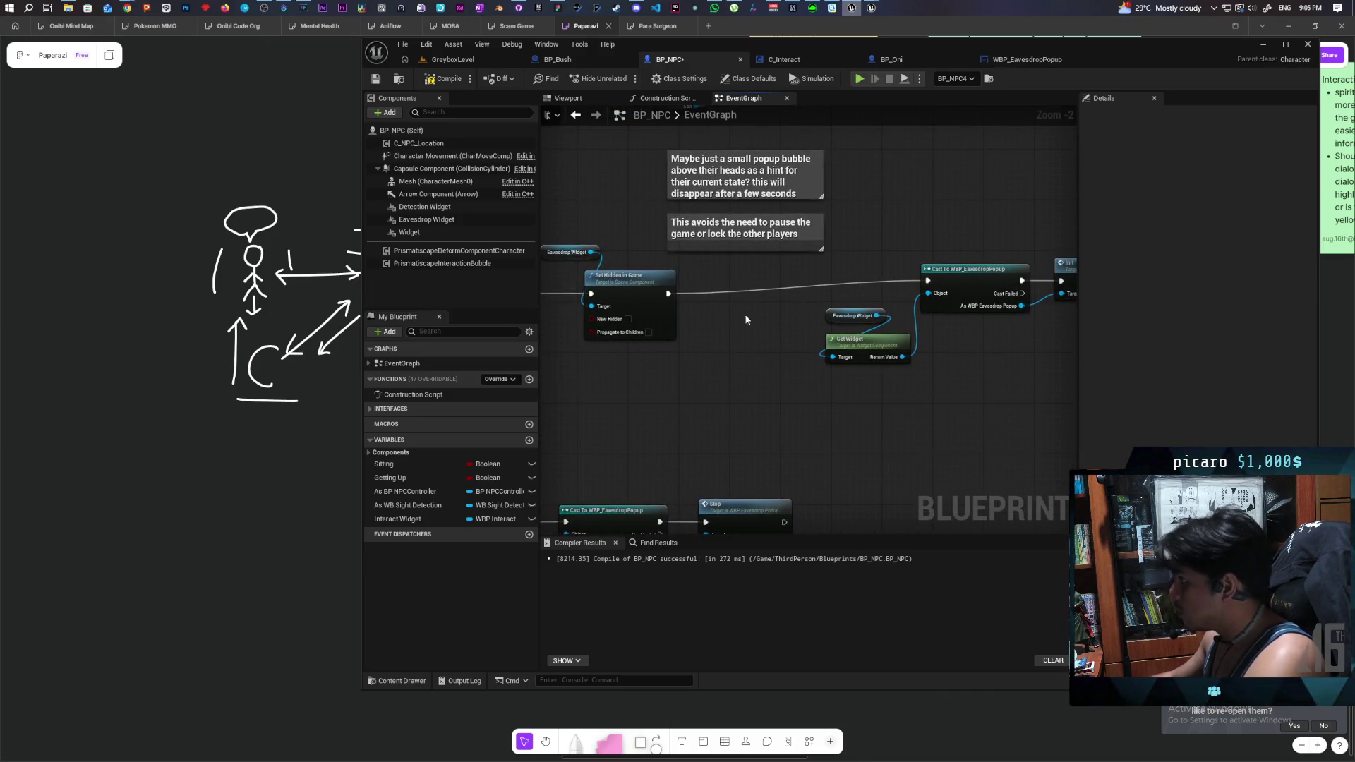
pyautogui.click(484, 59)
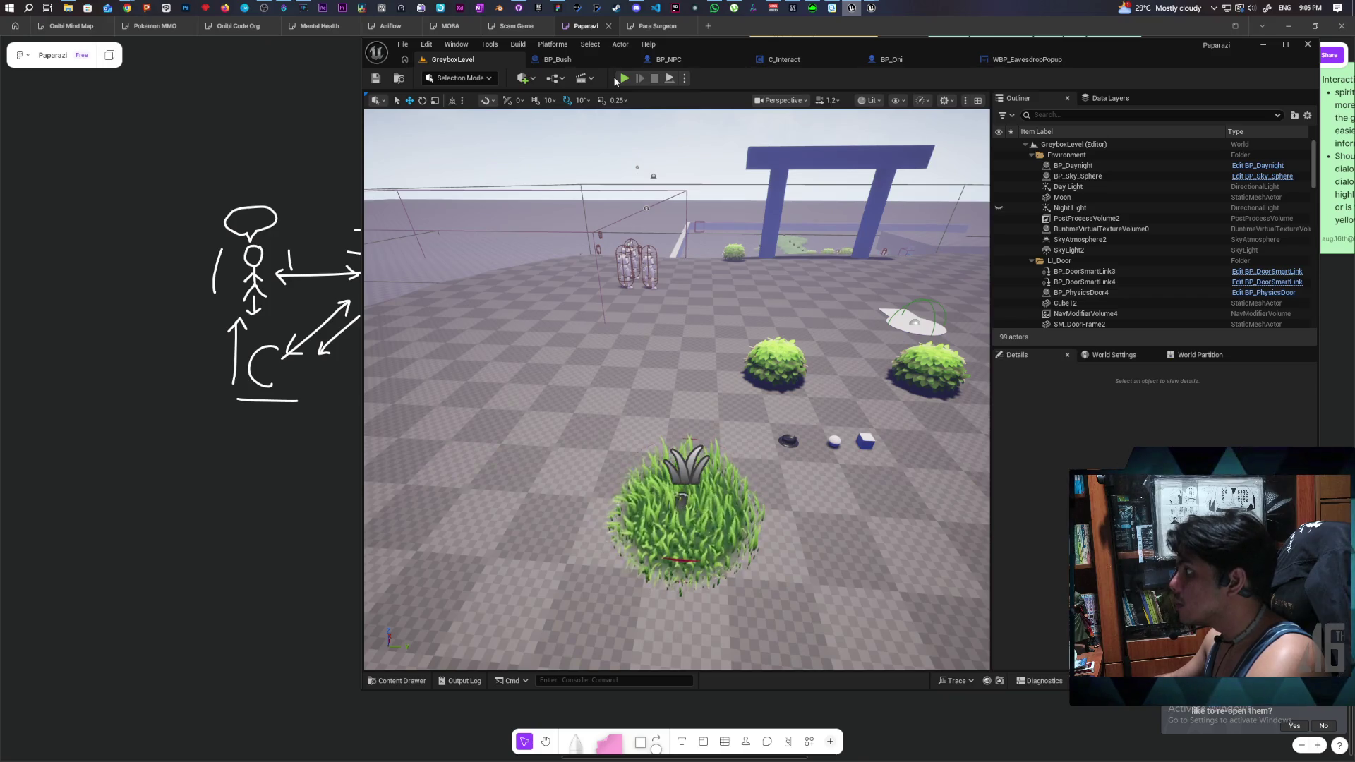
# - Play-test GreyboxLevel, walking into the grass to trigger the eavesdrop popup, then return to WBP_EavesdropPopup
pyautogui.click(630, 79)
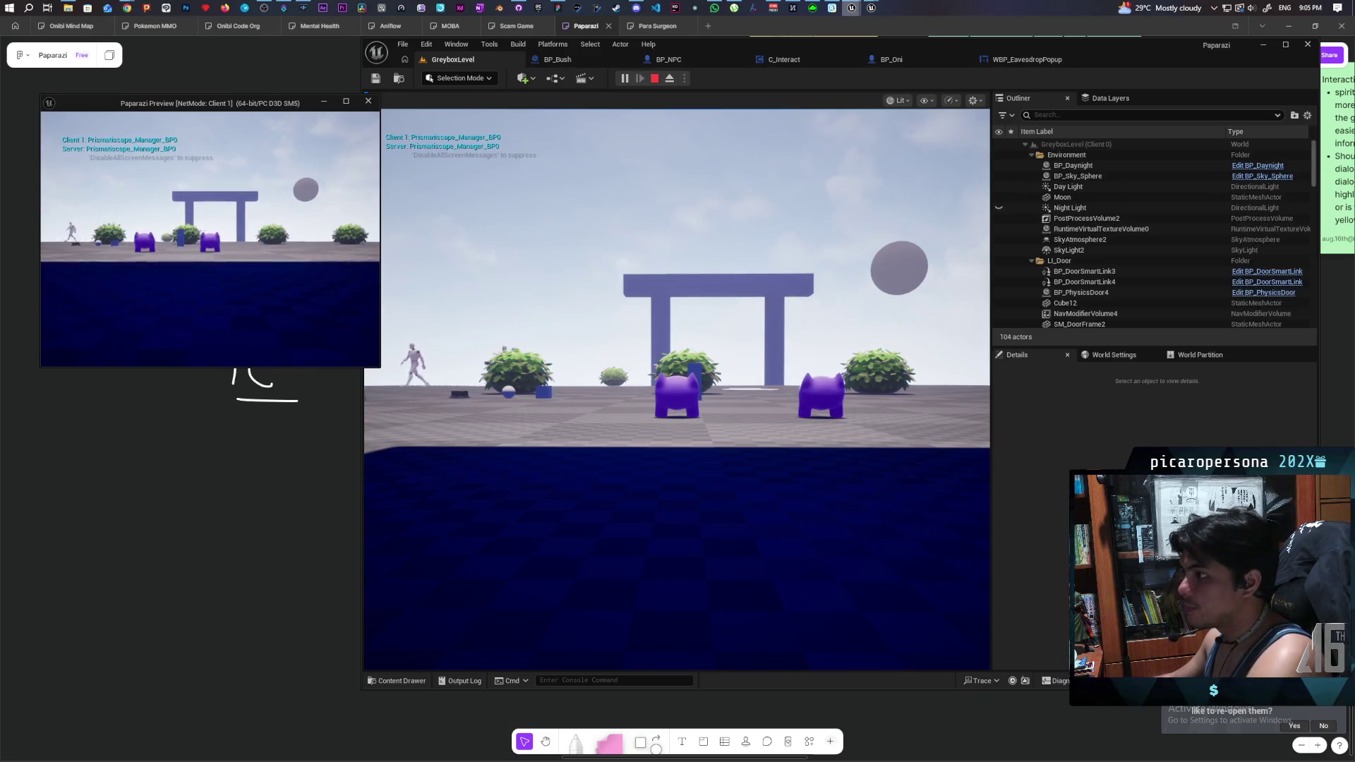
pyautogui.press('w')
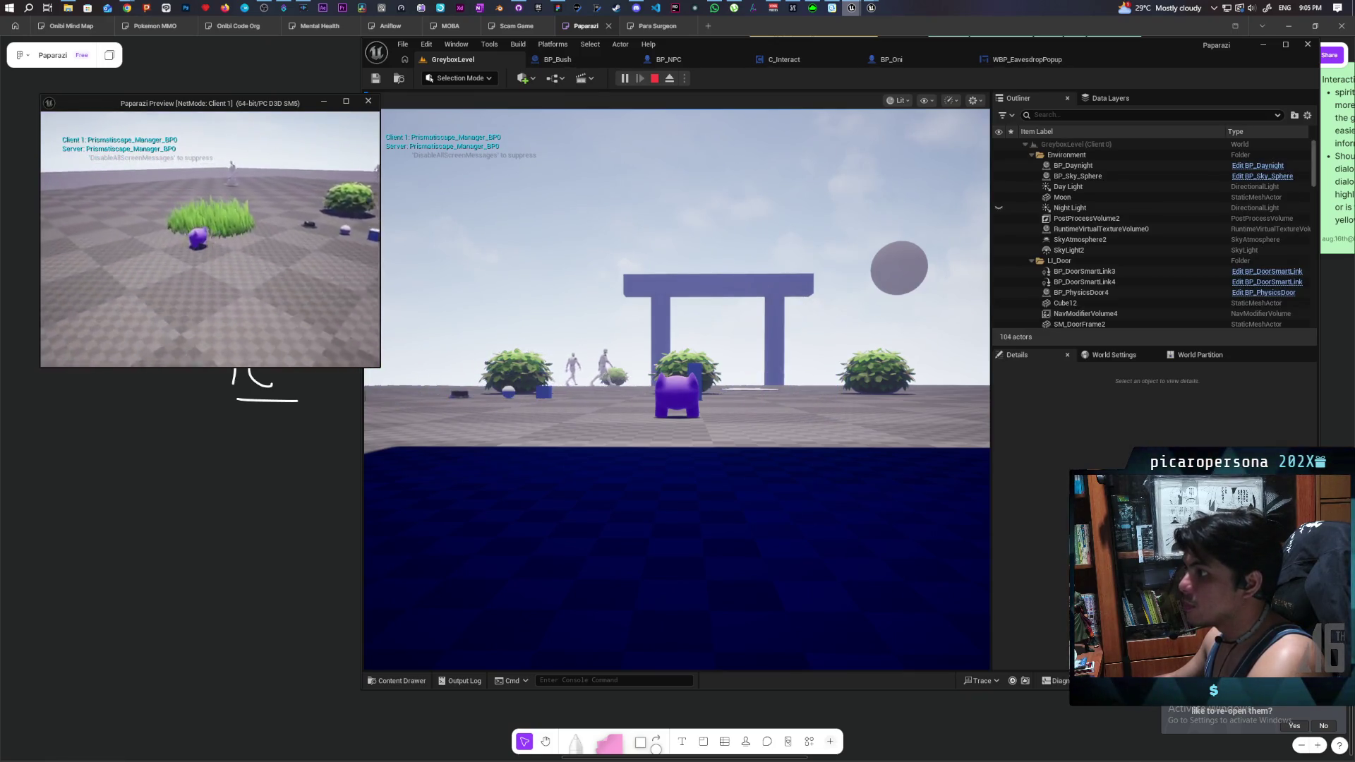
pyautogui.press('s')
pyautogui.press('f')
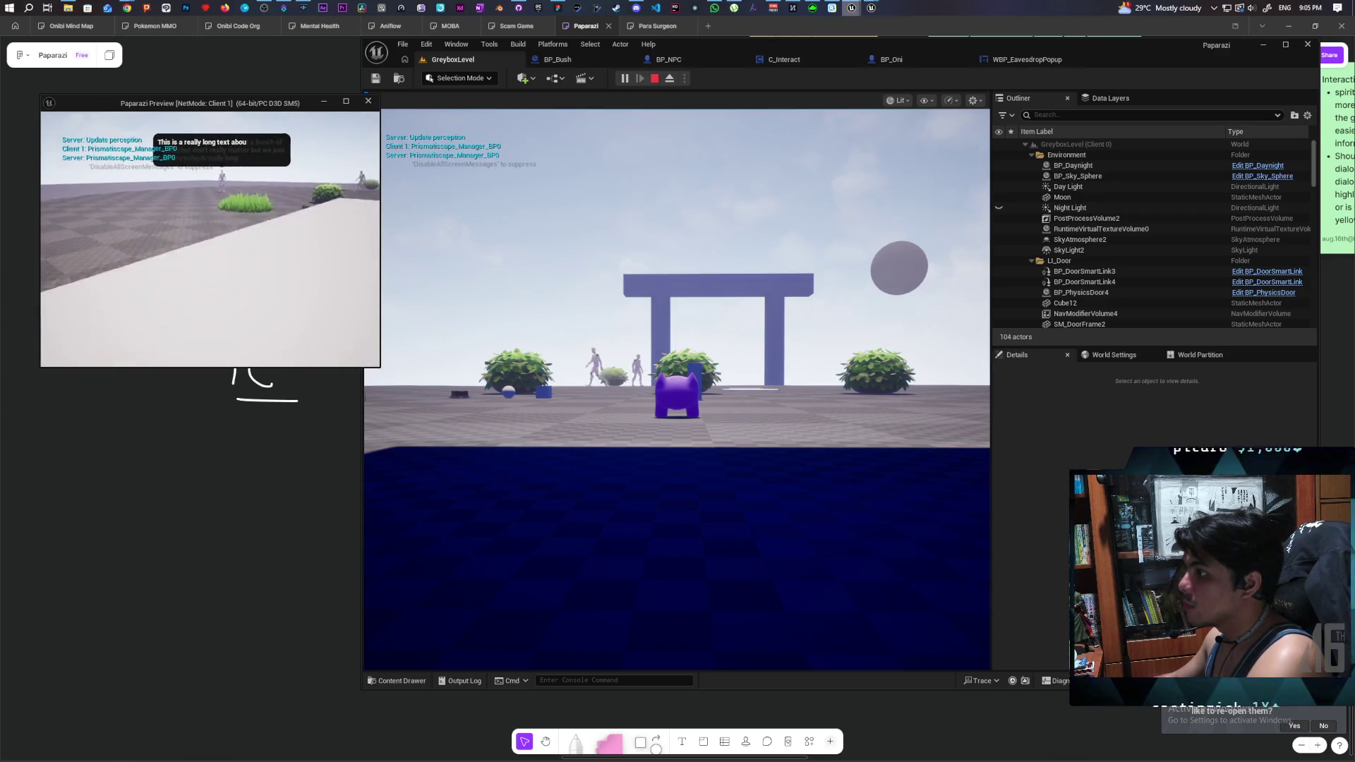
pyautogui.press('w')
pyautogui.press('s')
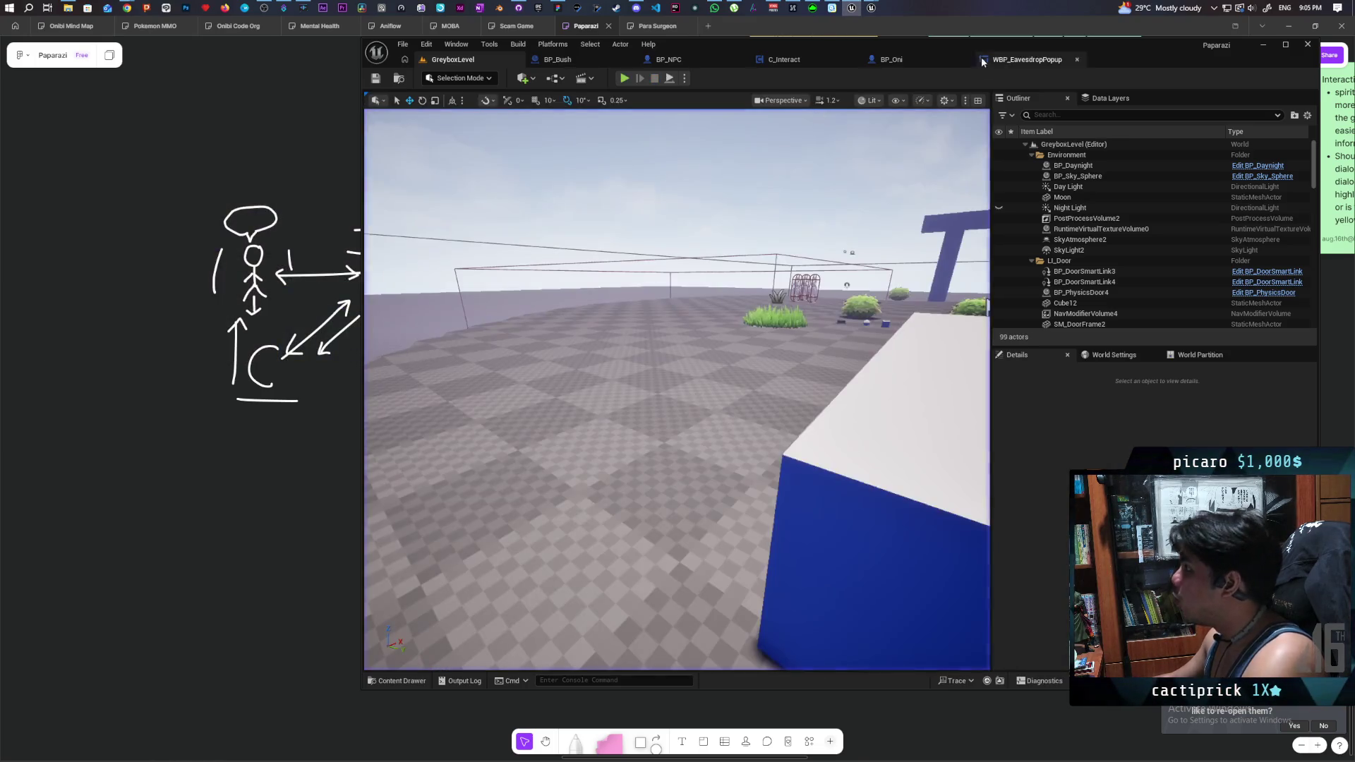
pyautogui.click(1019, 62)
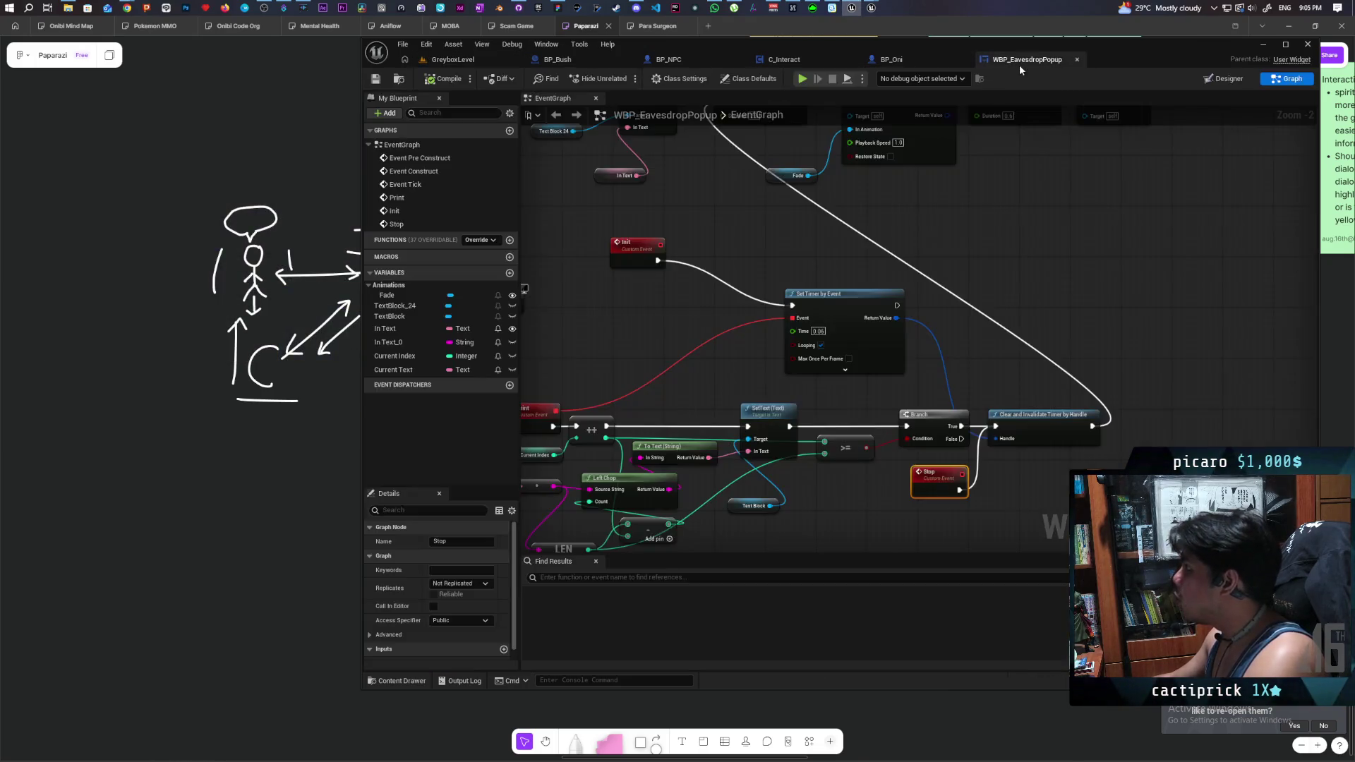
# - Duplicate Clear and Invalidate Timer by Handle and wire the Stop event into the copy
pyautogui.scroll(-2, 859, 261)
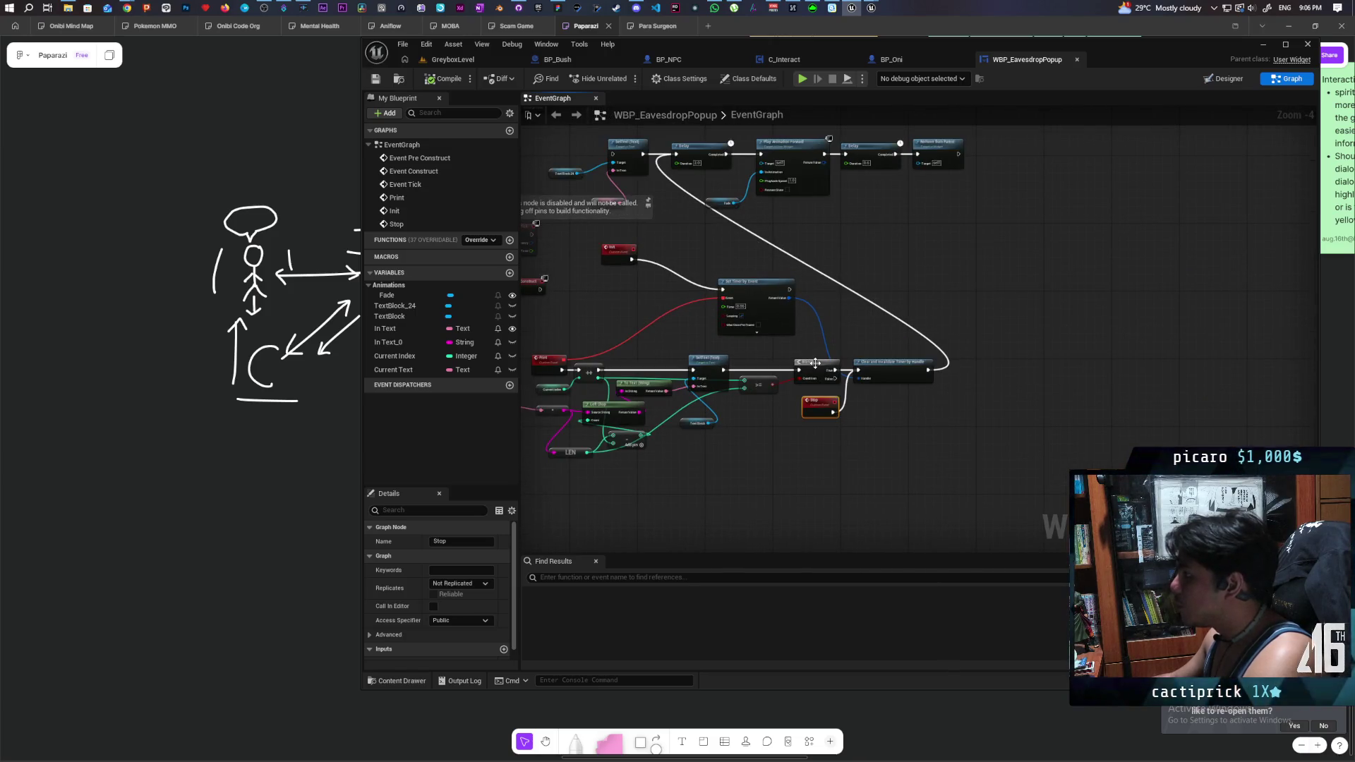
pyautogui.scroll(3, 878, 422)
pyautogui.click(907, 353)
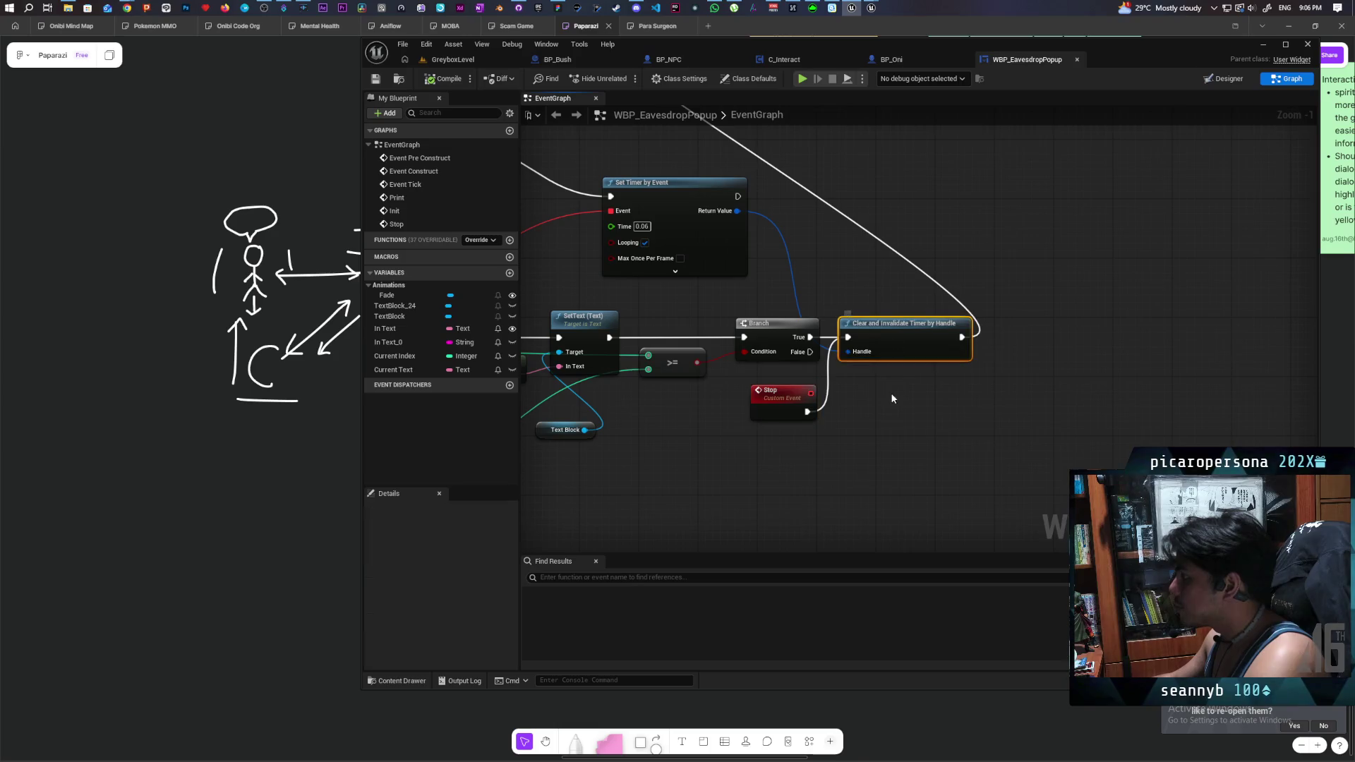
pyautogui.hotkey('ctrl', 'c')
pyautogui.hotkey('ctrl', 'v')
pyautogui.moveTo(808, 412)
pyautogui.mouseDown()
pyautogui.moveTo(891, 427)
pyautogui.moveTo(795, 265)
pyautogui.moveTo(737, 210)
pyautogui.mouseUp()
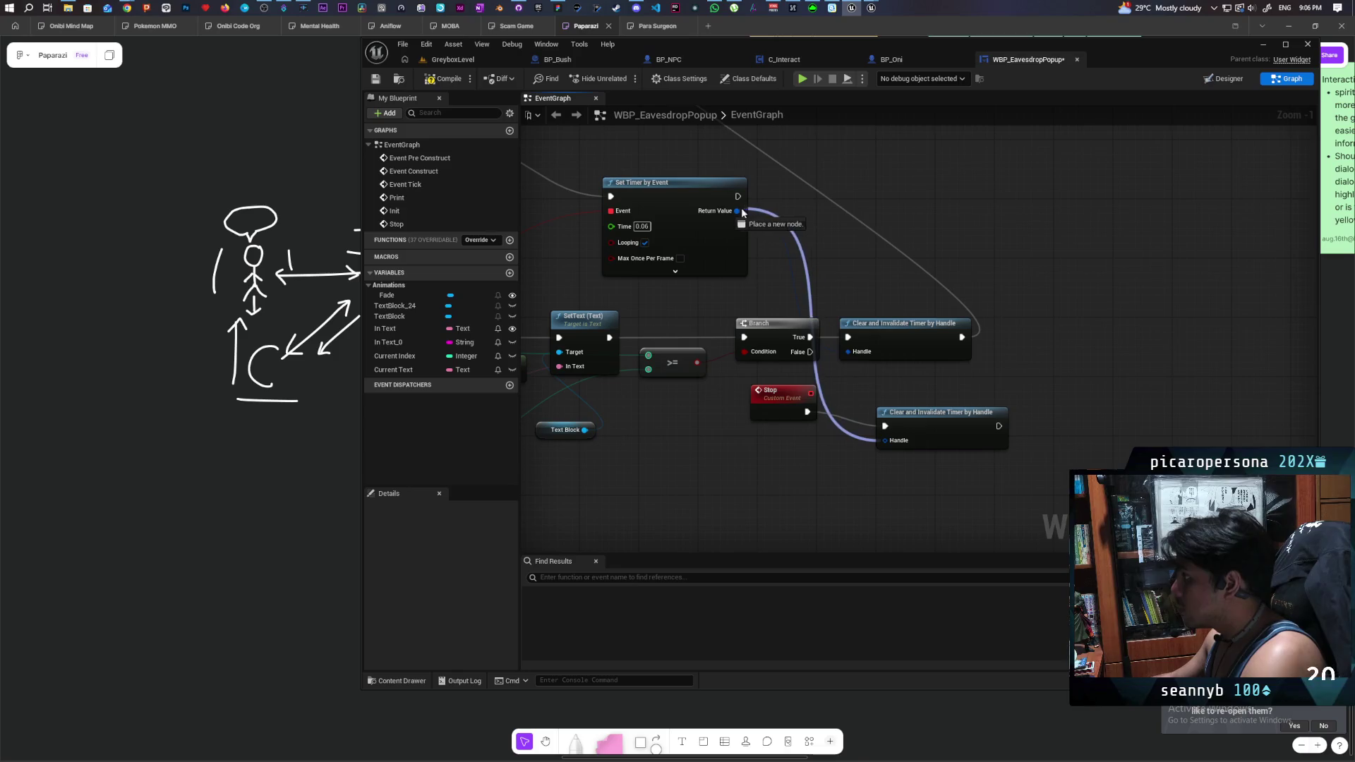
pyautogui.click(779, 415)
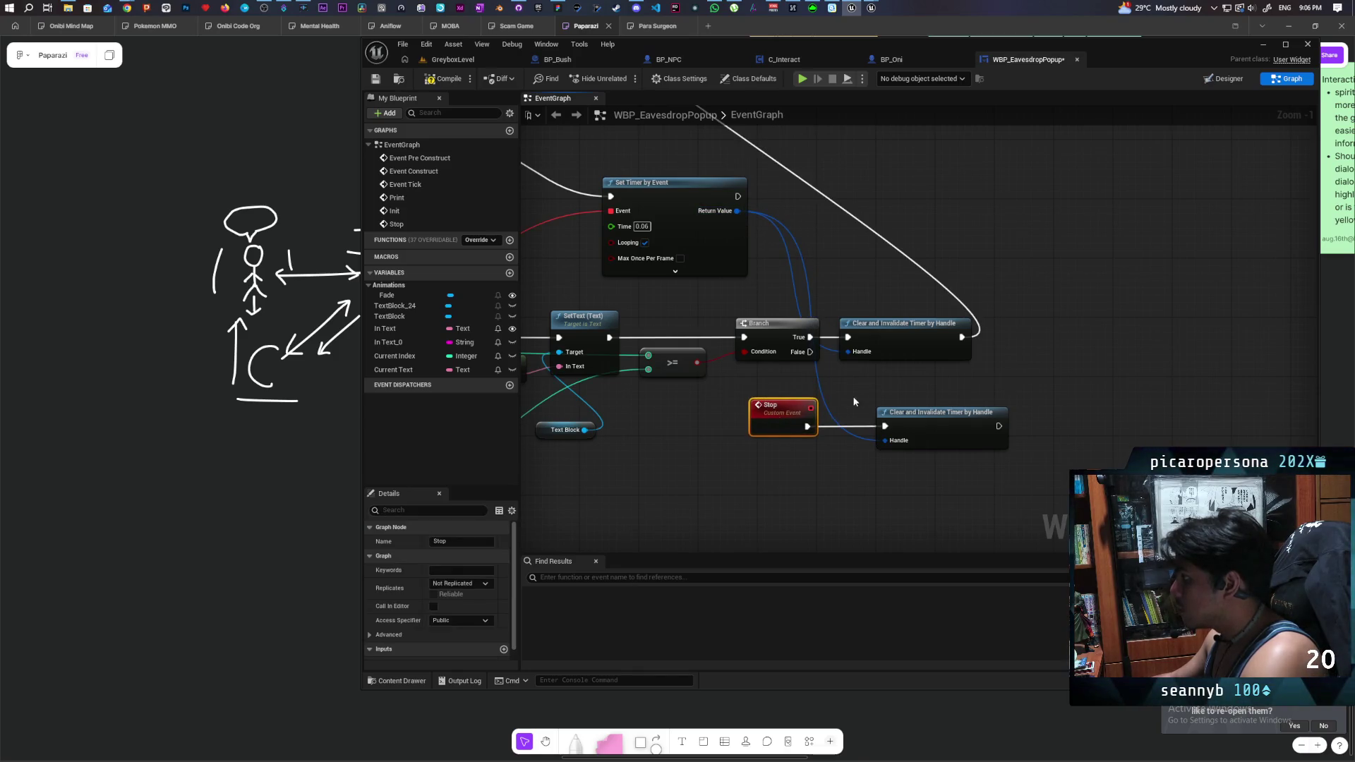
# - Remove the trailing Delay from the fade chain and select its Delay, Play Animation Forward and Fade nodes
pyautogui.scroll(-2, 849, 397)
pyautogui.moveTo(808, 358); pyautogui.dragTo(838, 487)
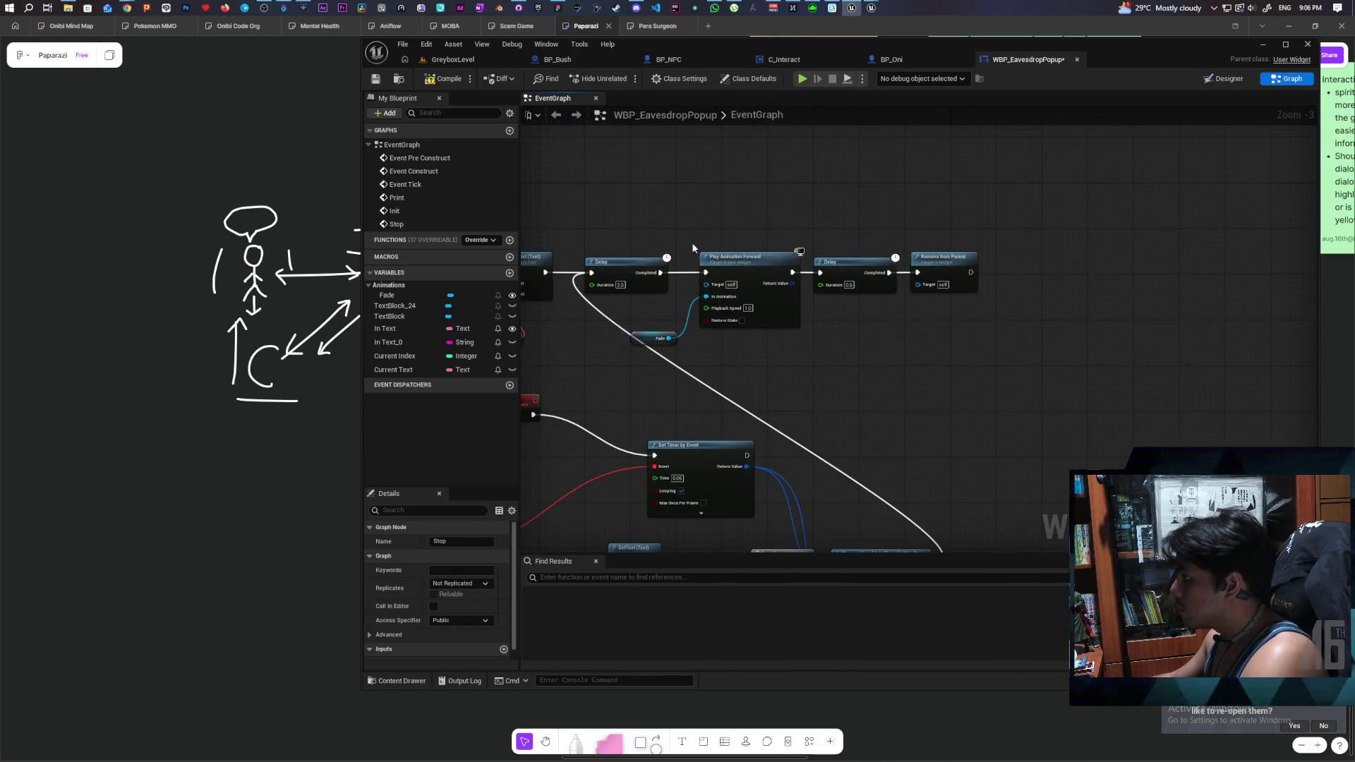
pyautogui.moveTo(644, 229); pyautogui.dragTo(935, 359)
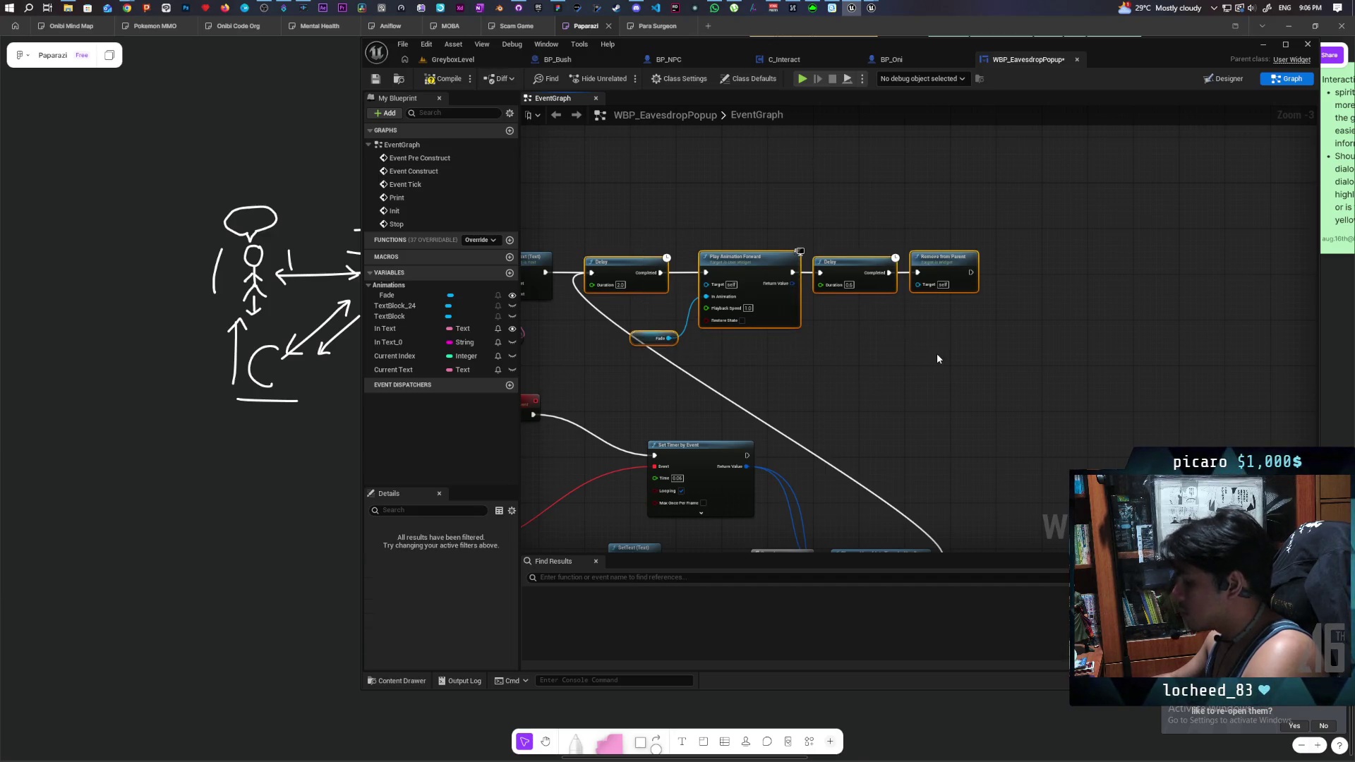
pyautogui.click(937, 359)
pyautogui.hotkey('ctrl', 'z')
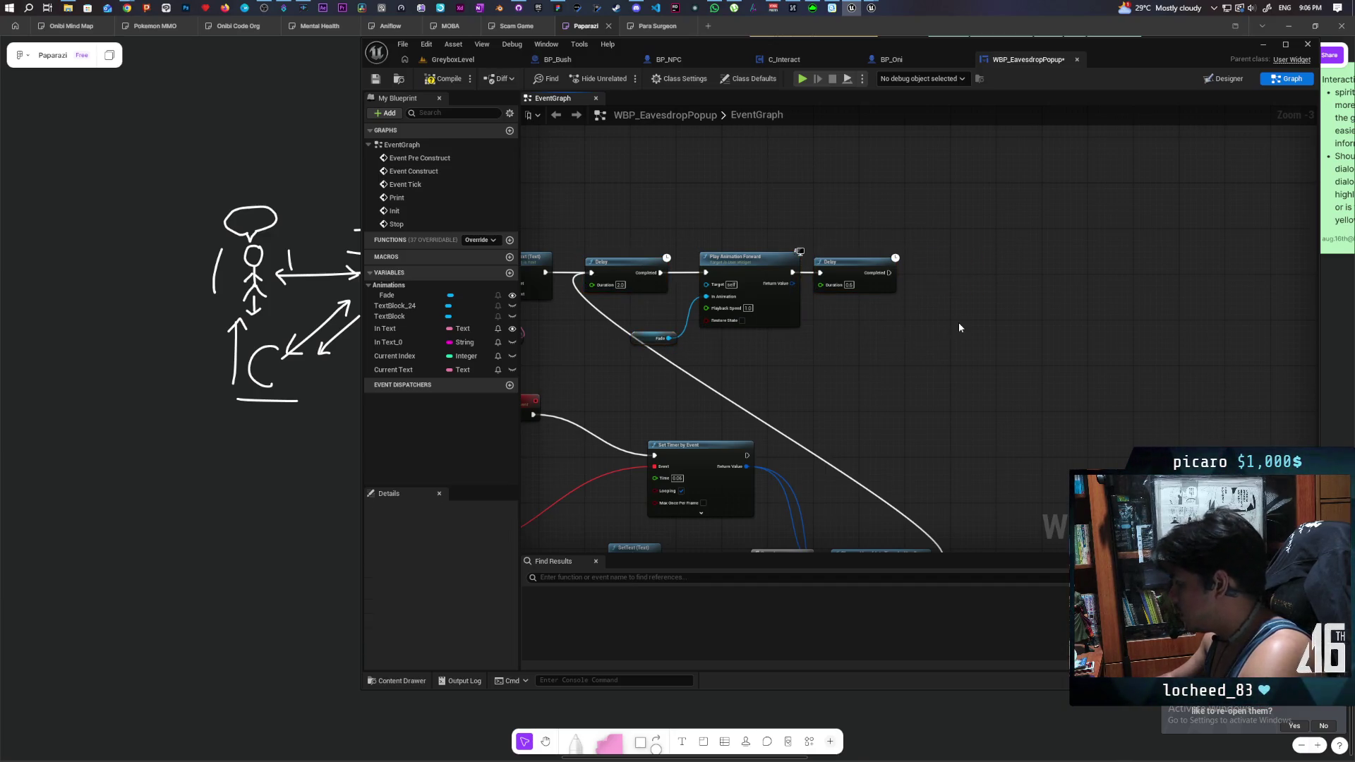
pyautogui.moveTo(883, 231); pyautogui.dragTo(864, 295)
pyautogui.press('Delete')
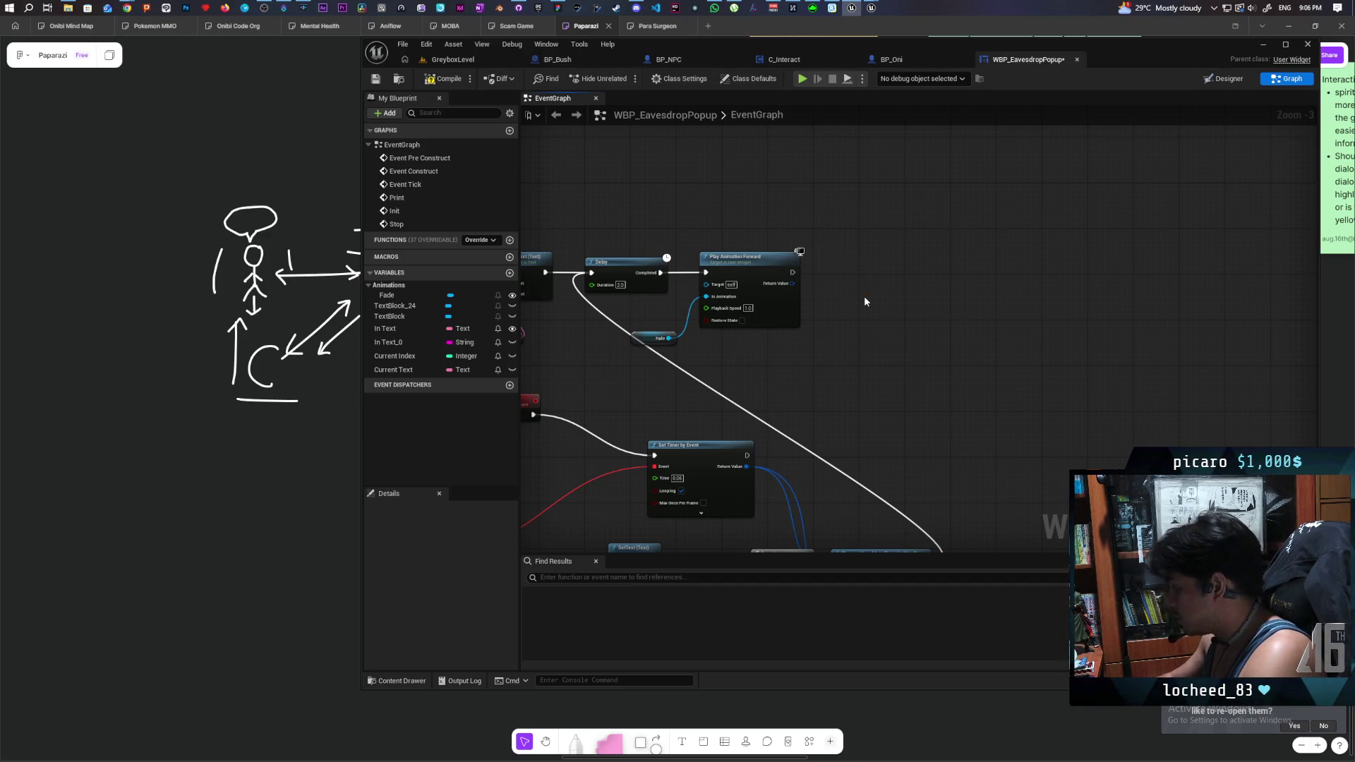
pyautogui.moveTo(879, 219); pyautogui.dragTo(640, 361)
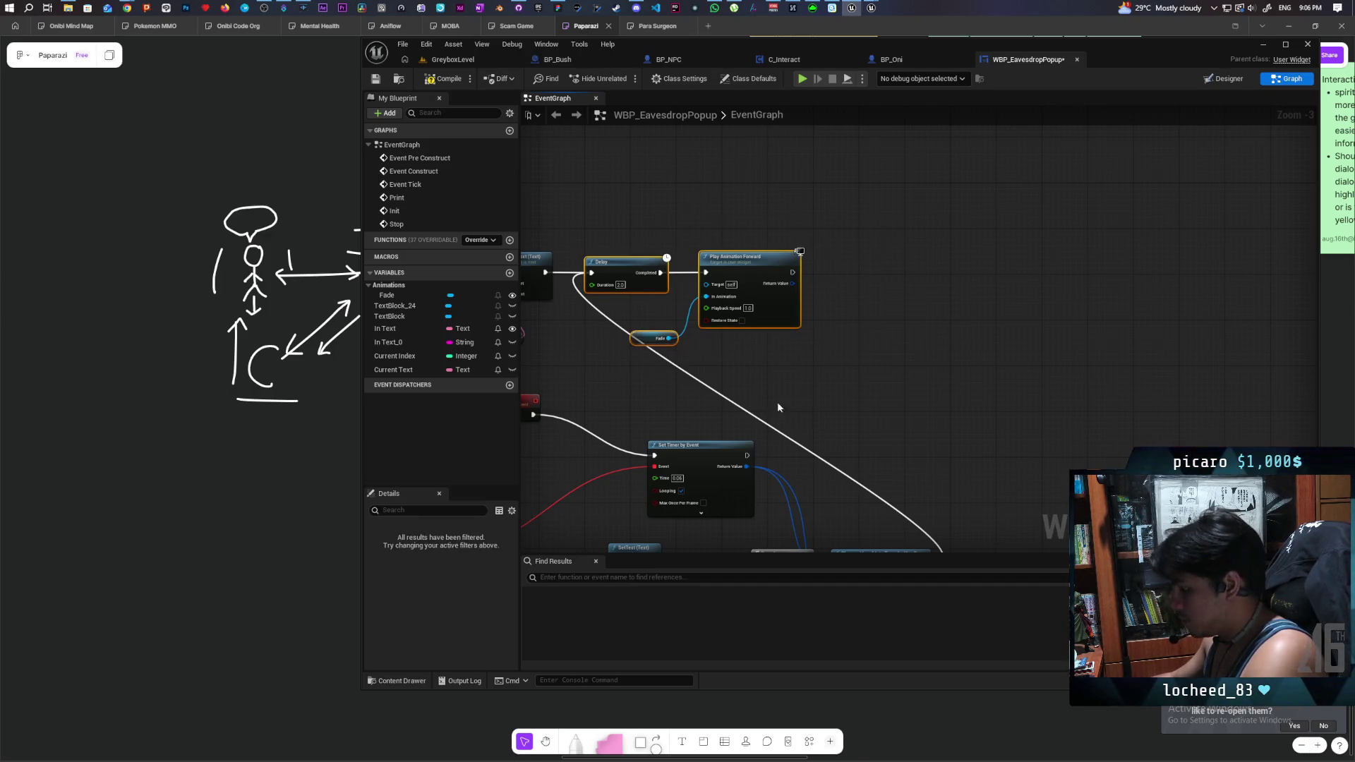
pyautogui.moveTo(764, 397); pyautogui.dragTo(621, 187)
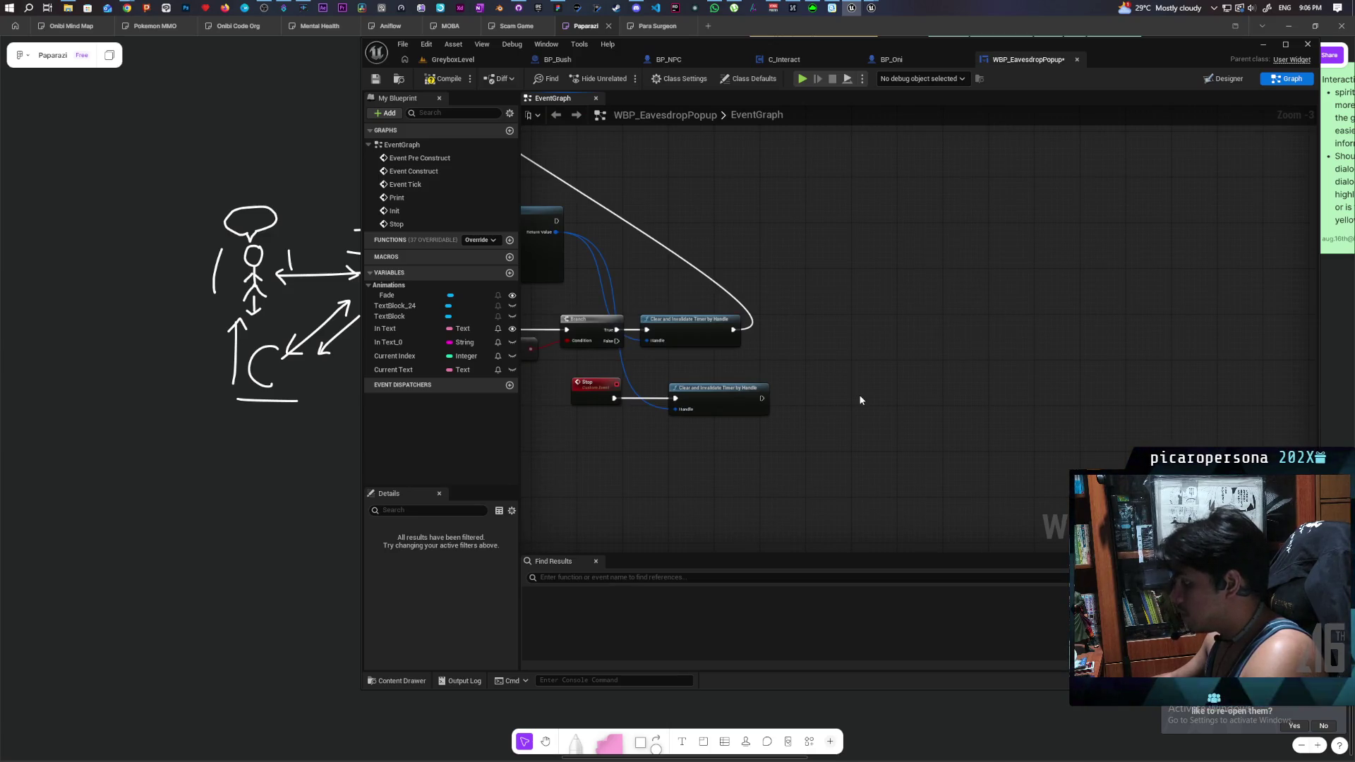
# - Paste Play Animation Forward with Fade after the Stop event's timer-clearing node, dropping the extra Delay
pyautogui.hotkey('ctrl', 'v')
pyautogui.moveTo(761, 399); pyautogui.dragTo(813, 386)
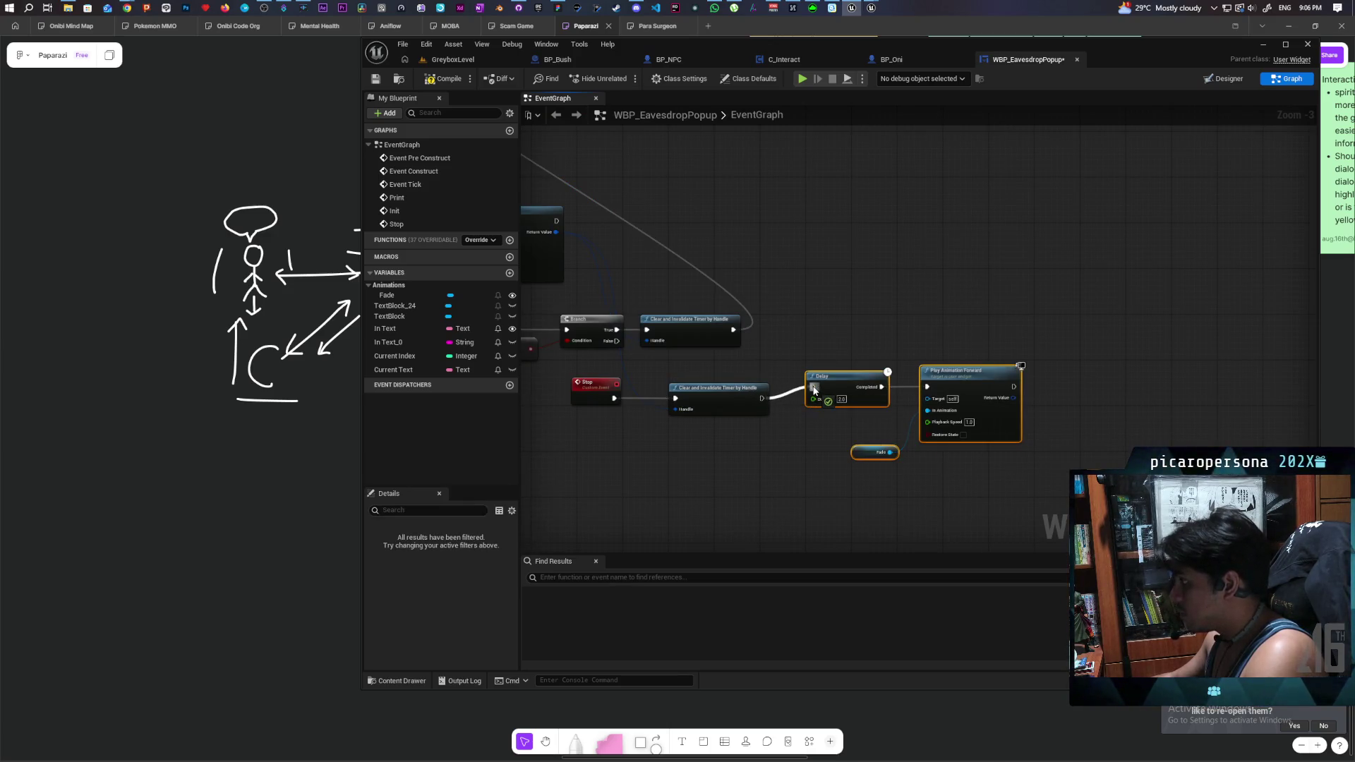
pyautogui.click(837, 337)
pyautogui.click(849, 396)
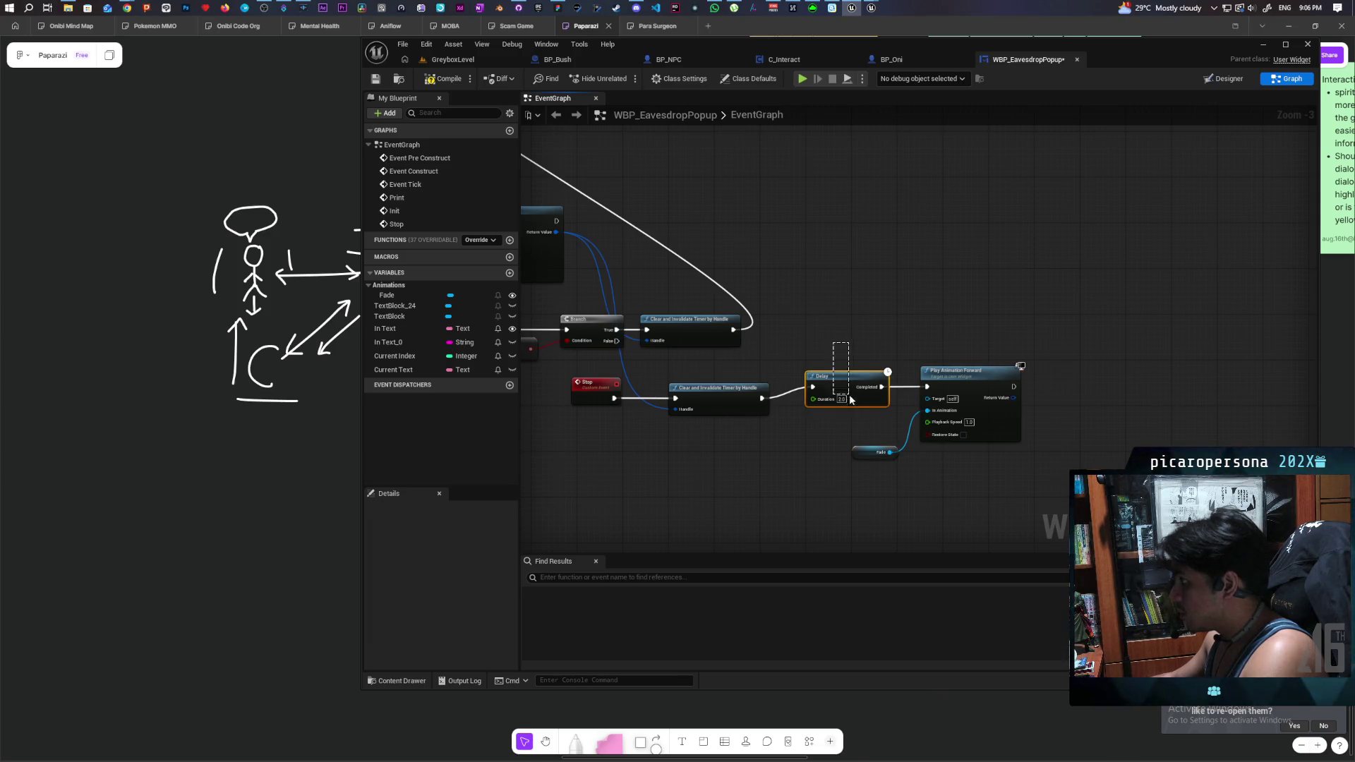
pyautogui.press('Delete')
pyautogui.moveTo(761, 398); pyautogui.dragTo(926, 387)
pyautogui.moveTo(1019, 352); pyautogui.dragTo(840, 462)
pyautogui.moveTo(974, 380); pyautogui.dragTo(865, 391)
# - Compile the popup blueprint and start a play-in-editor test in GreyboxLevel
pyautogui.click(446, 80)
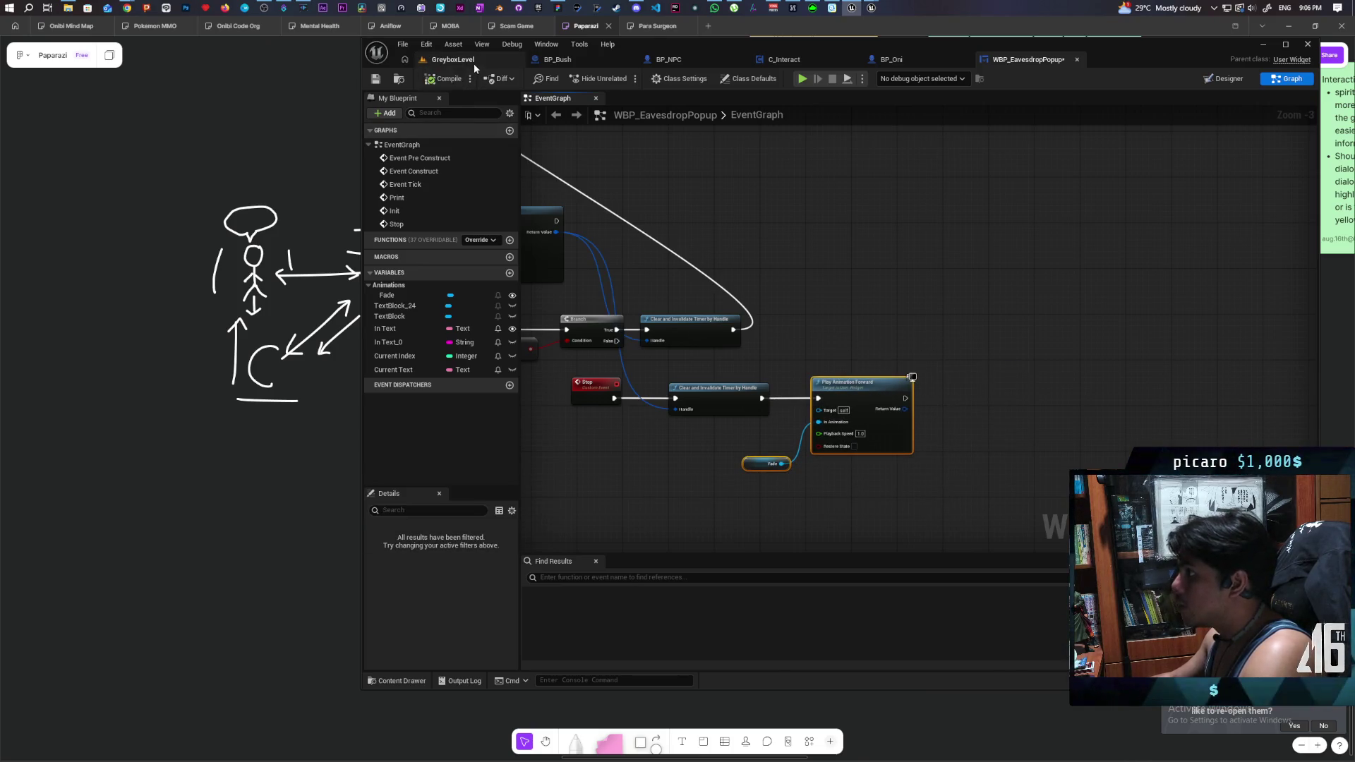
pyautogui.click(473, 62)
pyautogui.click(637, 75)
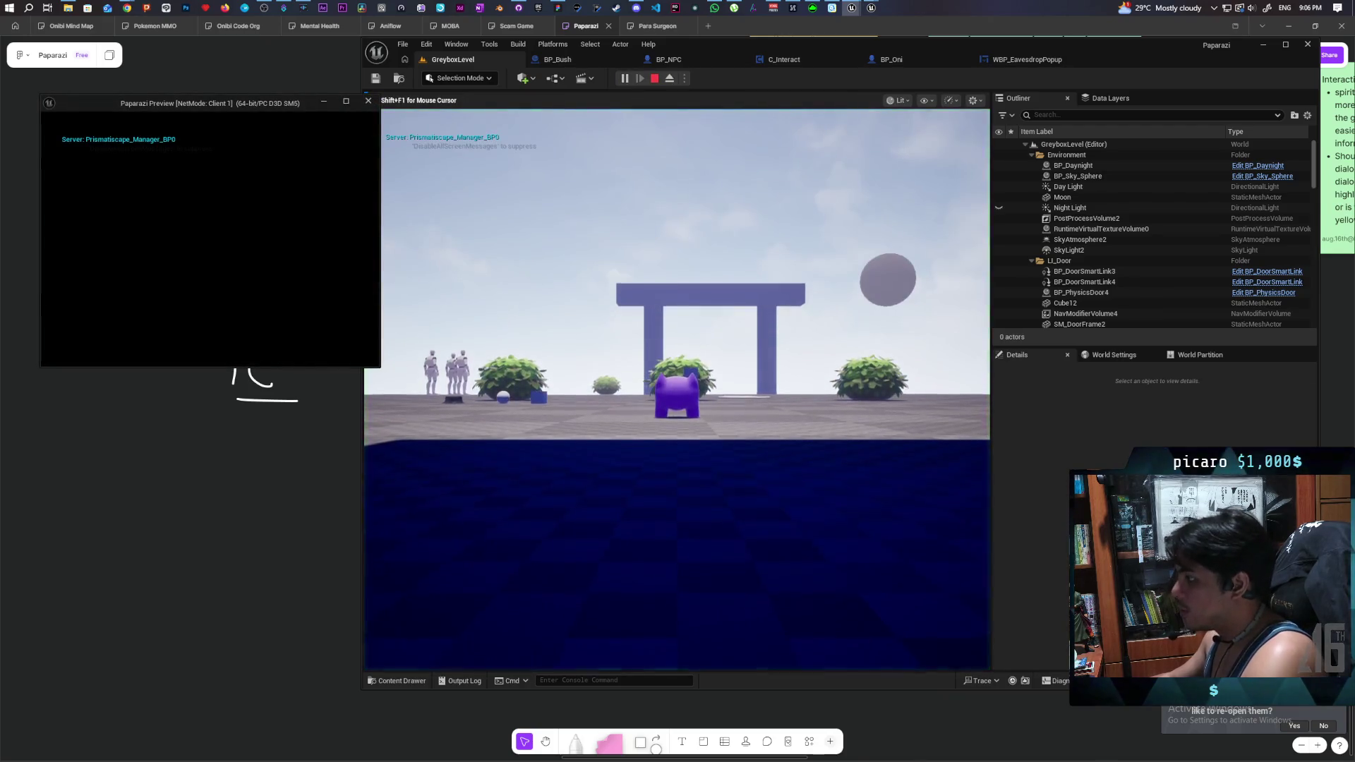
# - Walk into the grass, start eavesdropping, walk away to interrupt it, then end the play session
pyautogui.press('w')
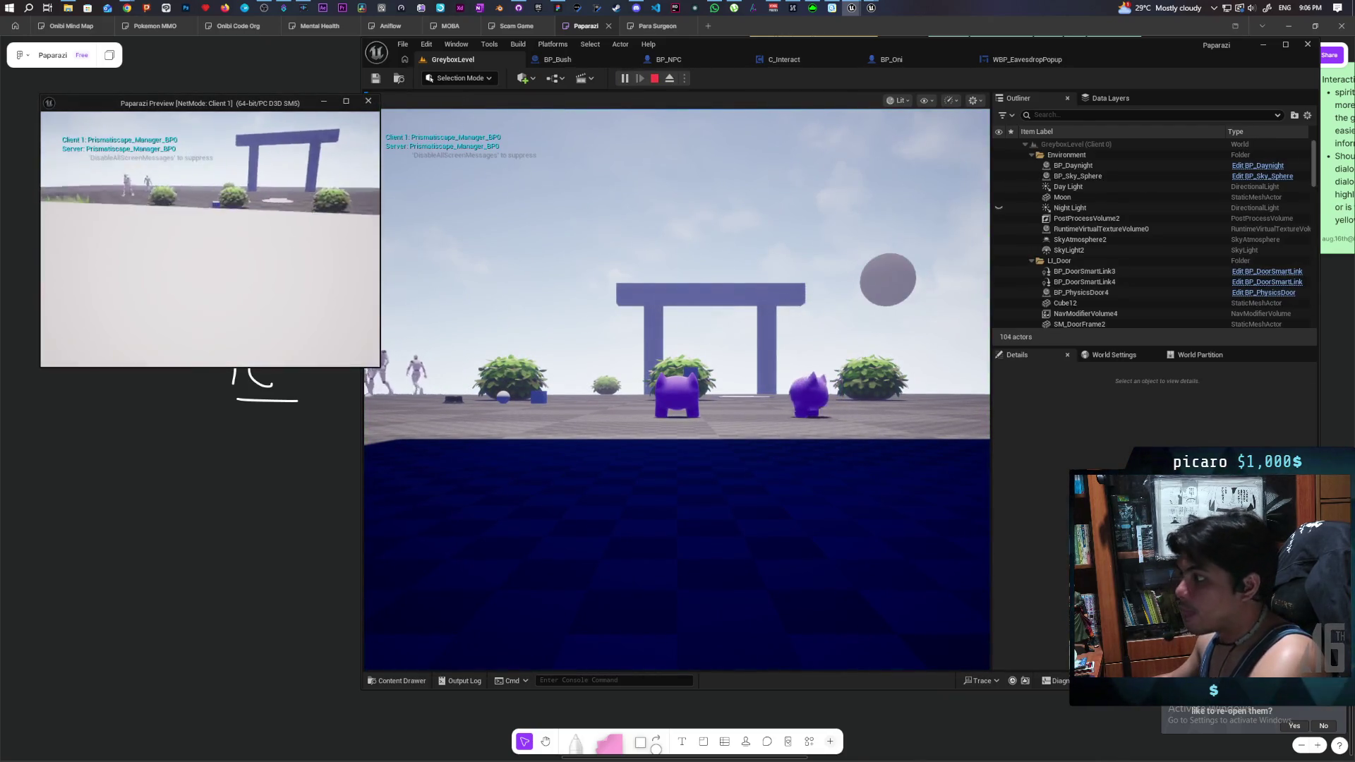
pyautogui.press('f')
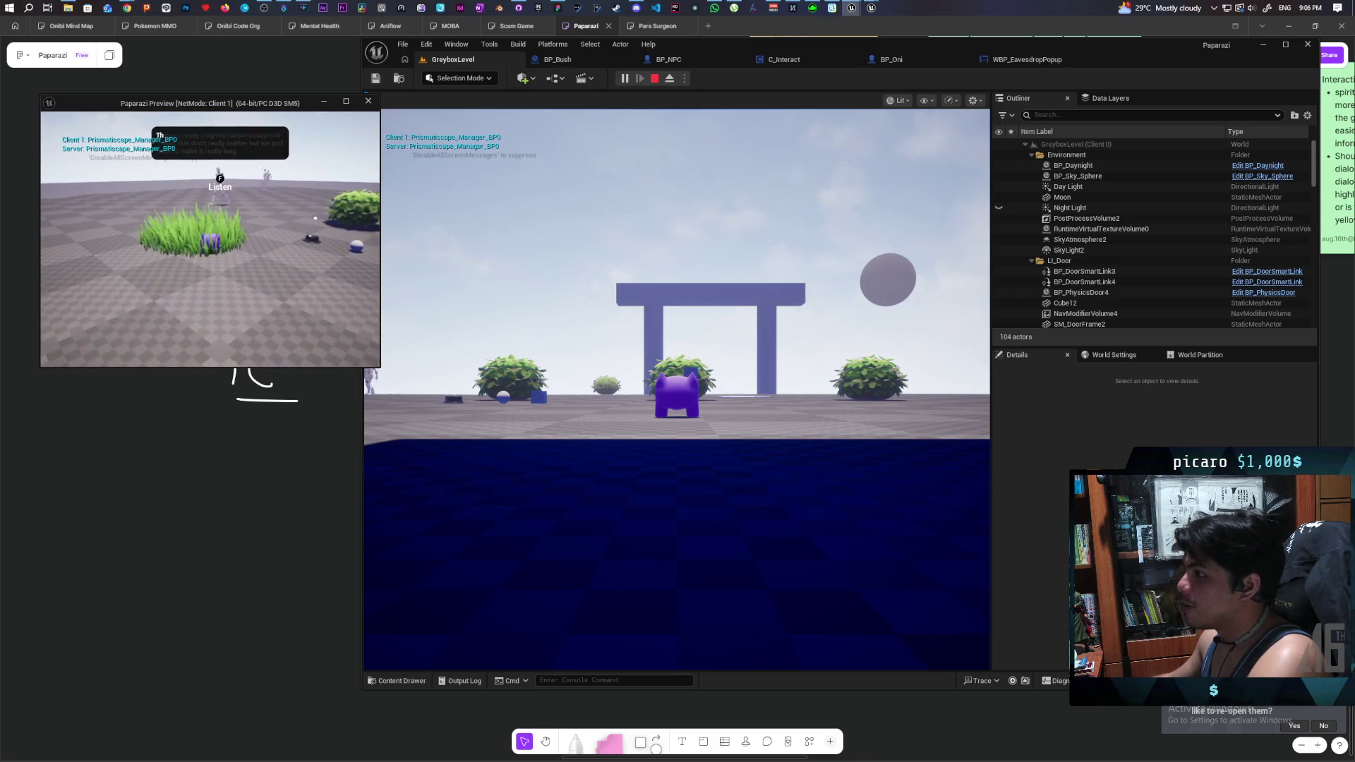
pyautogui.press('w')
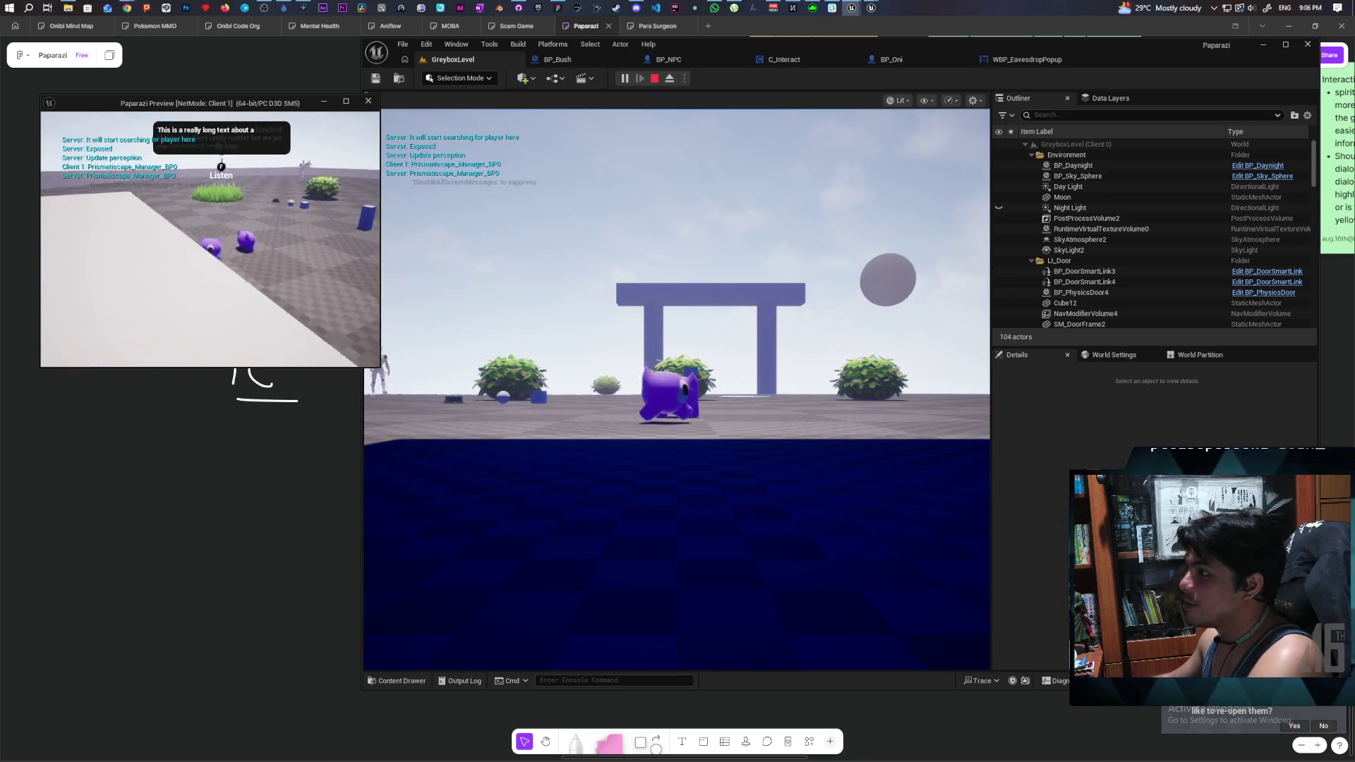
pyautogui.press('w')
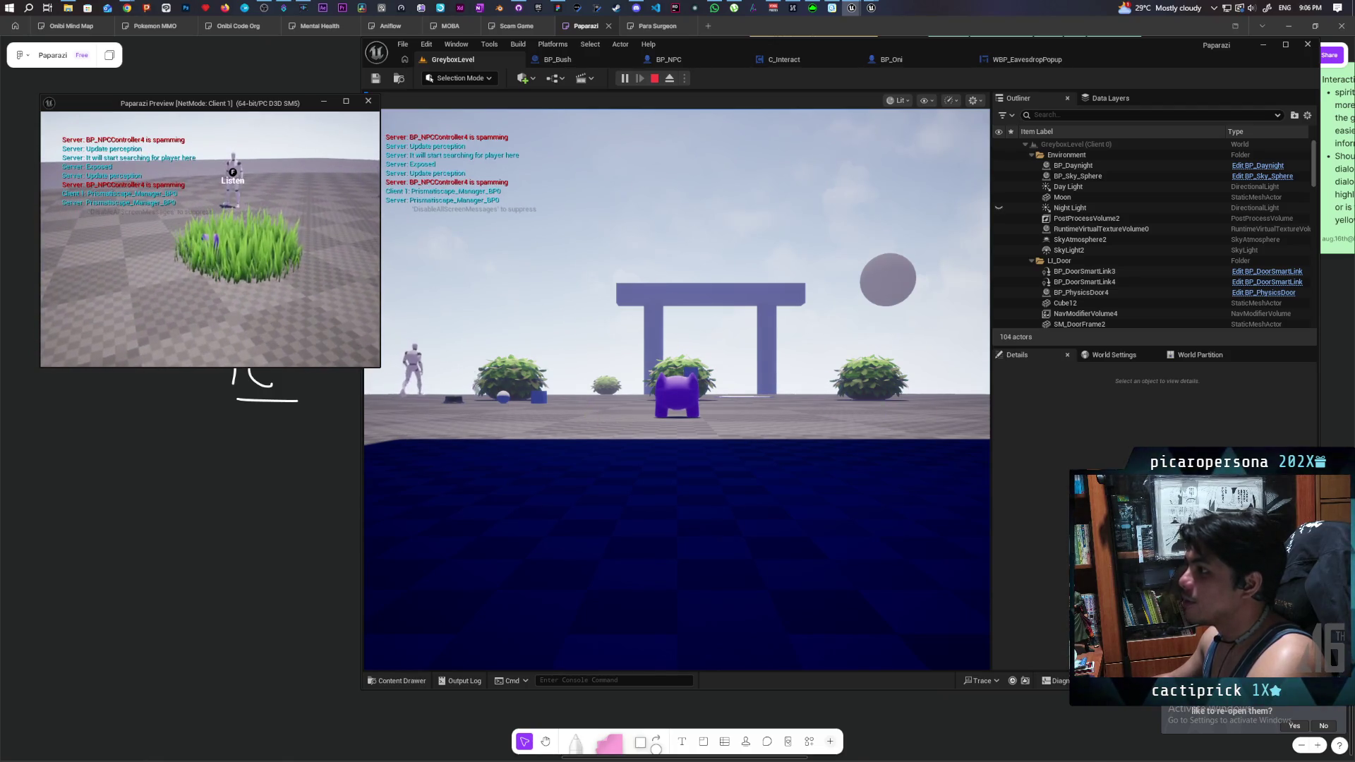
pyautogui.press('Escape')
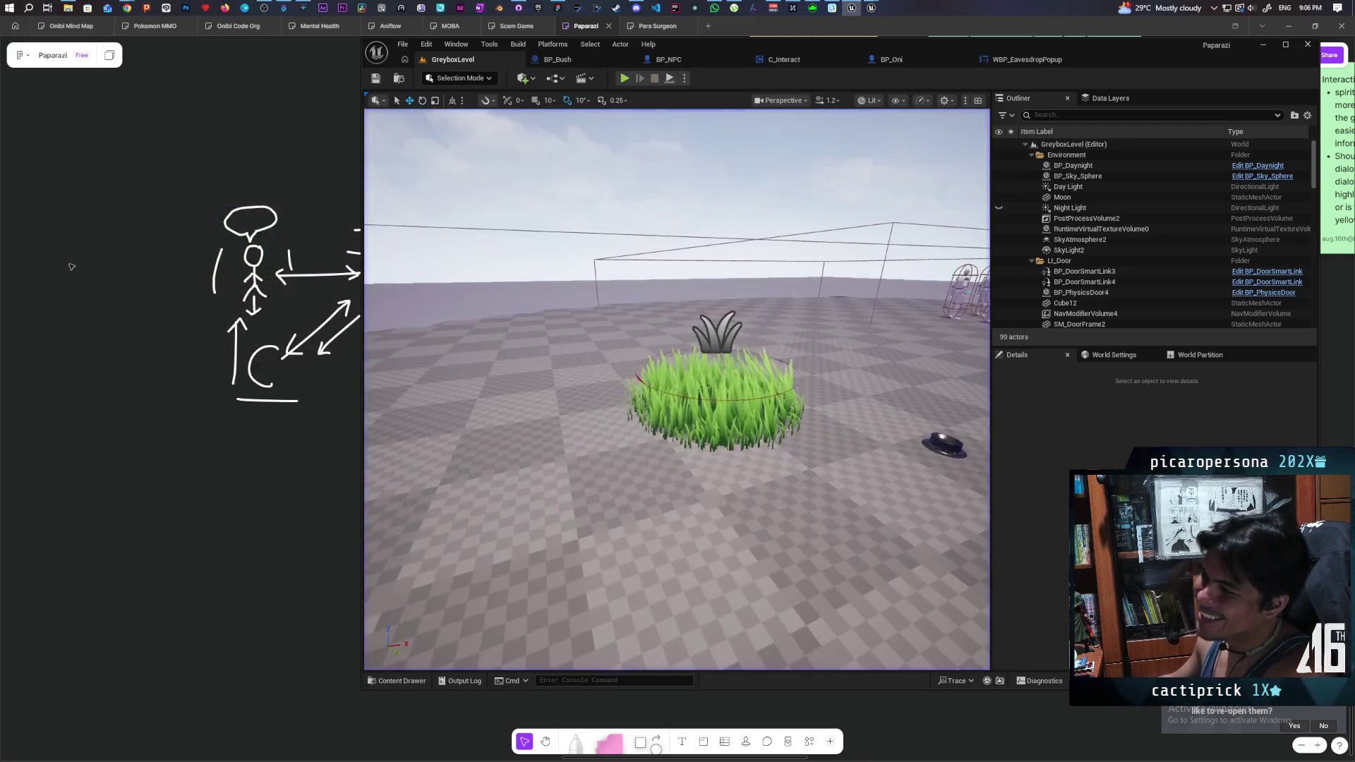
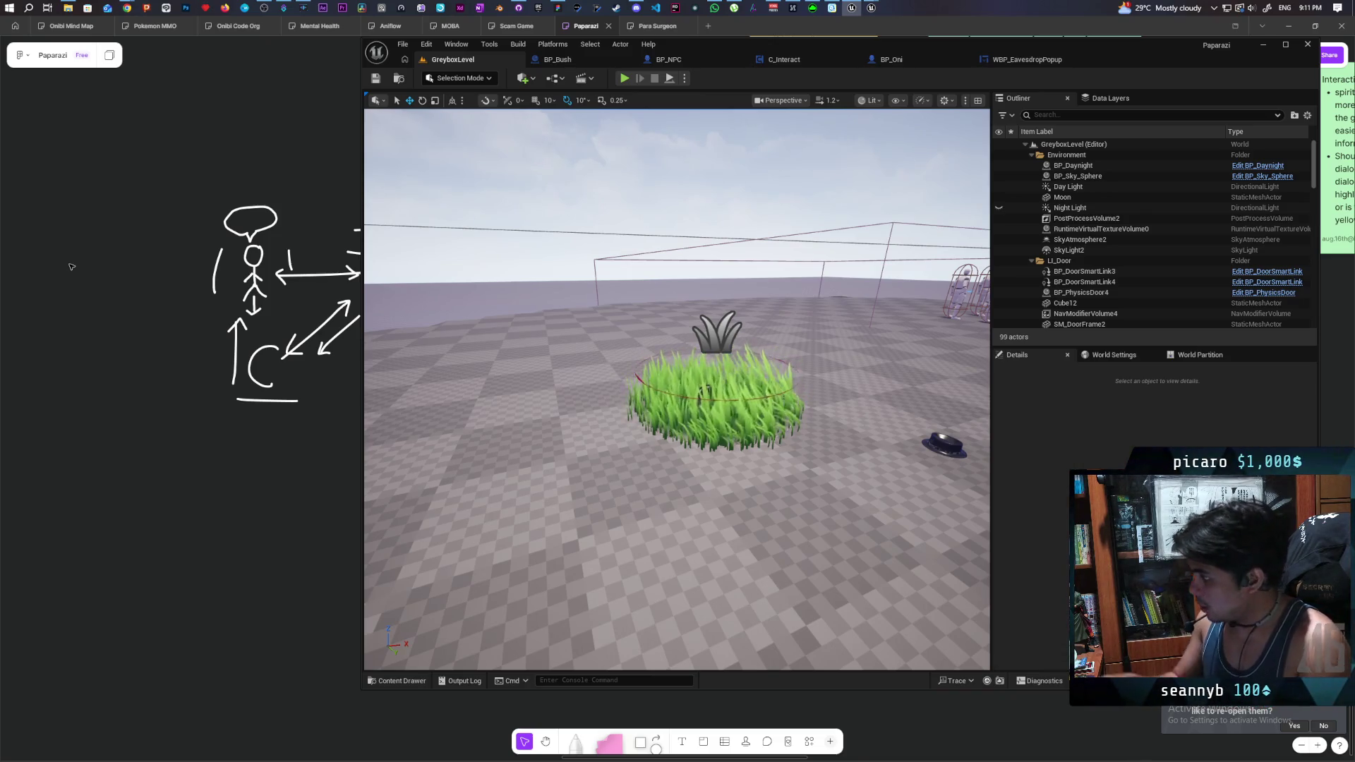
# - Show the WBP_EavesdropPopup graph's Set Text, Delay and Play Animation Forward chain
pyautogui.click(1020, 62)
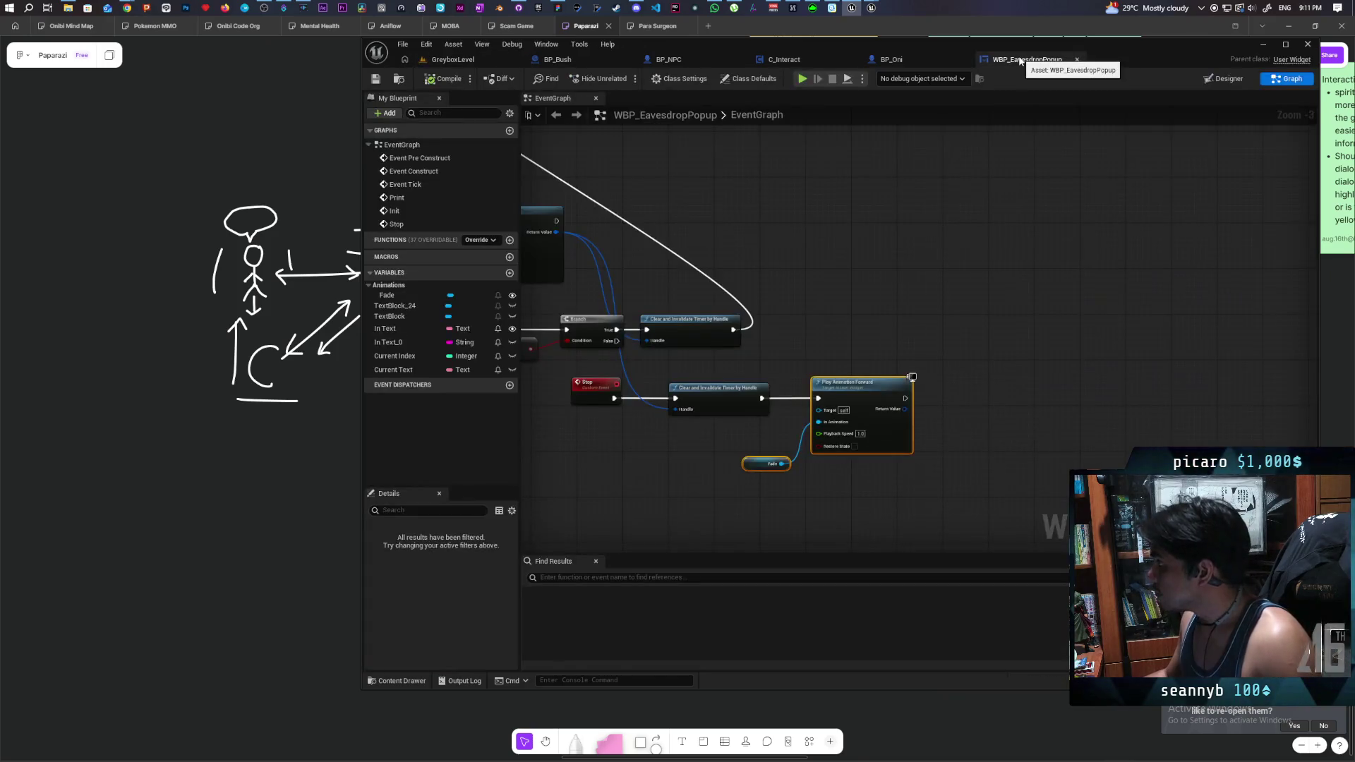
pyautogui.moveTo(809, 337)
pyautogui.mouseDown()
pyautogui.moveTo(1099, 282)
pyautogui.moveTo(1137, 321)
pyautogui.mouseUp()
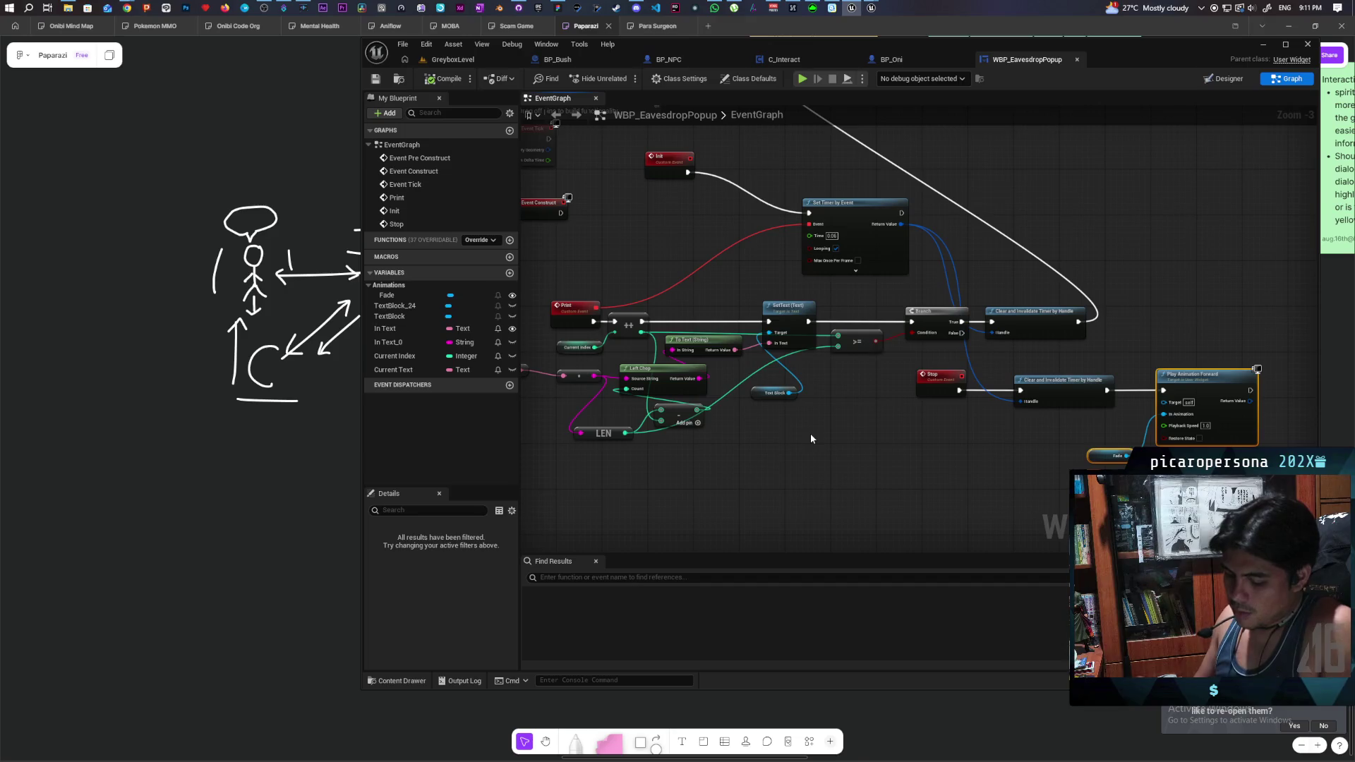
pyautogui.moveTo(866, 454); pyautogui.dragTo(915, 265)
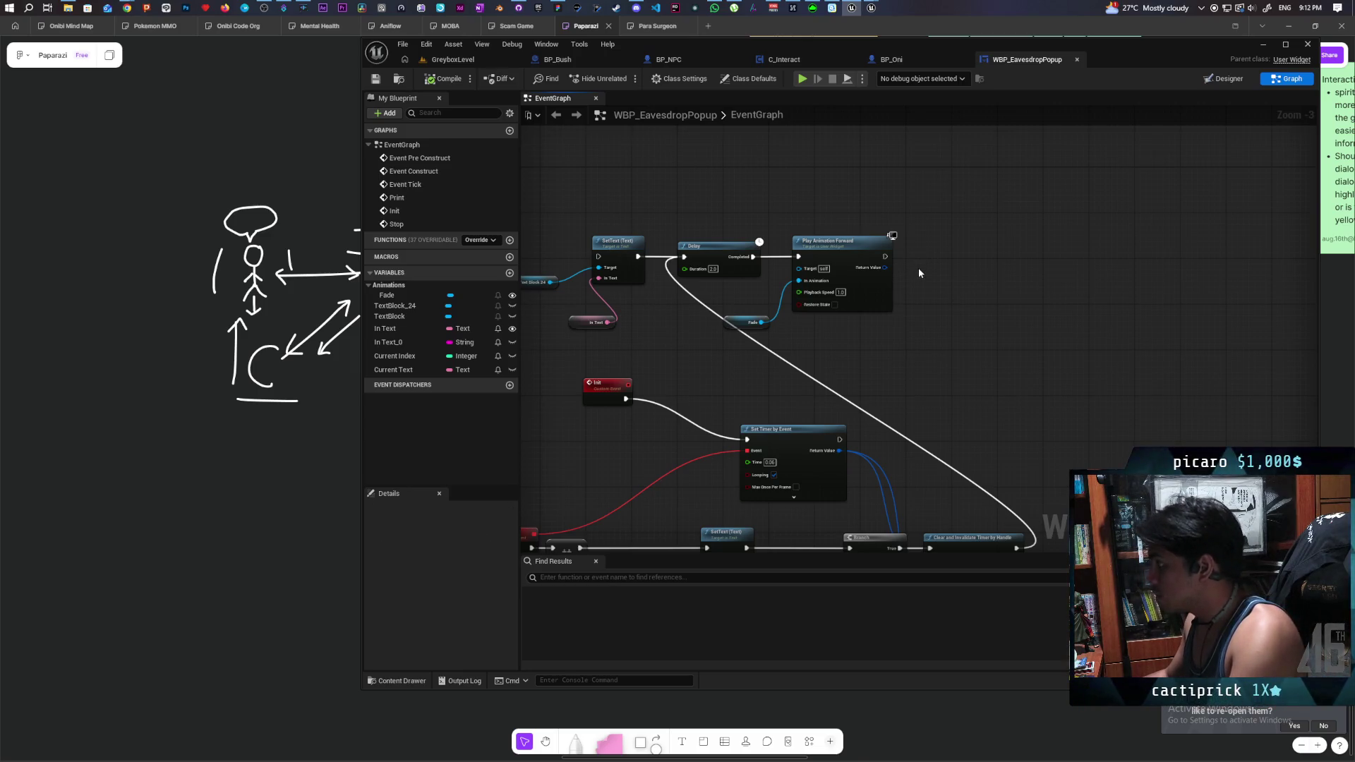
# - Wire a Delay node after Play Animation Forward with a 0.6 second duration
pyautogui.click(920, 262)
pyautogui.moveTo(891, 260); pyautogui.dragTo(923, 273)
pyautogui.moveTo(949, 278); pyautogui.dragTo(942, 258)
pyautogui.click(947, 269)
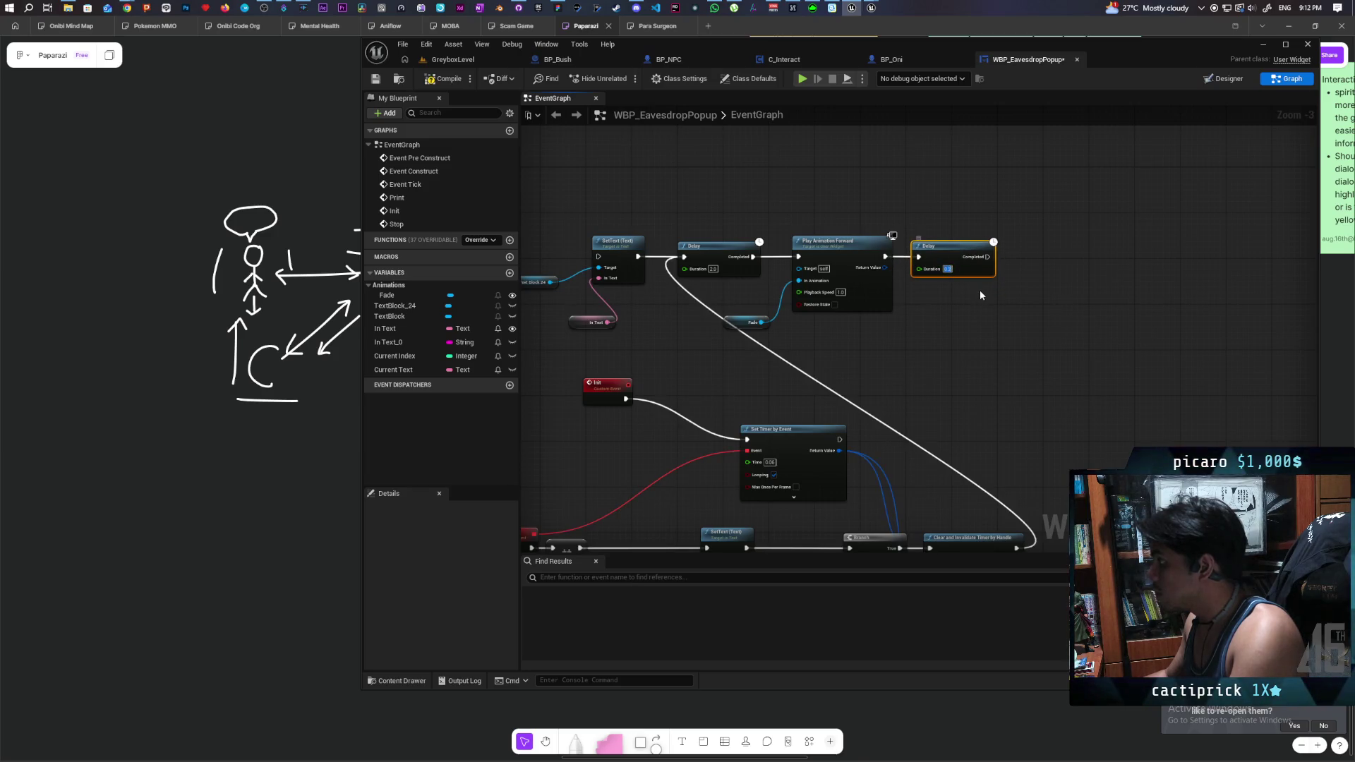
pyautogui.write('0.6')
pyautogui.click(1016, 295)
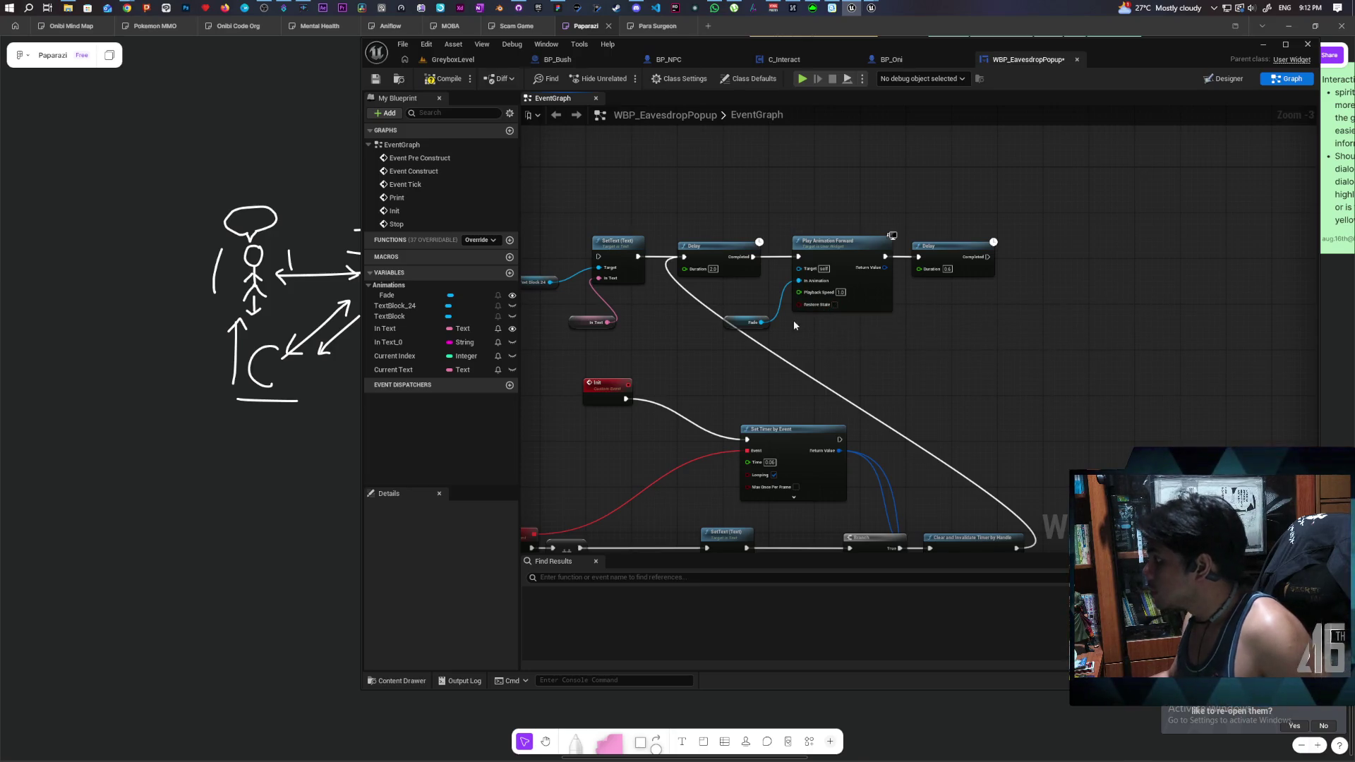
# - Duplicate the Fade animation nodes after the delay with Restore State on, and compile
pyautogui.moveTo(755, 285); pyautogui.dragTo(828, 339)
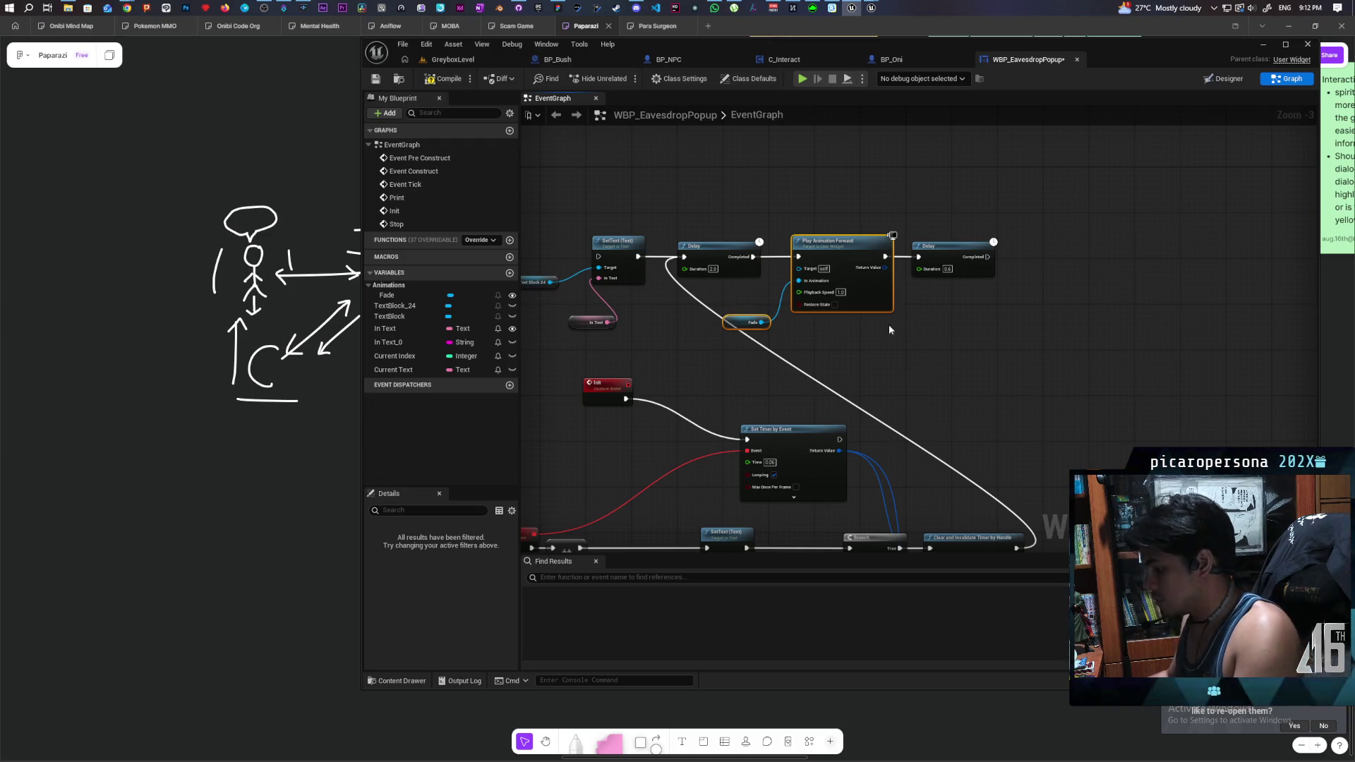
pyautogui.hotkey('ctrl', 'c')
pyautogui.hotkey('ctrl', 'v')
pyautogui.moveTo(1015, 268)
pyautogui.mouseDown()
pyautogui.moveTo(987, 257)
pyautogui.moveTo(1034, 254)
pyautogui.mouseUp()
pyautogui.click(1052, 304)
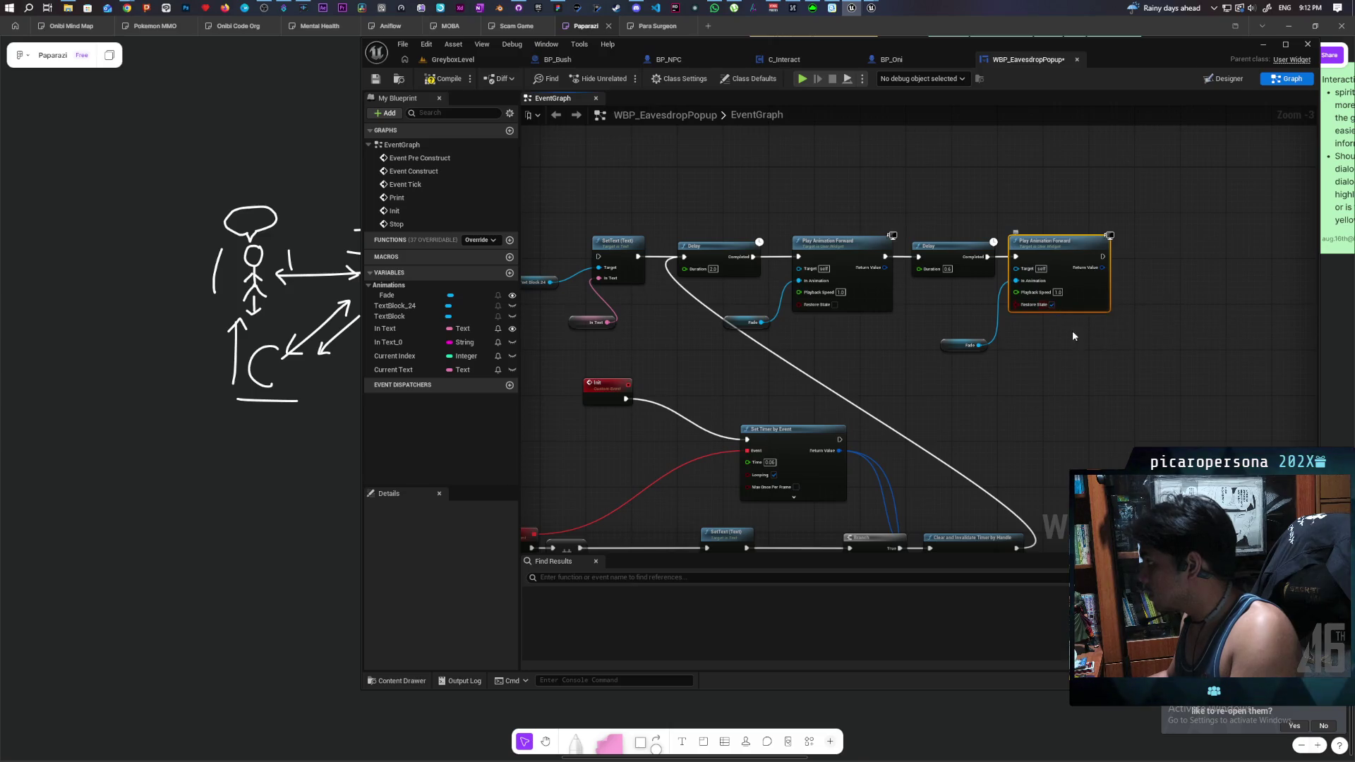
pyautogui.click(459, 82)
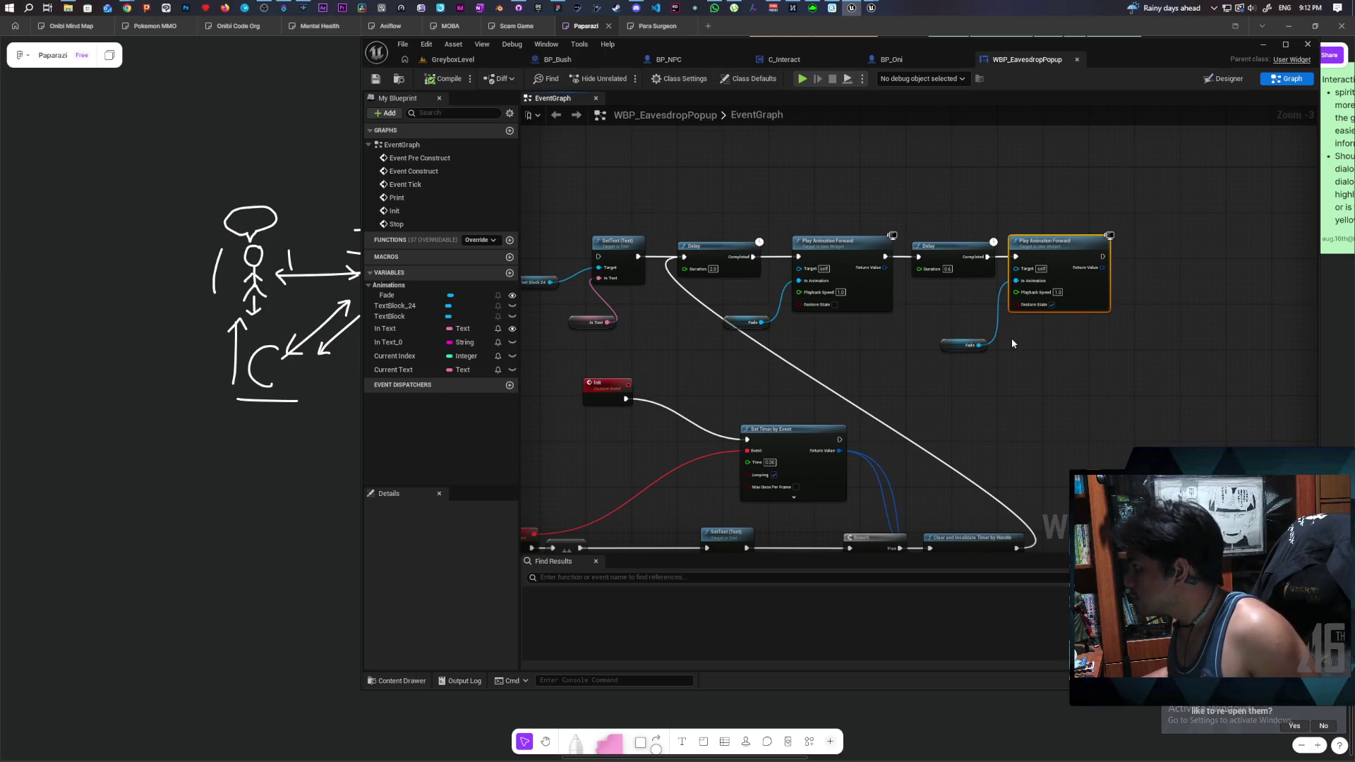
# - Delete the duplicated animation nodes and switch to the Designer layout
pyautogui.moveTo(972, 303); pyautogui.dragTo(1099, 369)
pyautogui.press('Delete')
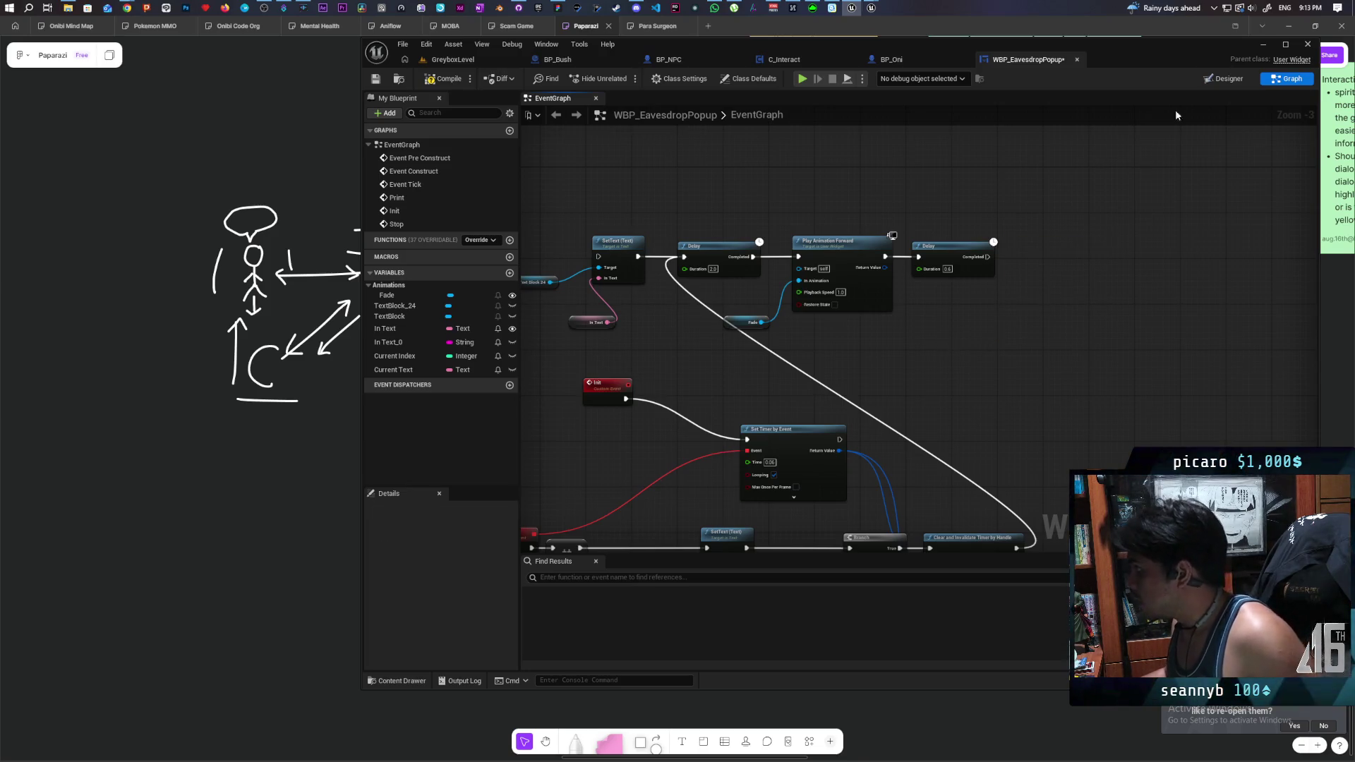
pyautogui.click(1226, 78)
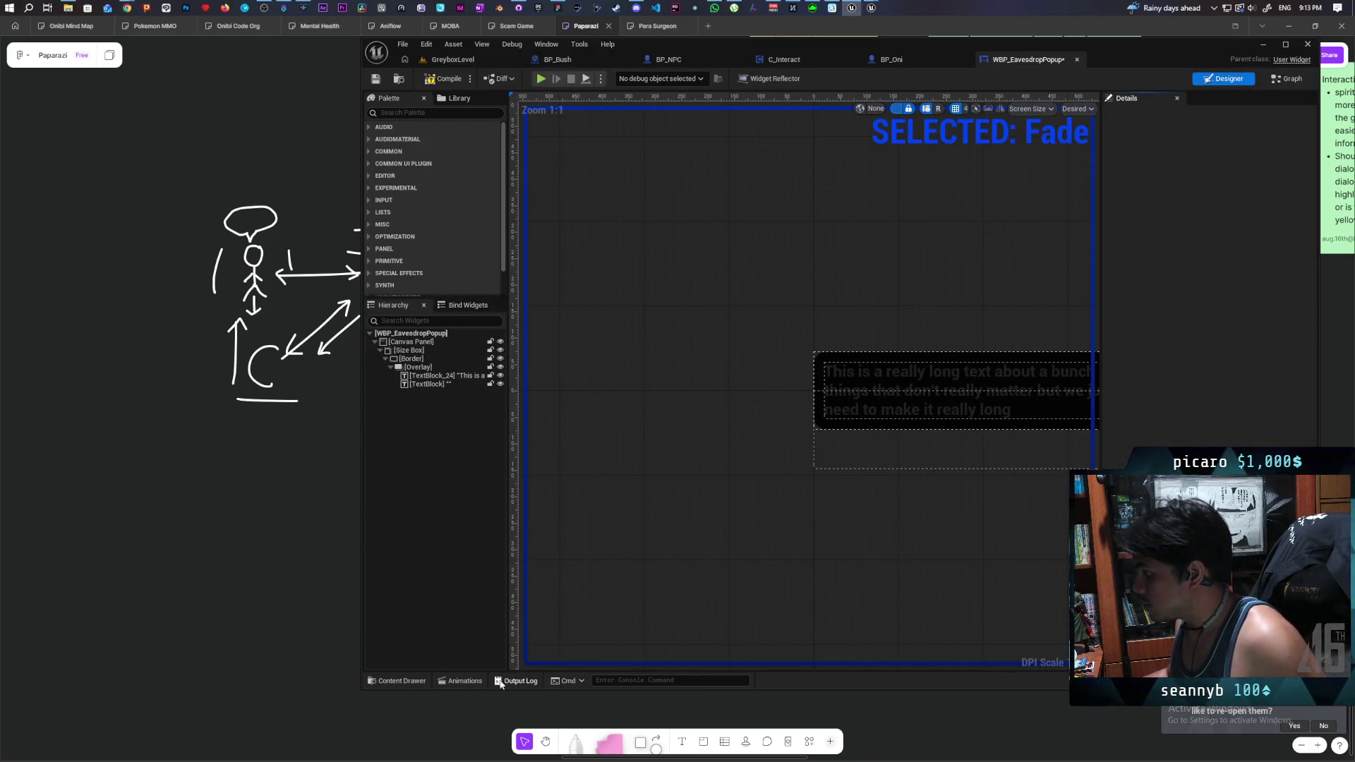
# - Check the Fade animation's SizeBox_0 track, select the Size Box, and return to the Graph
pyautogui.click(428, 343)
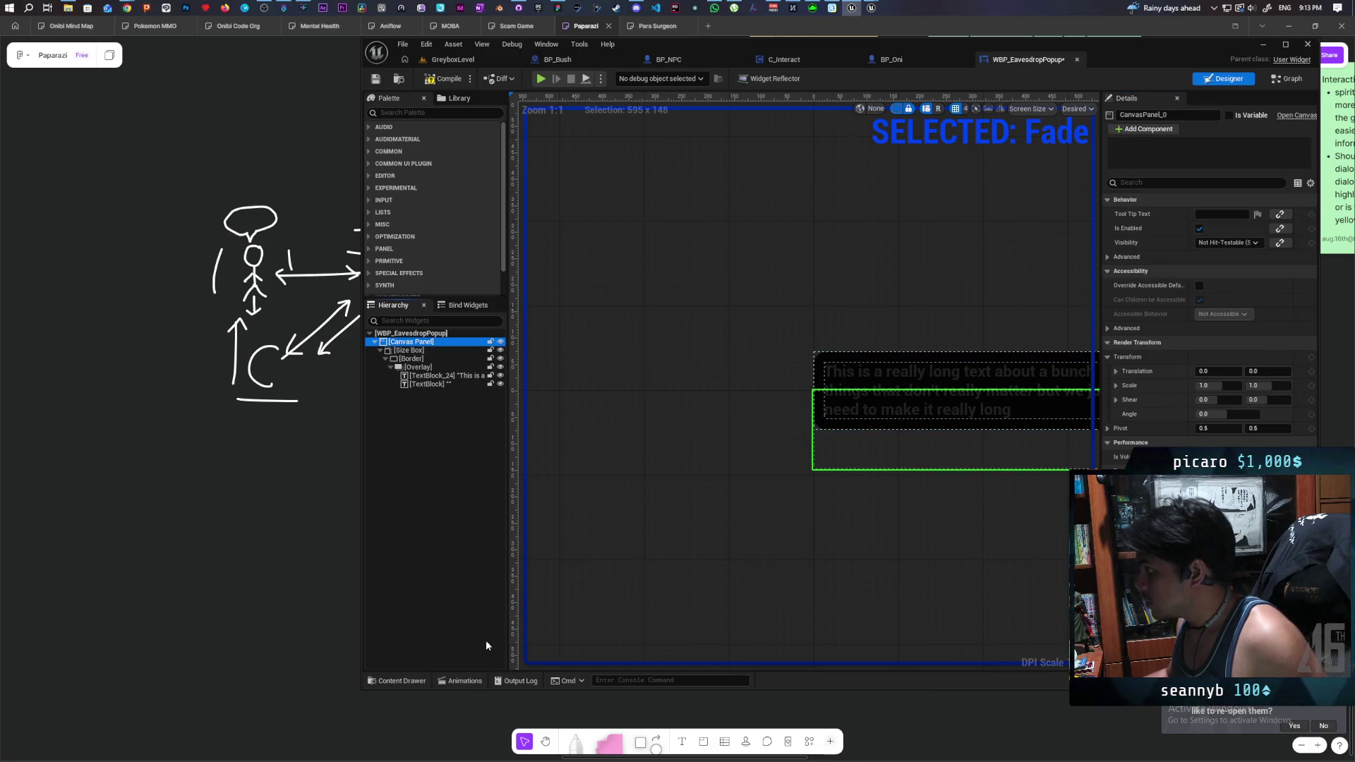
pyautogui.click(463, 680)
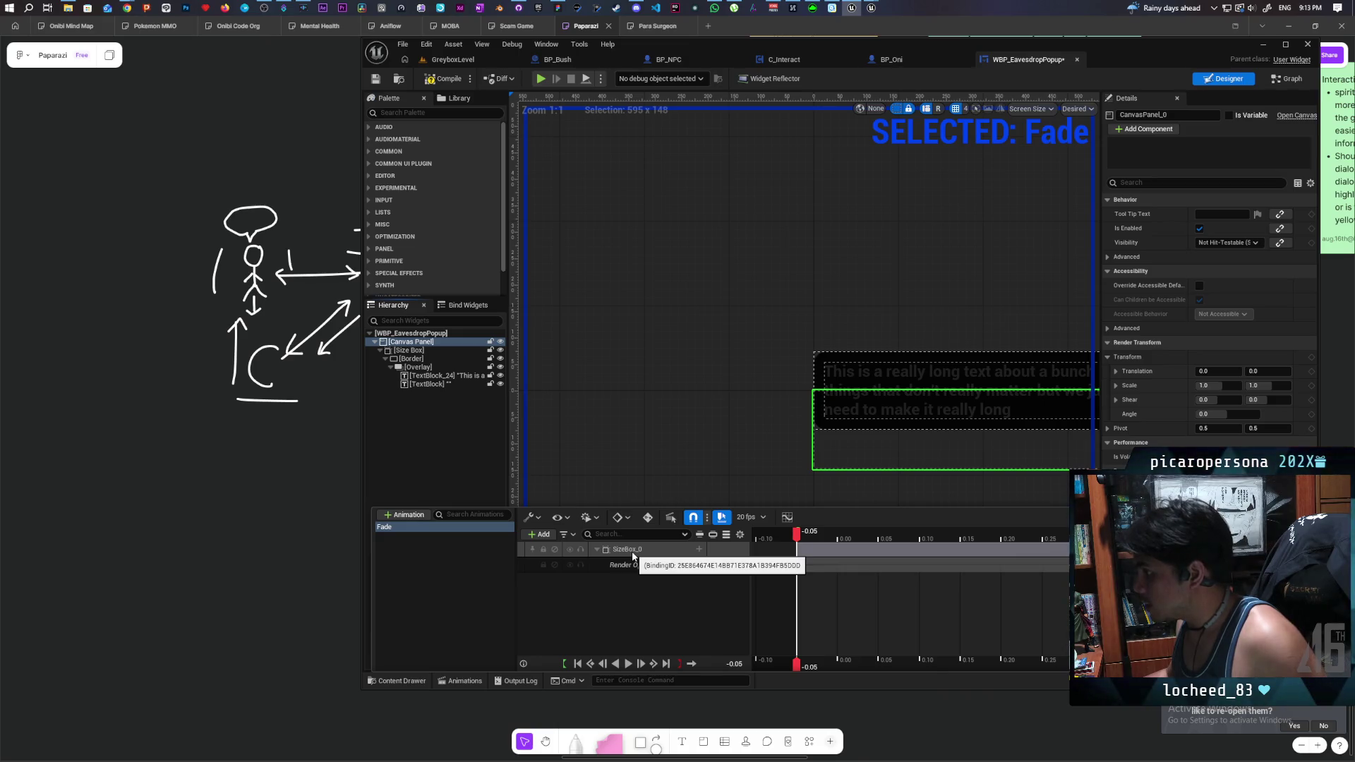
pyautogui.click(426, 366)
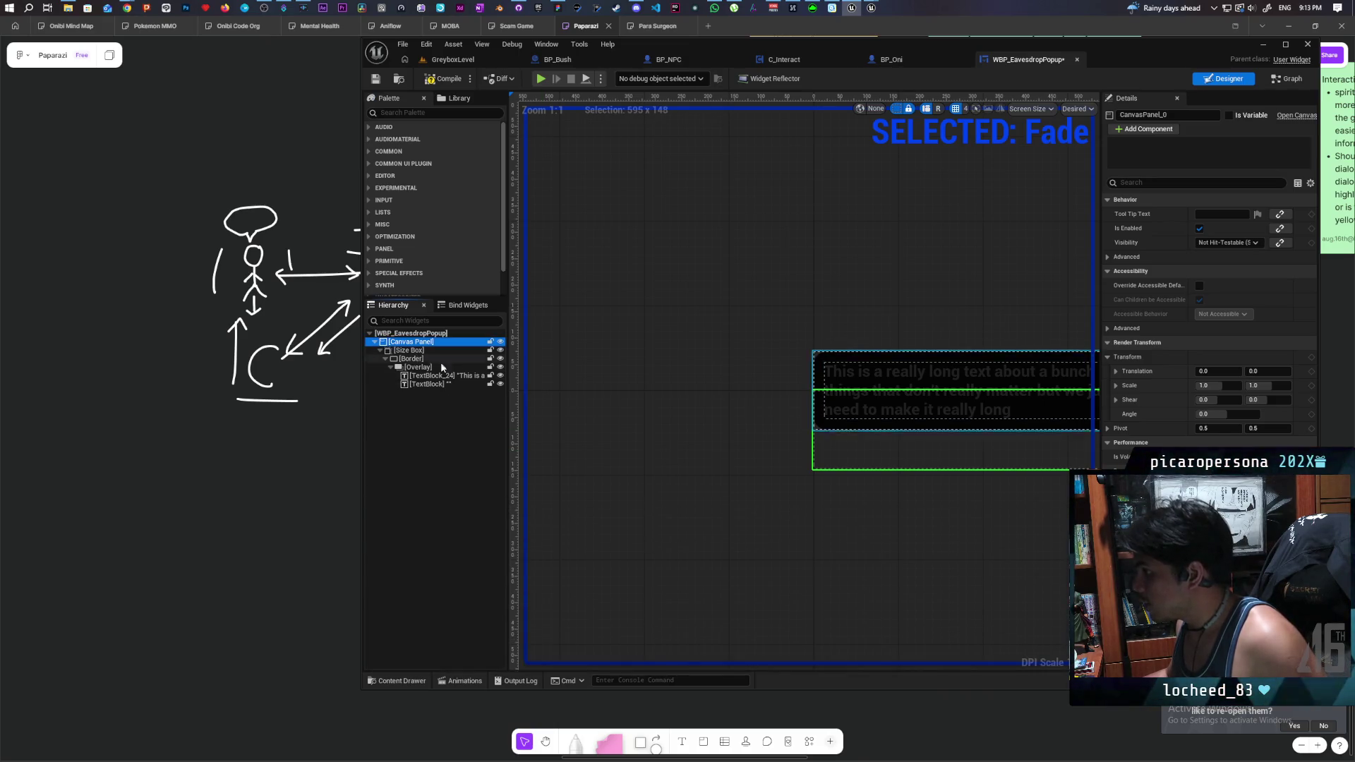
pyautogui.click(417, 351)
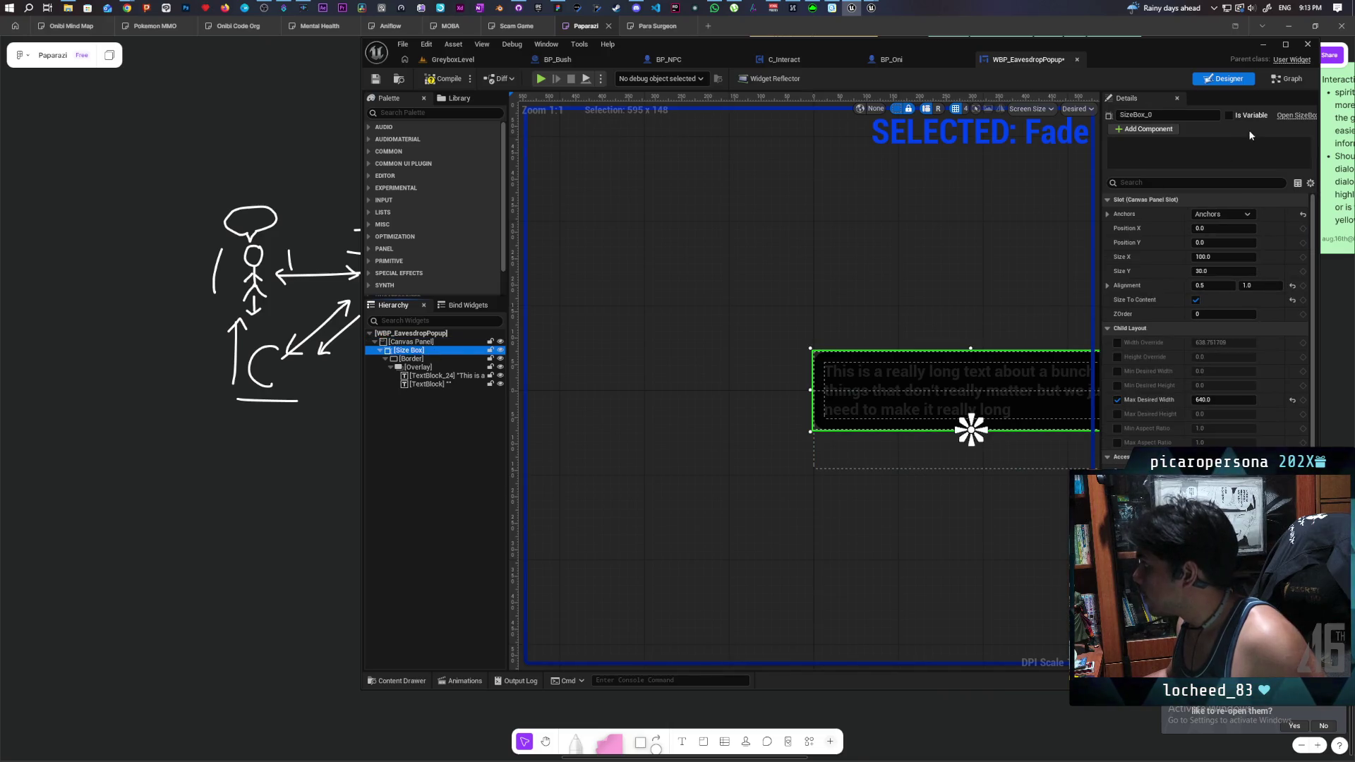
pyautogui.click(1279, 80)
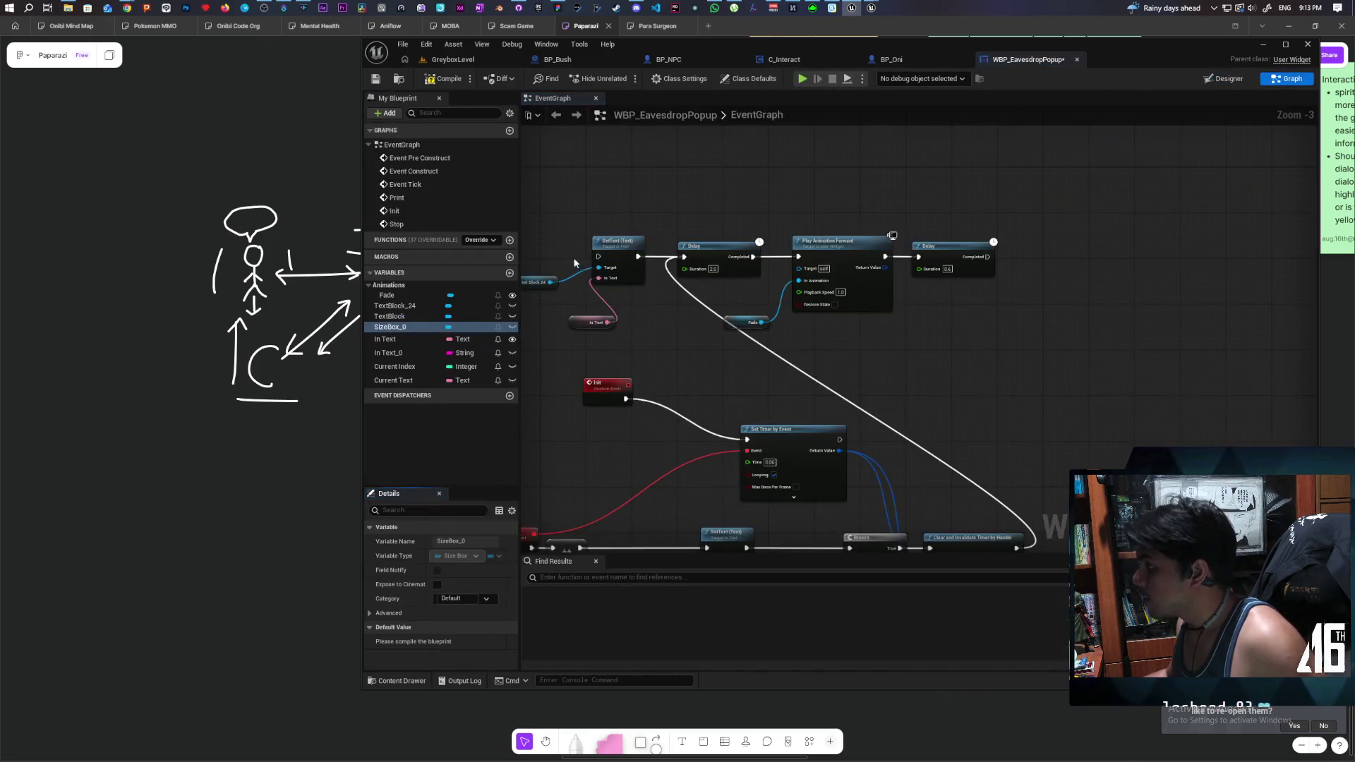
# - Add a SizeBox_0 Set Render Opacity node after Delay Completed, with In Opacity 1.0
pyautogui.moveTo(389, 326); pyautogui.dragTo(1042, 280)
pyautogui.click(974, 316)
pyautogui.write('set')
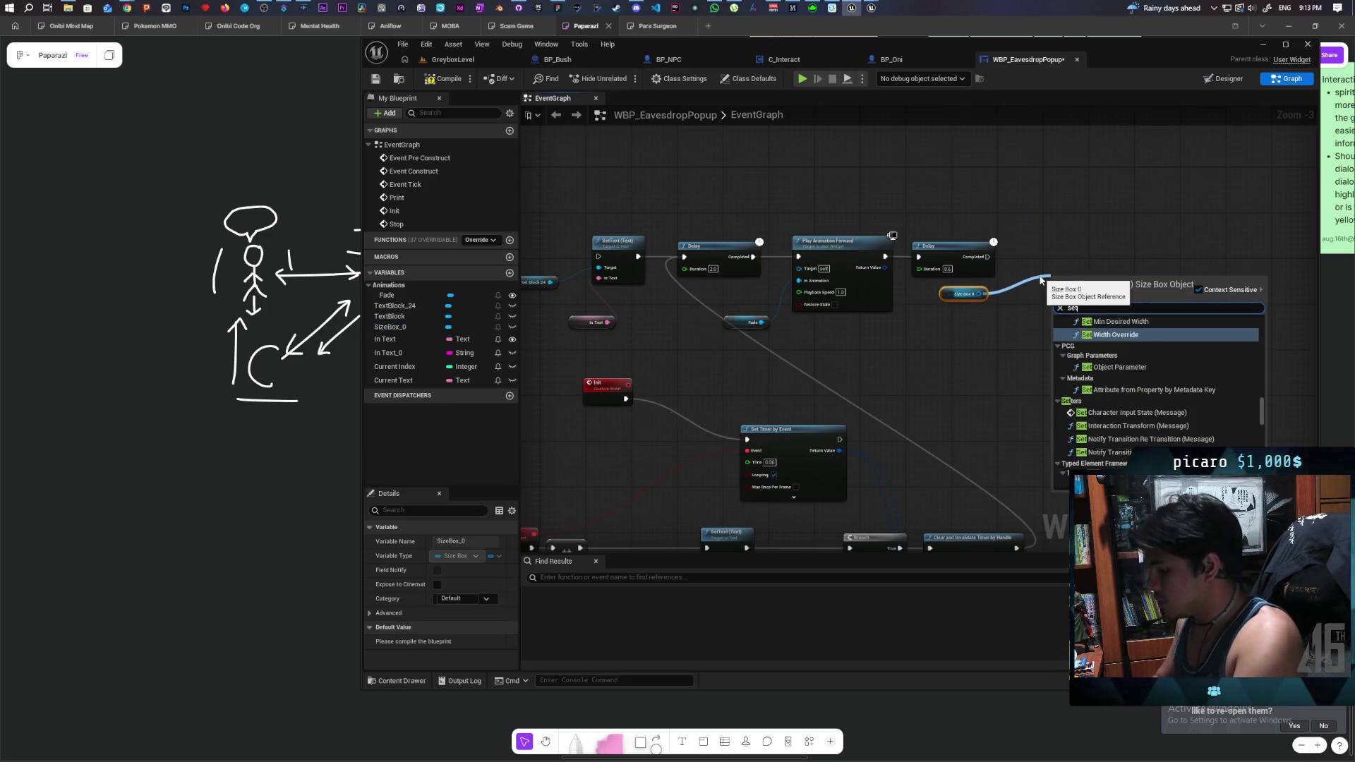
pyautogui.write(' rende')
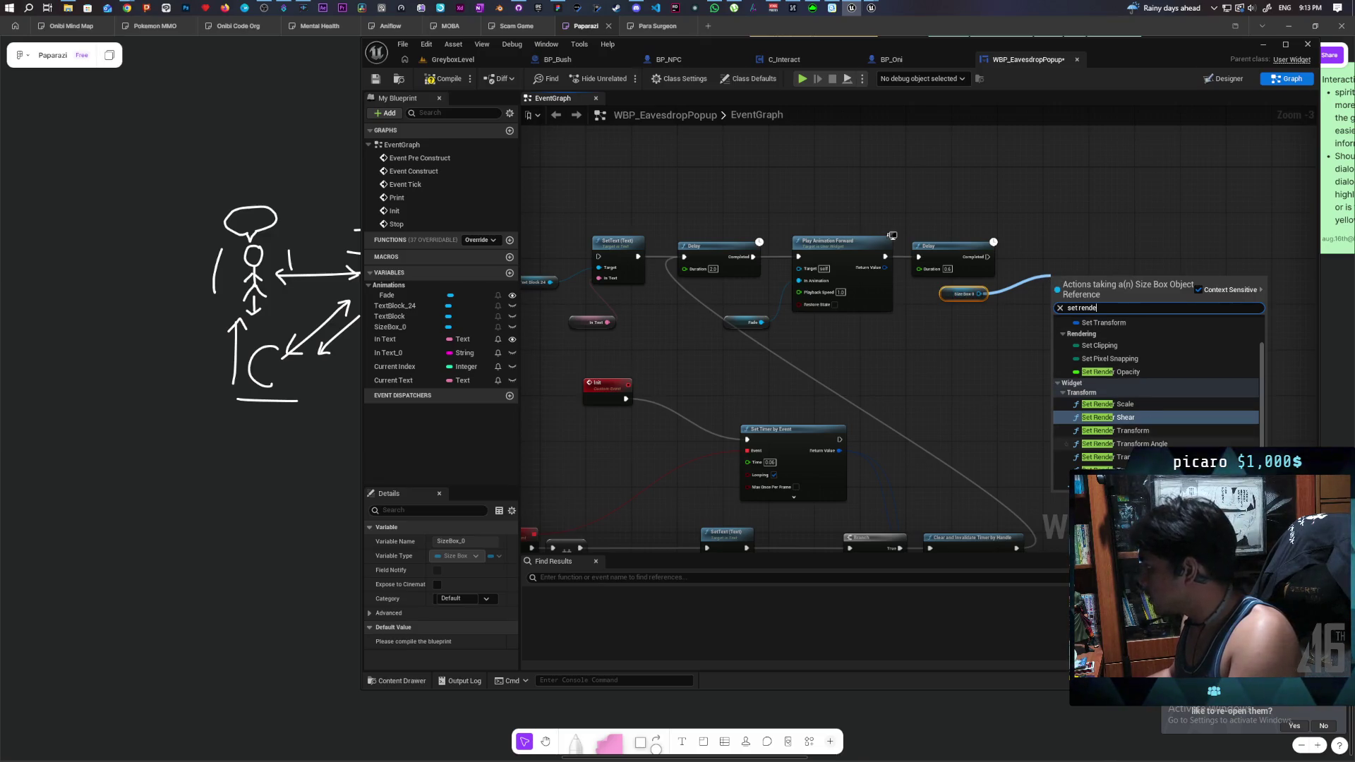
pyautogui.click(1109, 372)
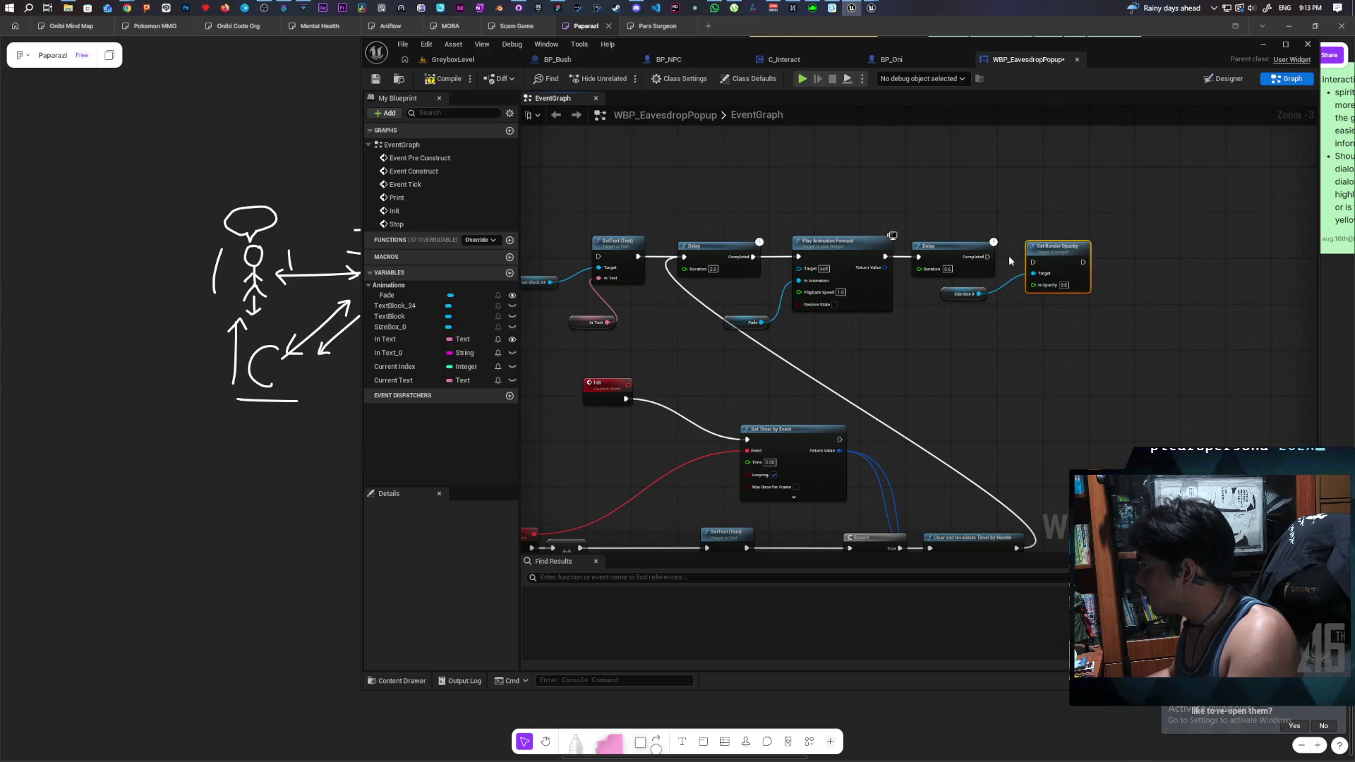
pyautogui.moveTo(988, 255); pyautogui.dragTo(1040, 263)
pyautogui.press('Escape')
pyautogui.click(1063, 280)
pyautogui.write('1')
pyautogui.click(1077, 349)
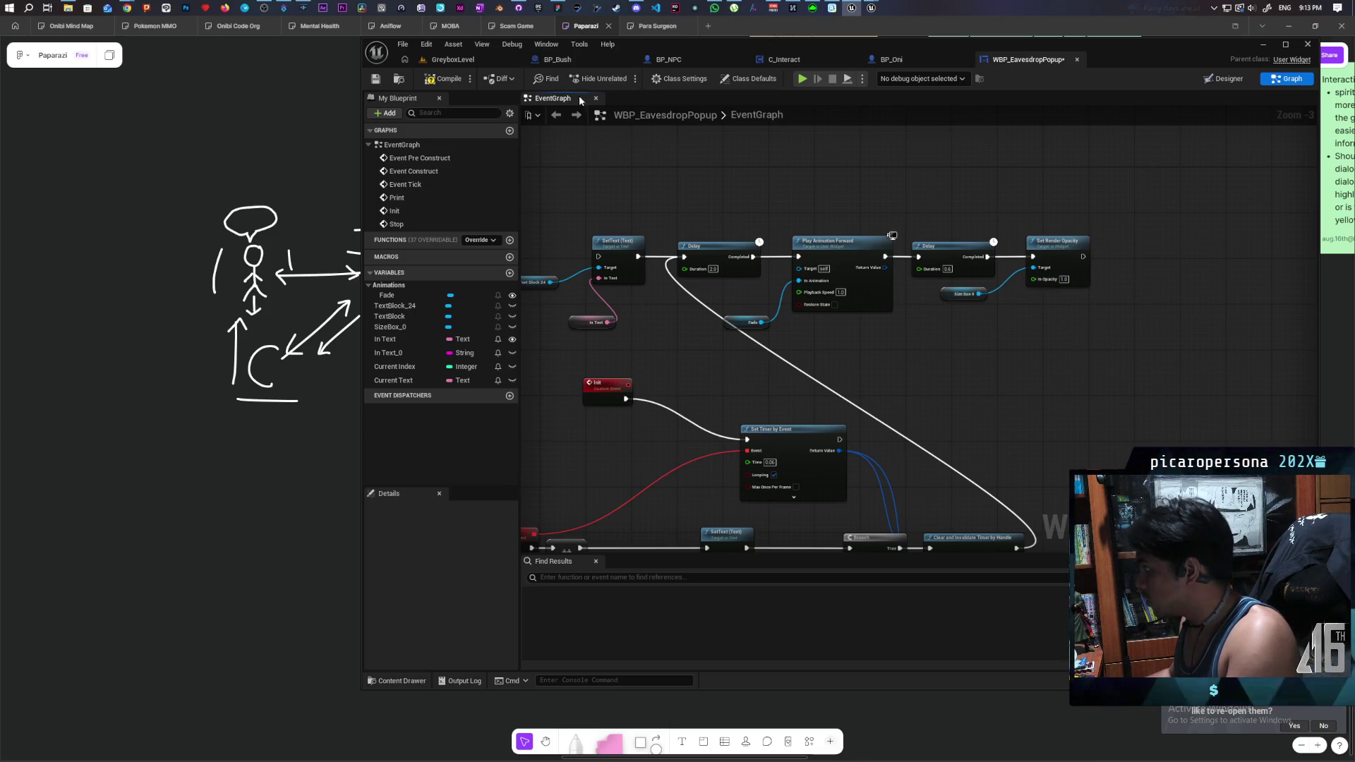
pyautogui.moveTo(854, 352)
pyautogui.mouseDown()
pyautogui.moveTo(1124, 232)
pyautogui.moveTo(1065, 235)
pyautogui.moveTo(959, 293)
pyautogui.mouseUp()
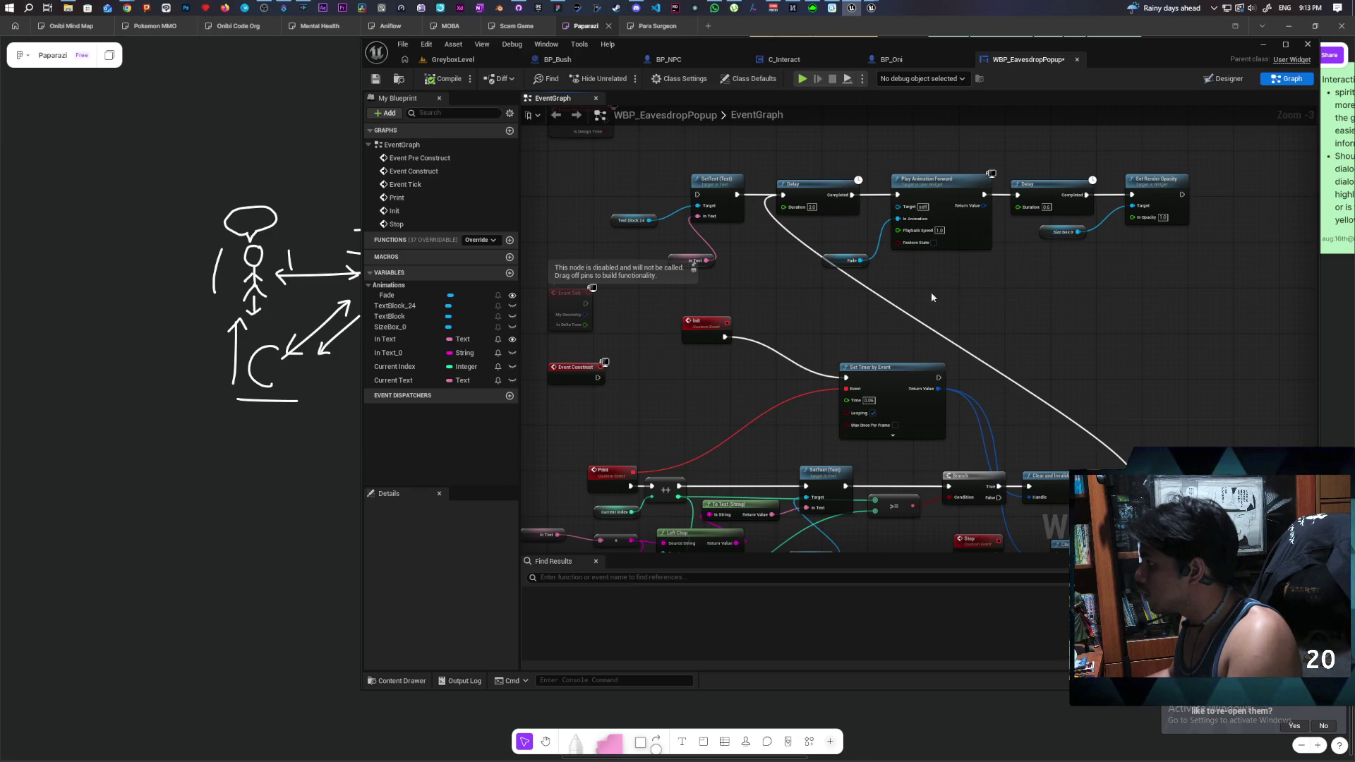
# - Add a Play Animation Reverse node for Fade, wired between the Init event and Set Timer by Event
pyautogui.moveTo(707, 334)
pyautogui.mouseDown()
pyautogui.moveTo(637, 347)
pyautogui.moveTo(649, 324)
pyautogui.mouseUp()
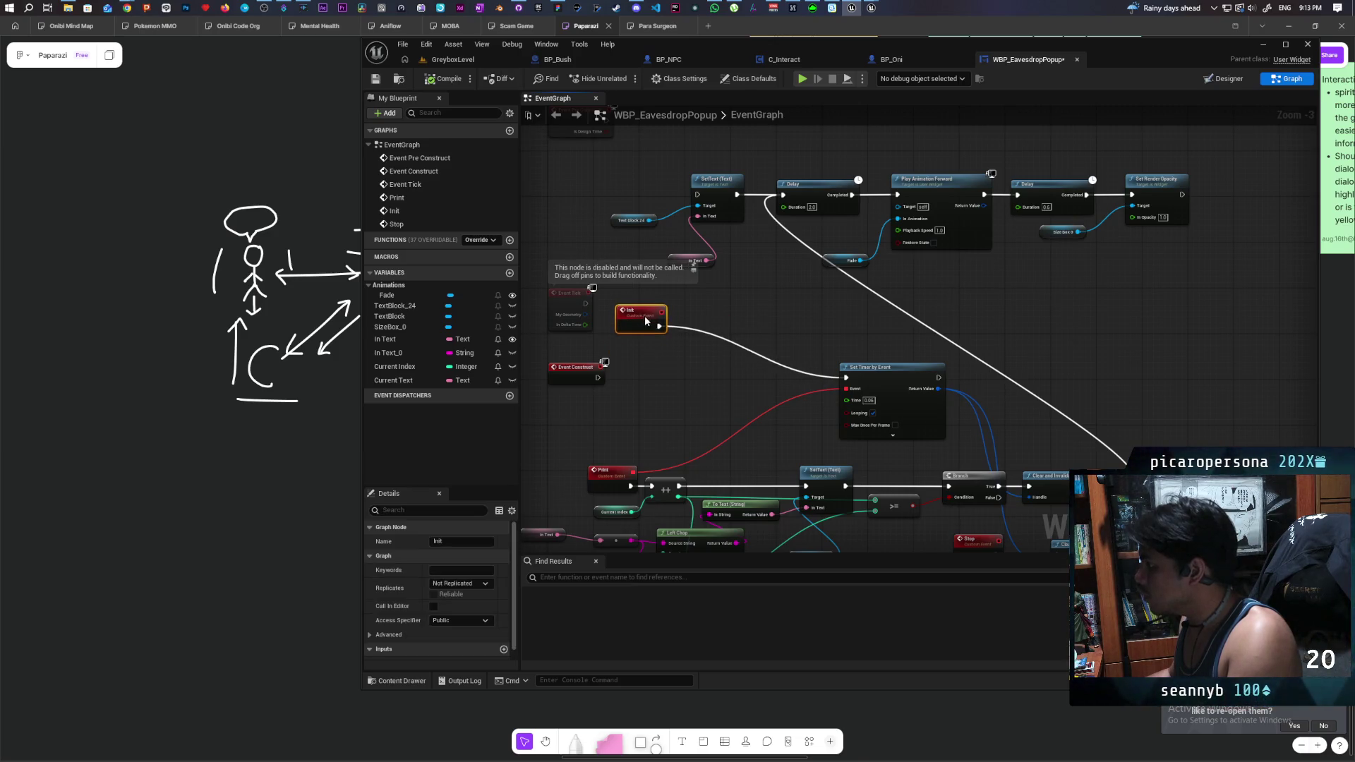
pyautogui.click(865, 261)
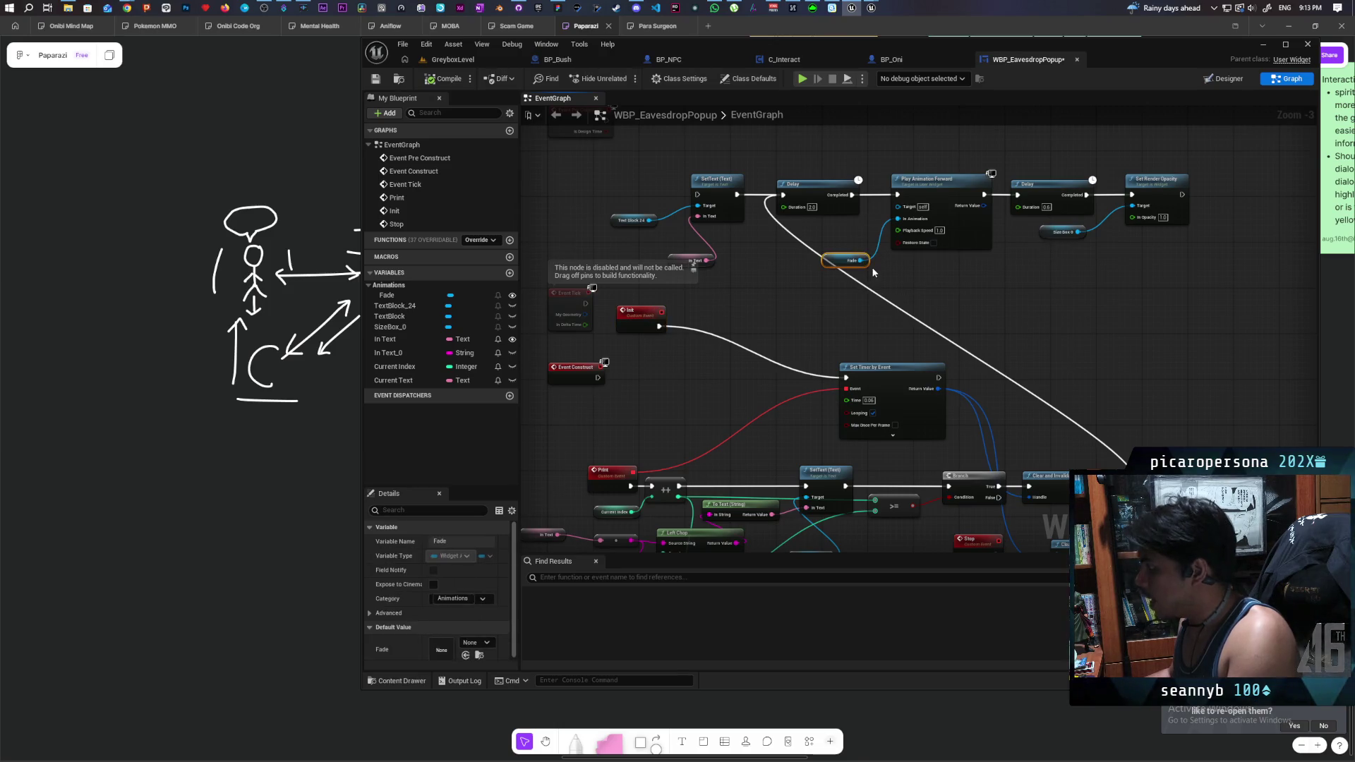
pyautogui.hotkey('ctrl', 'c')
pyautogui.hotkey('ctrl', 'v')
pyautogui.moveTo(672, 392); pyautogui.dragTo(699, 383)
pyautogui.write('play anima')
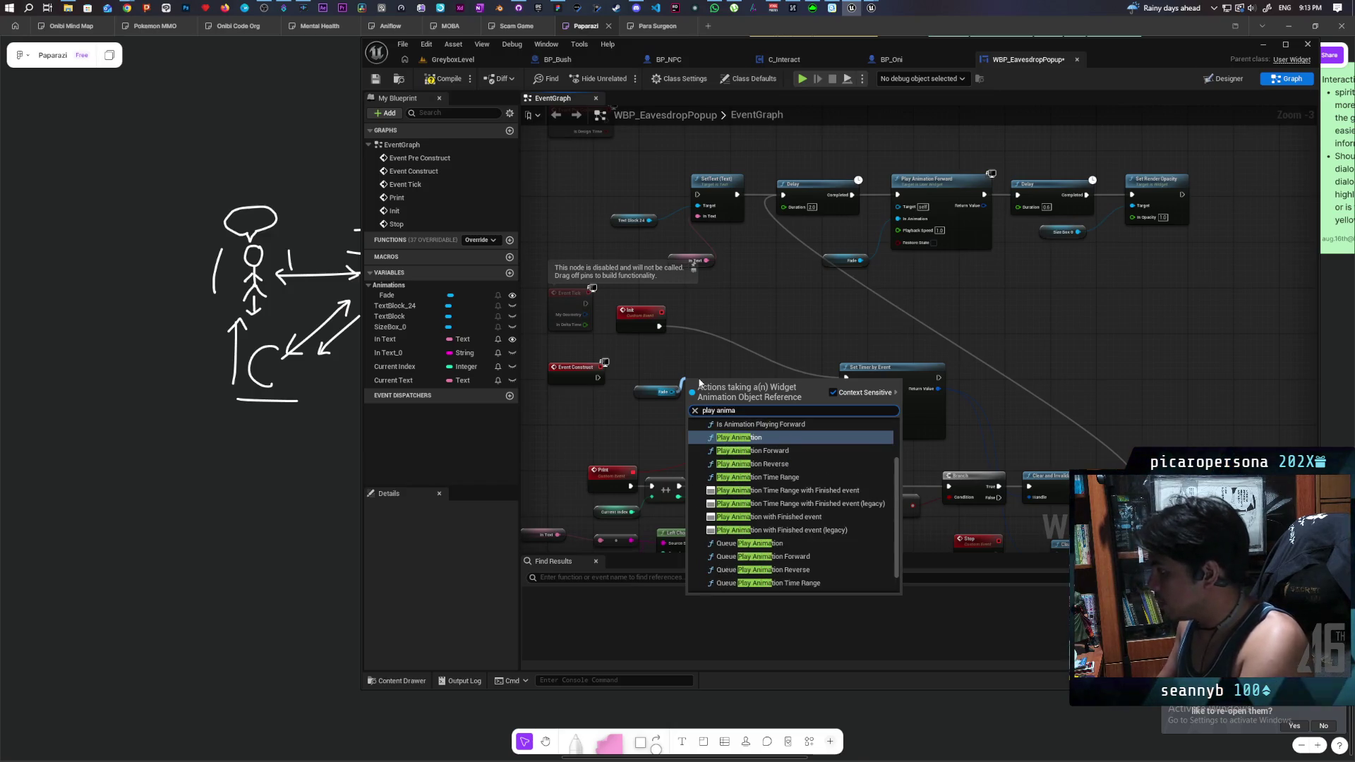
pyautogui.click(822, 466)
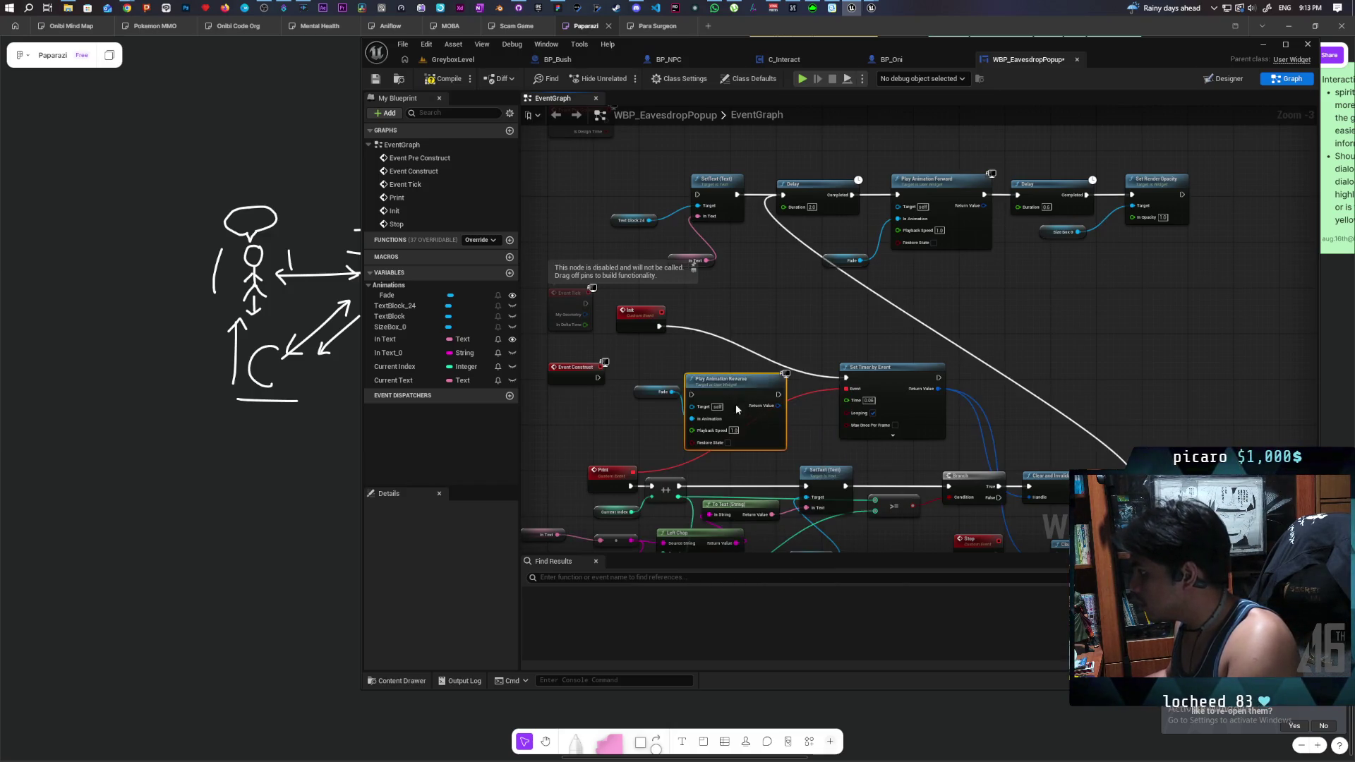
pyautogui.moveTo(745, 412); pyautogui.dragTo(746, 338)
pyautogui.moveTo(659, 326); pyautogui.dragTo(703, 326)
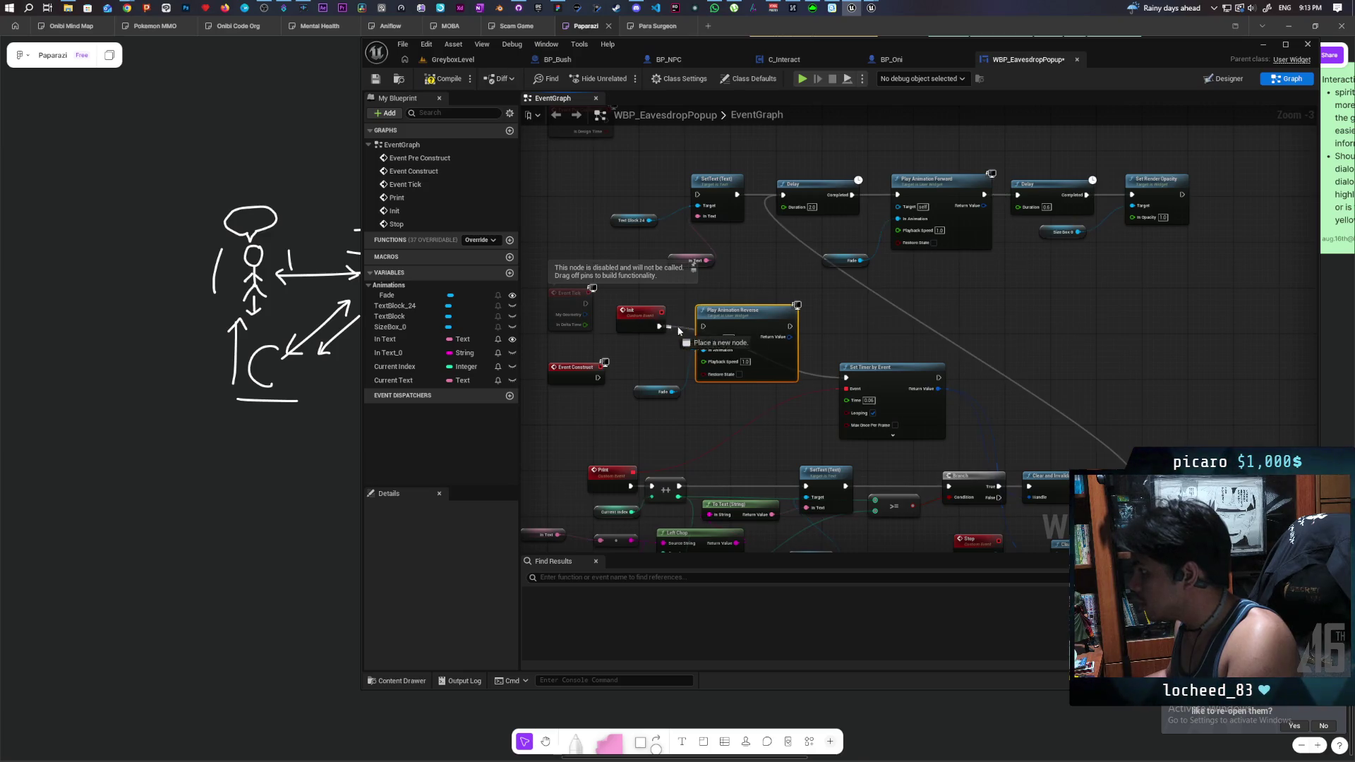
pyautogui.moveTo(789, 326); pyautogui.dragTo(846, 378)
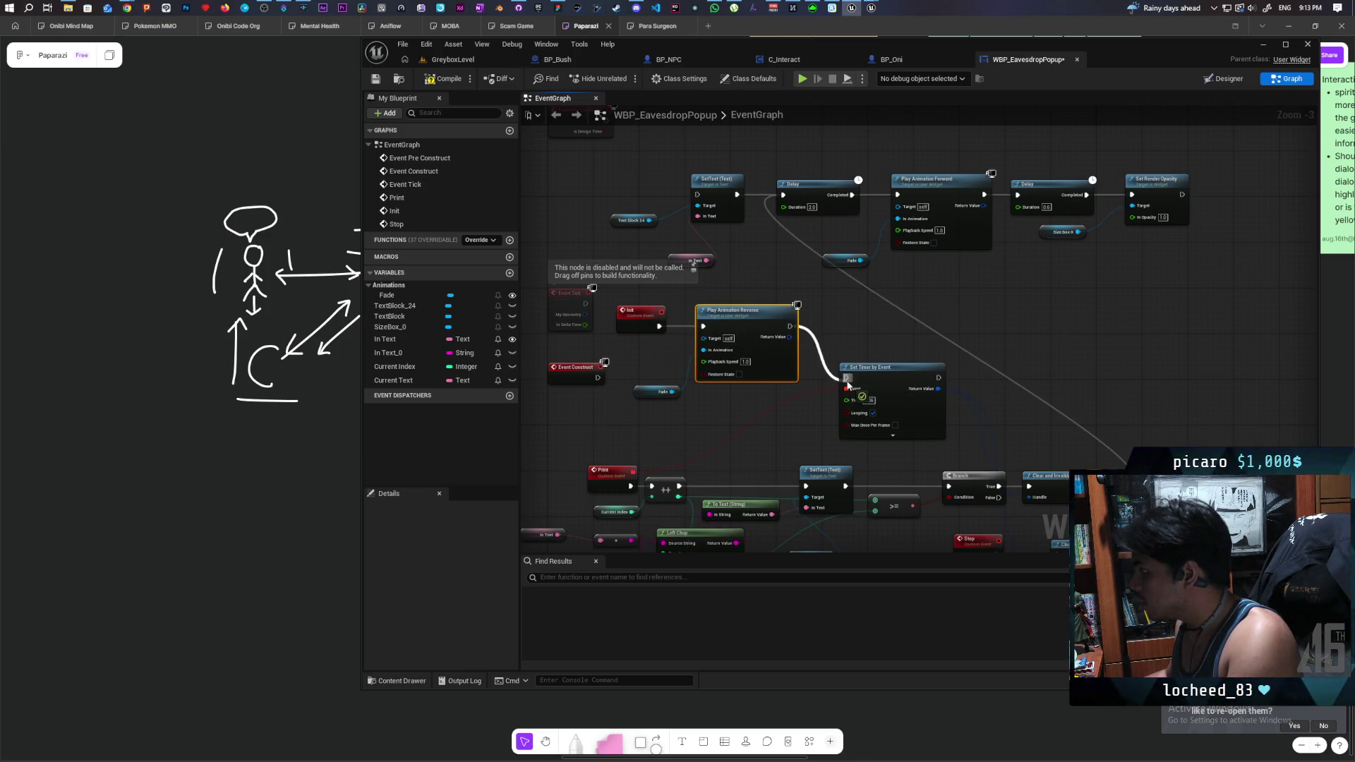
pyautogui.moveTo(1058, 312)
pyautogui.mouseDown()
pyautogui.moveTo(983, 294)
pyautogui.moveTo(1000, 299)
pyautogui.moveTo(1129, 173)
pyautogui.mouseUp()
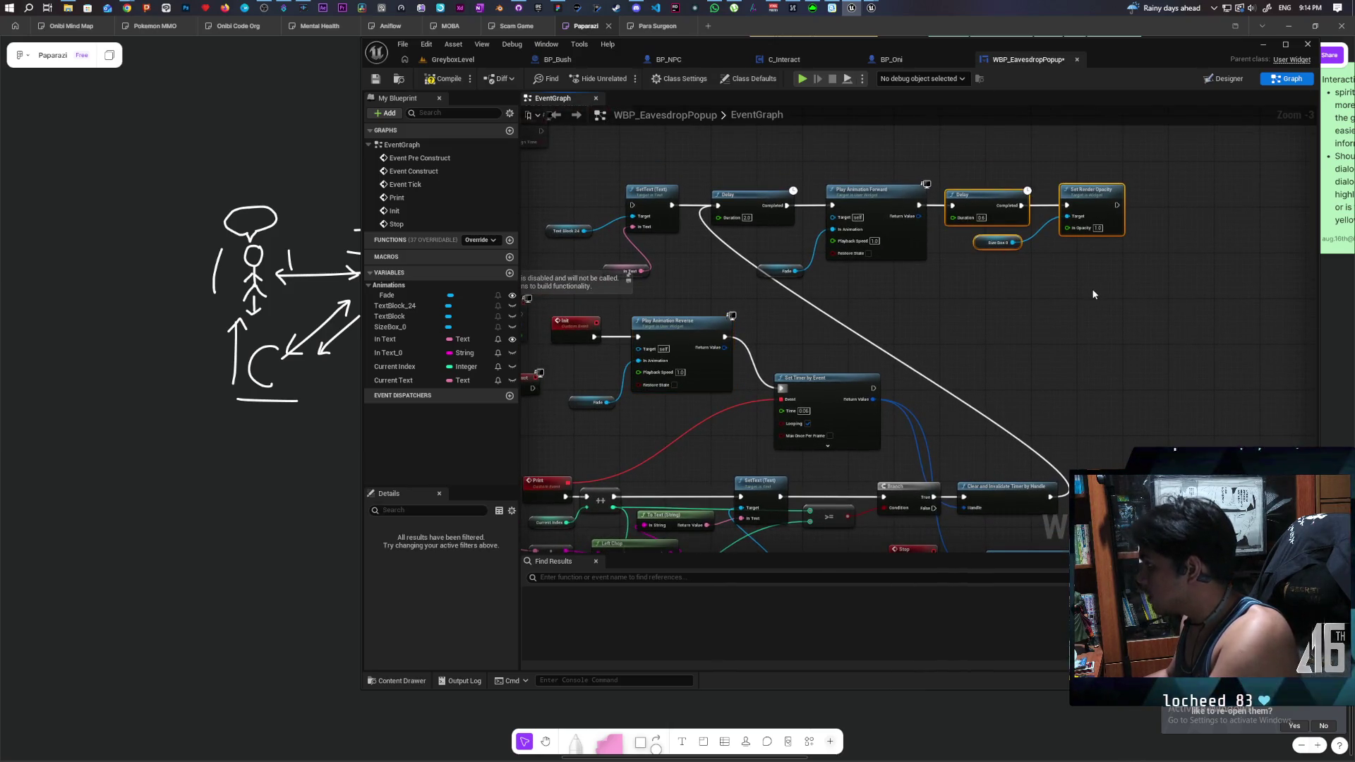
# - Delete the old delay and opacity nodes; insert a 0.5 Delay before Set Timer by Event
pyautogui.press('Delete')
pyautogui.moveTo(834, 395); pyautogui.dragTo(901, 382)
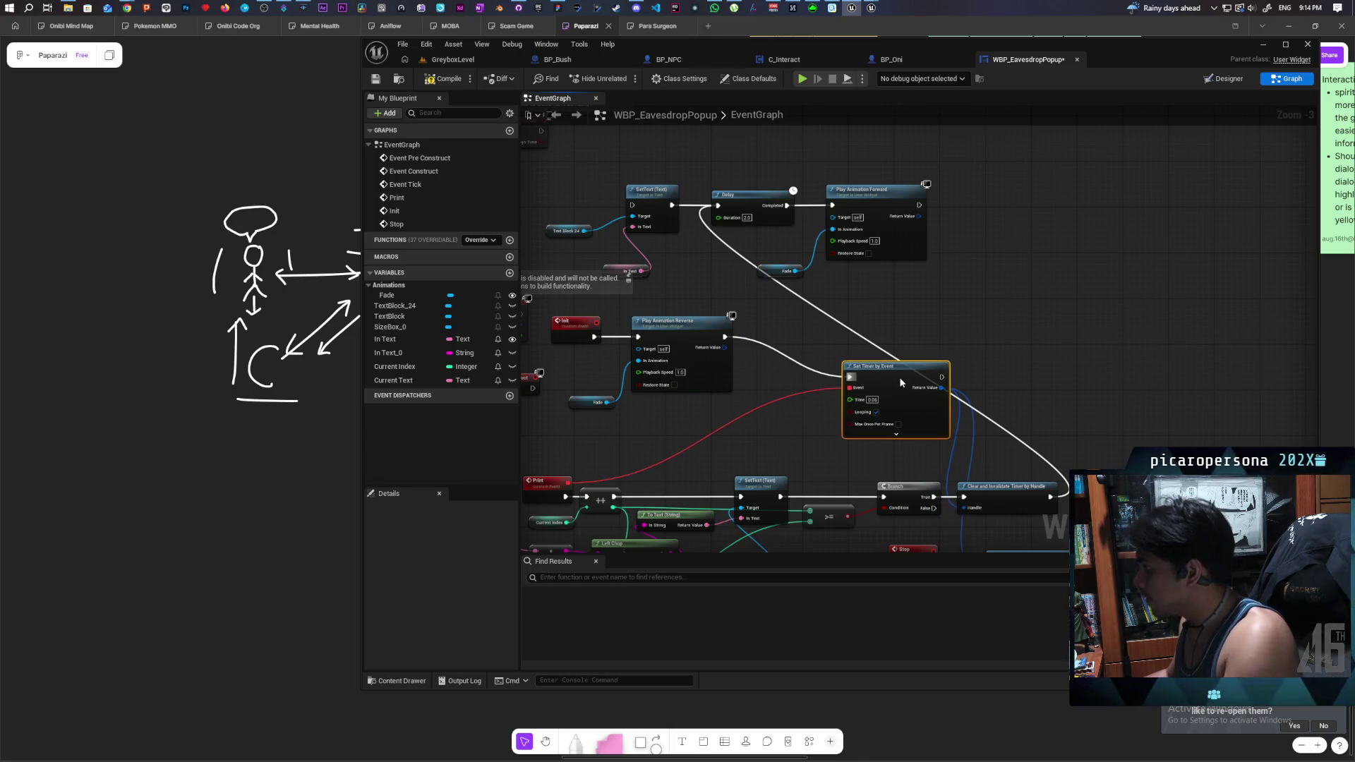
pyautogui.click(790, 378)
pyautogui.moveTo(790, 377); pyautogui.dragTo(767, 341)
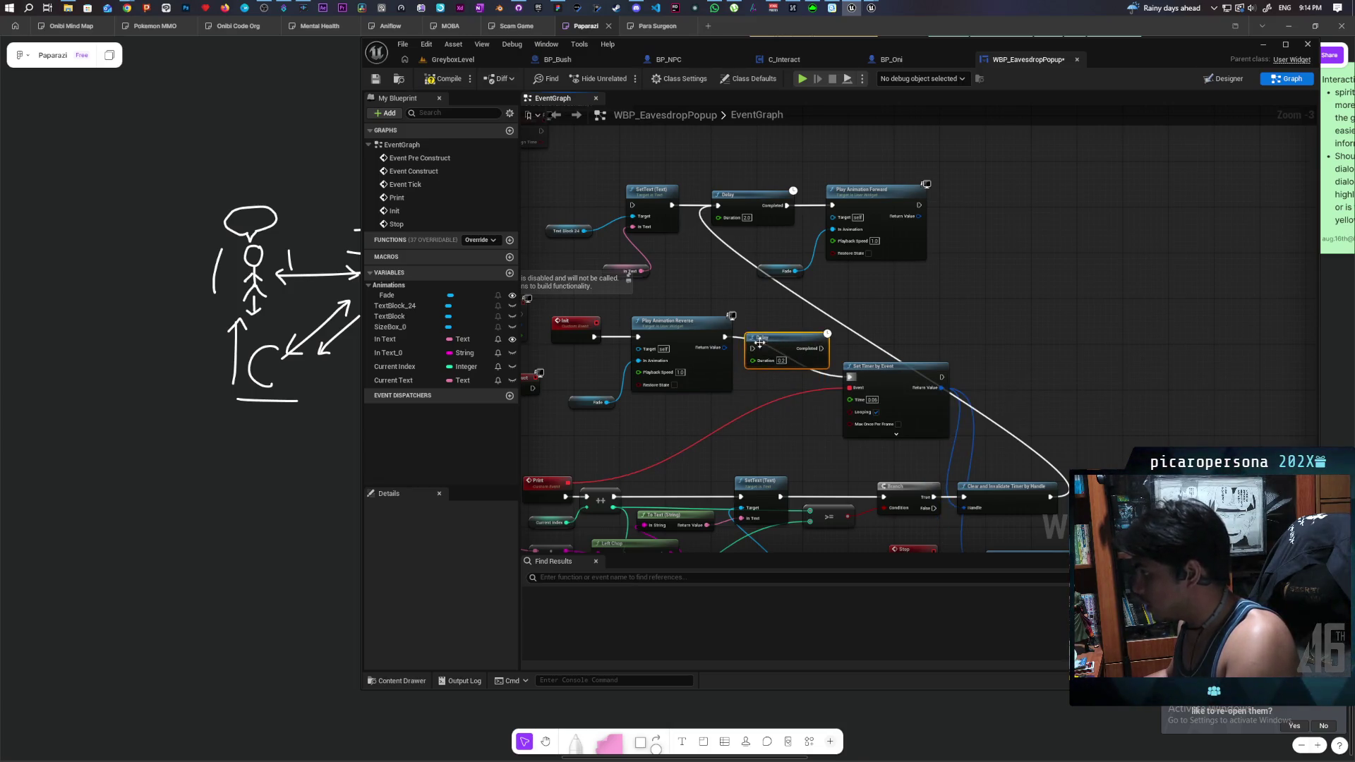
pyautogui.write('0.5')
pyautogui.click(739, 332)
pyautogui.moveTo(764, 344)
pyautogui.mouseDown()
pyautogui.moveTo(761, 332)
pyautogui.moveTo(848, 377)
pyautogui.mouseUp()
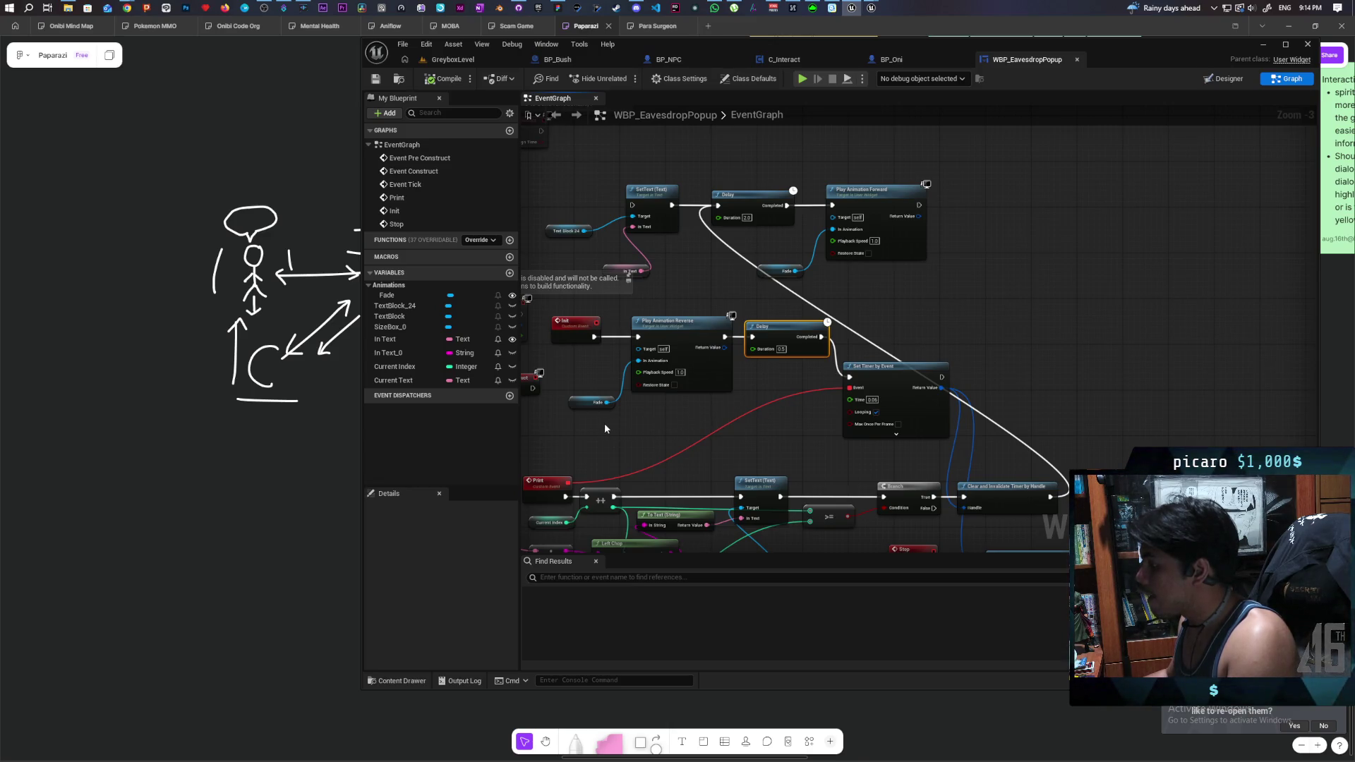
# - In the Designer, uncheck Is Variable on SizeBox_0 and review its details, including Max Desired Width 640.0
pyautogui.click(1215, 82)
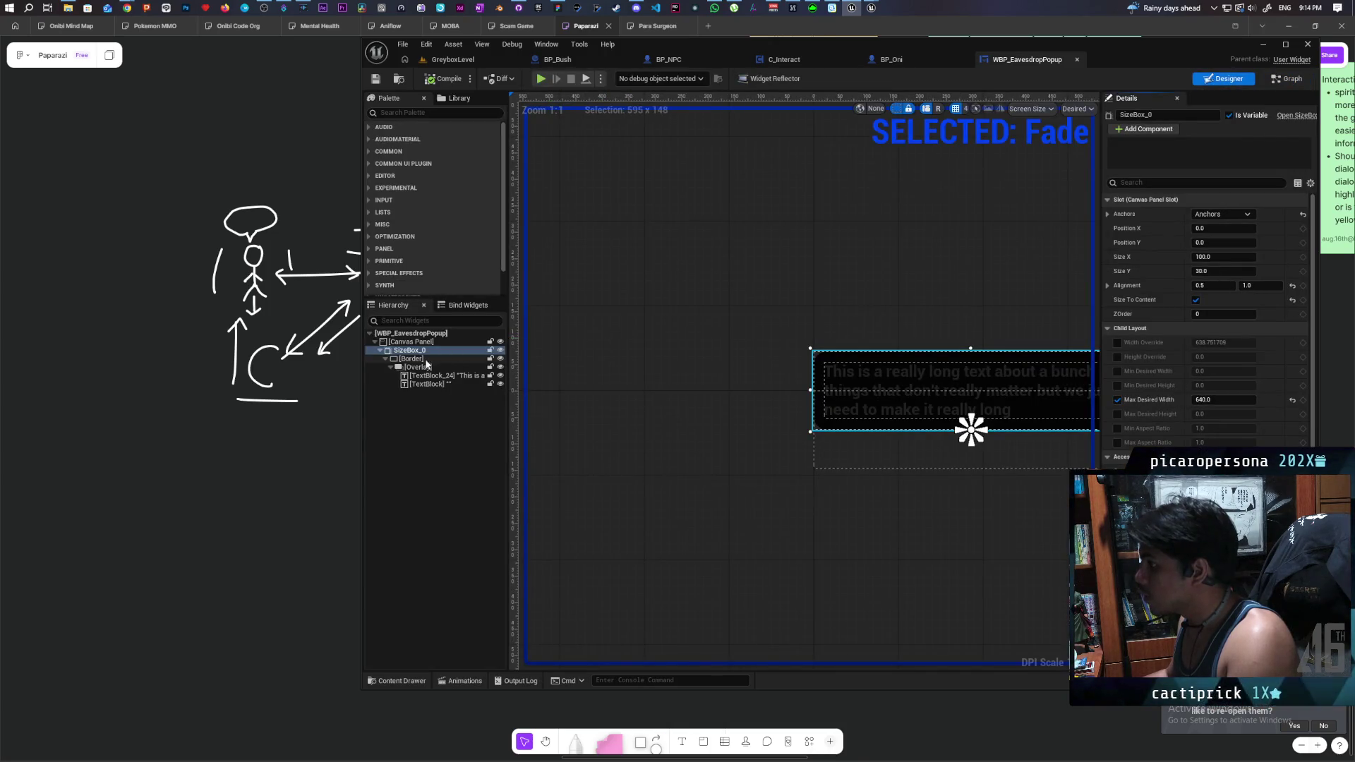
pyautogui.click(1230, 115)
pyautogui.scroll(-6, 1207, 318)
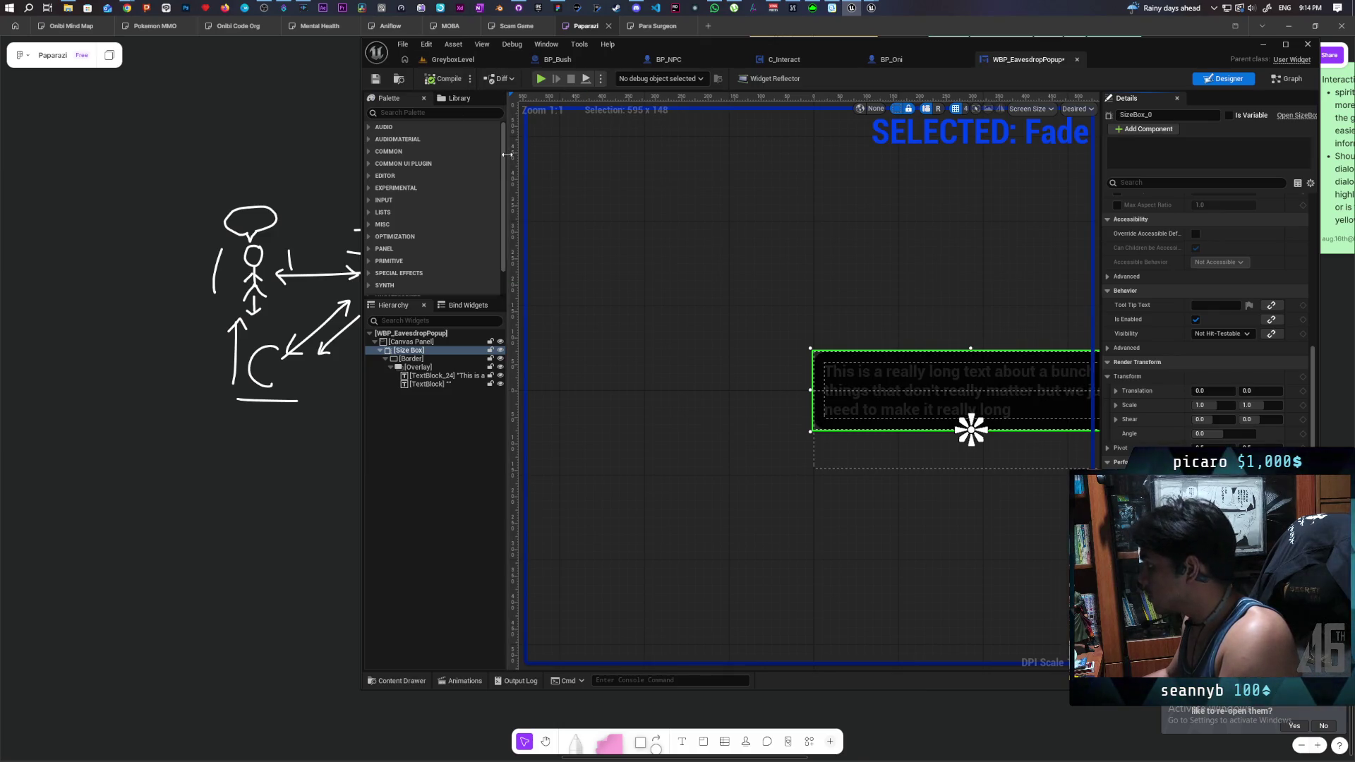
pyautogui.click(467, 681)
pyautogui.click(468, 613)
pyautogui.click(468, 463)
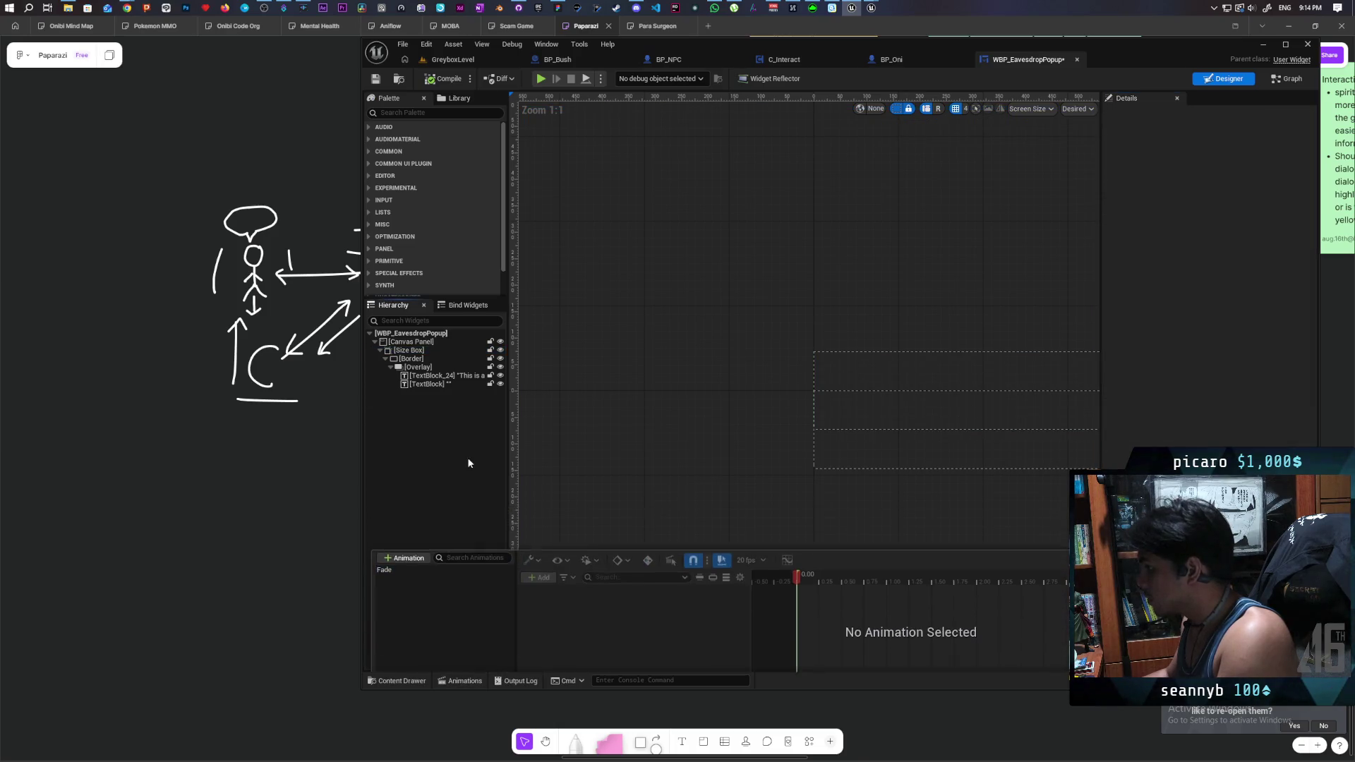
pyautogui.click(421, 351)
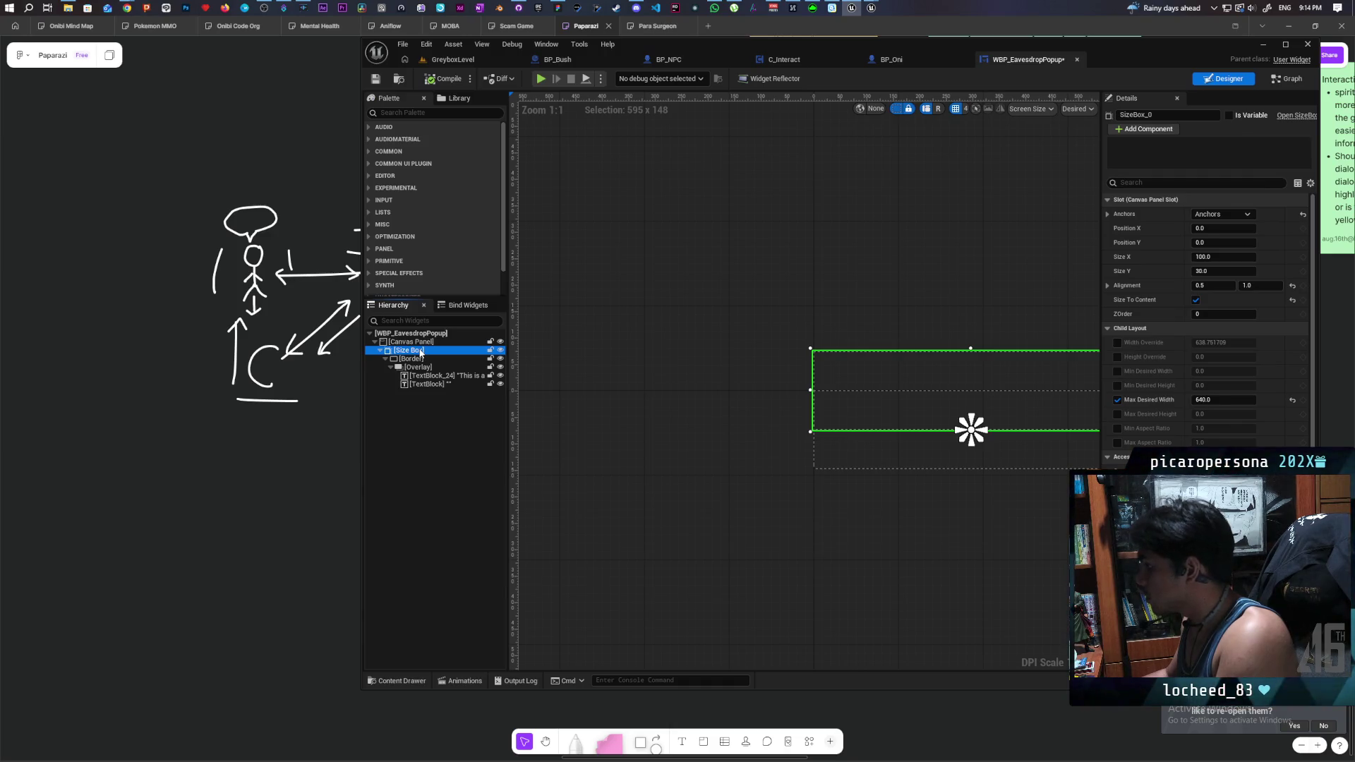
pyautogui.scroll(-3, 1207, 318)
pyautogui.scroll(-10, 1207, 332)
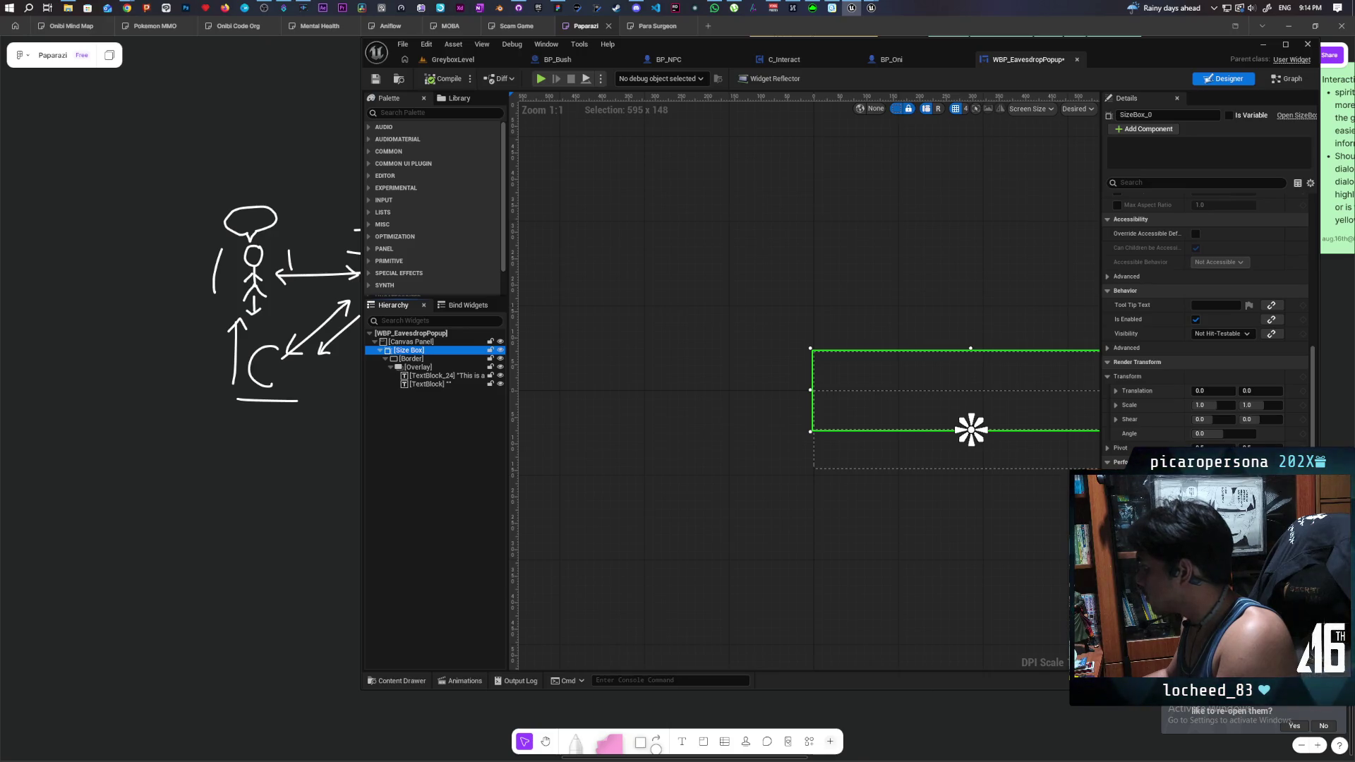
# - Uncheck Hidden in Game on BP_NPC's Eavesdrop Widget component, then return to GreyboxLevel and play
pyautogui.click(452, 59)
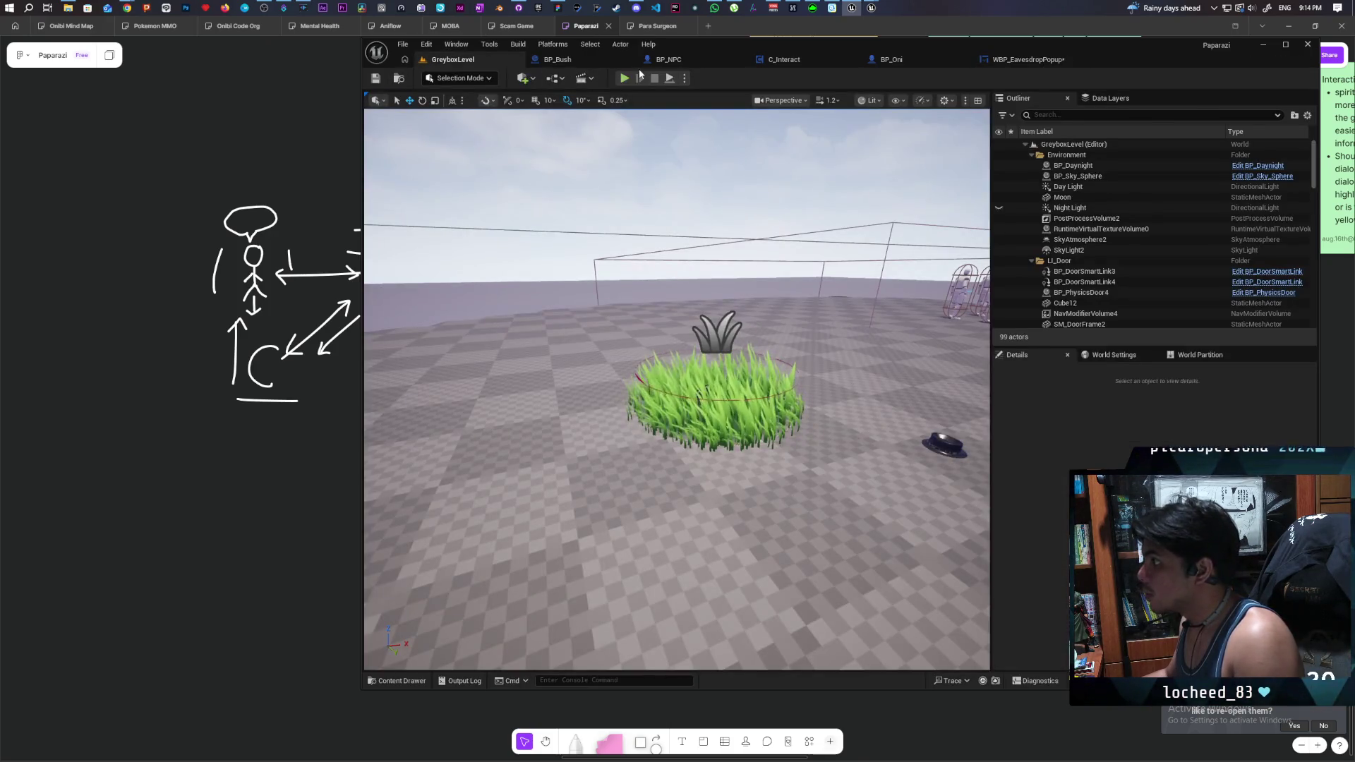
pyautogui.click(668, 61)
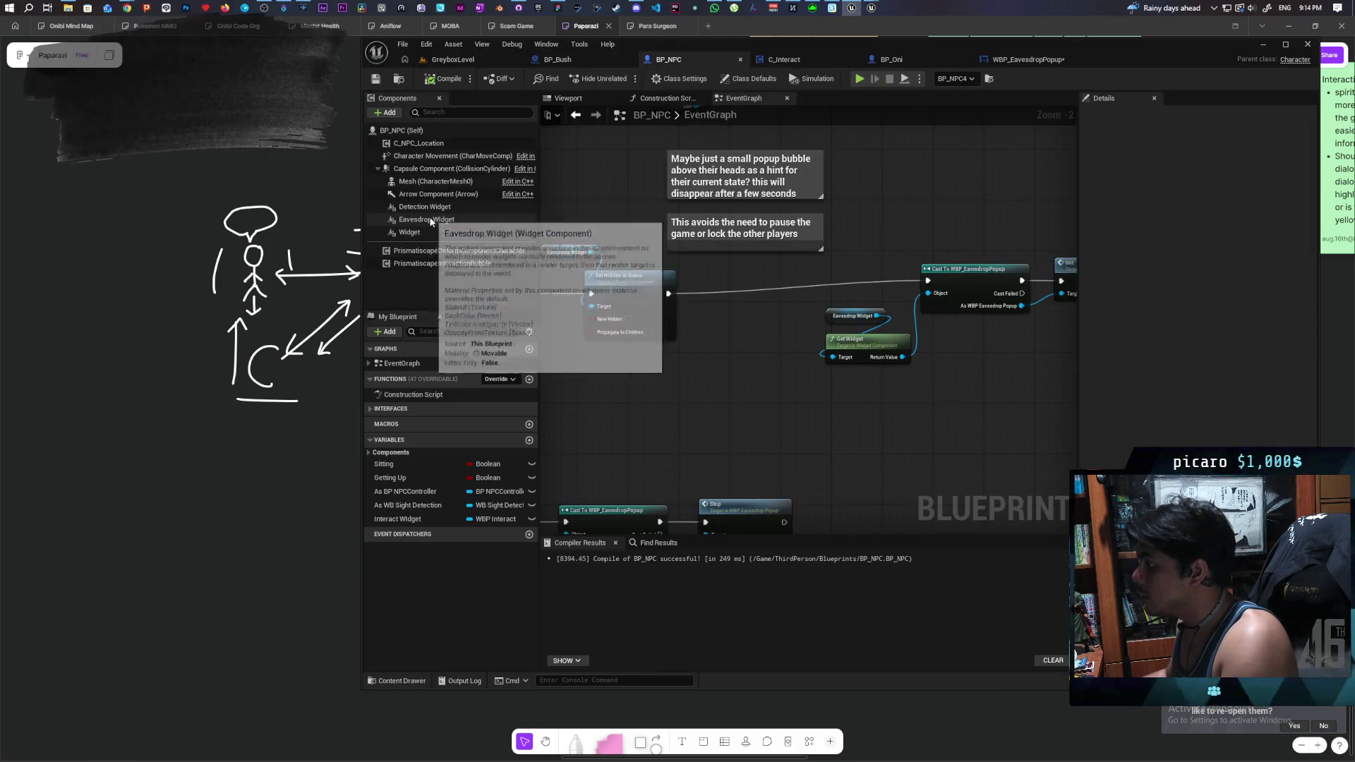
pyautogui.click(435, 221)
pyautogui.click(1186, 189)
pyautogui.moveTo(689, 414)
pyautogui.mouseDown()
pyautogui.moveTo(865, 408)
pyautogui.moveTo(737, 396)
pyautogui.mouseUp()
pyautogui.scroll(-1, 765, 396)
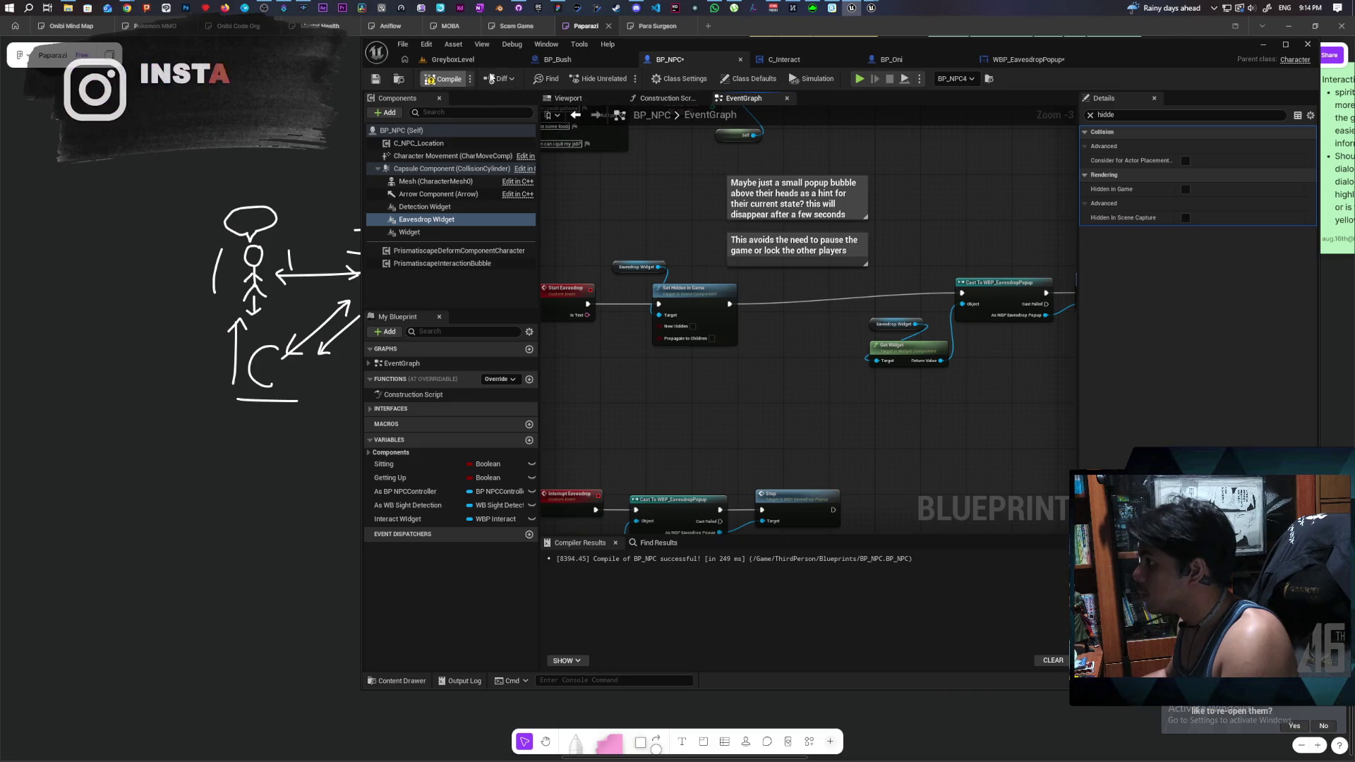
pyautogui.click(465, 60)
pyautogui.click(623, 80)
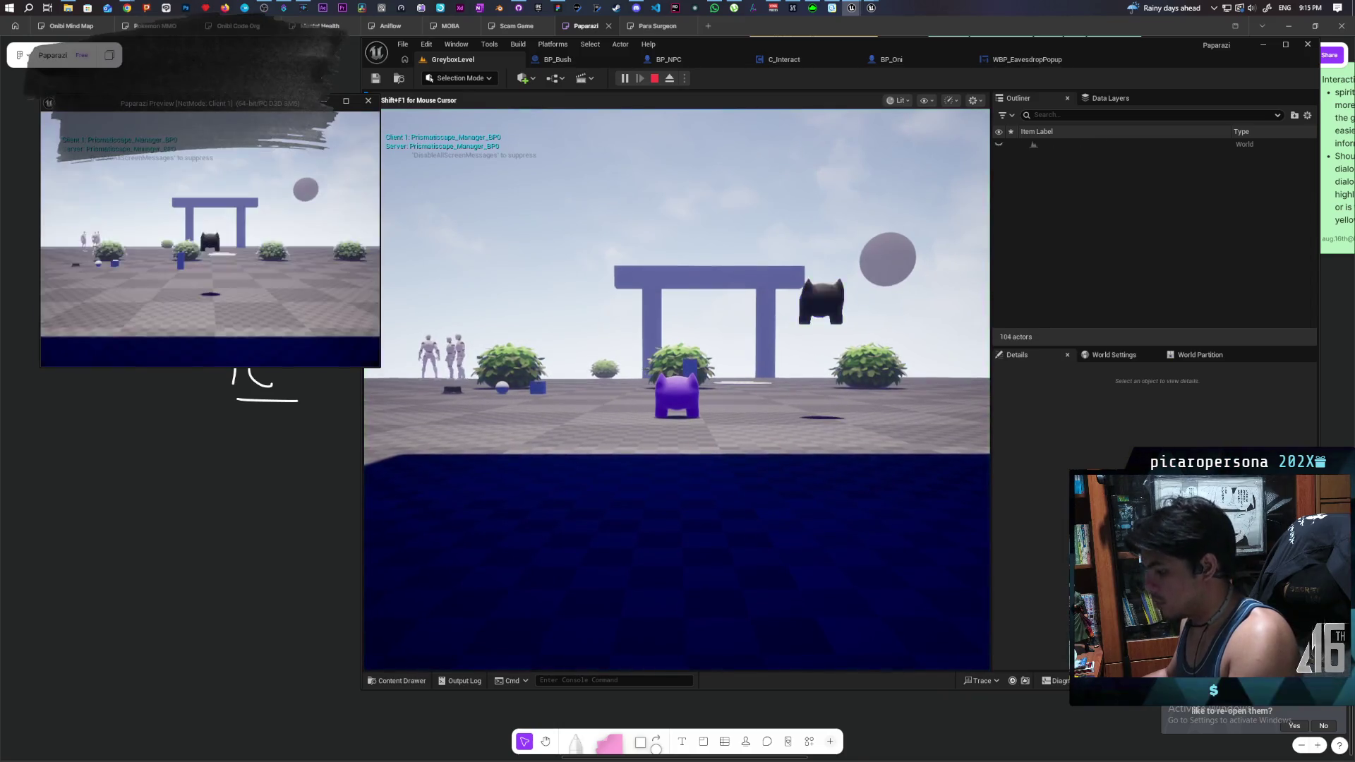
# - Walk the player across the floor to the NPC by the bushes and press F to listen
pyautogui.press('w')
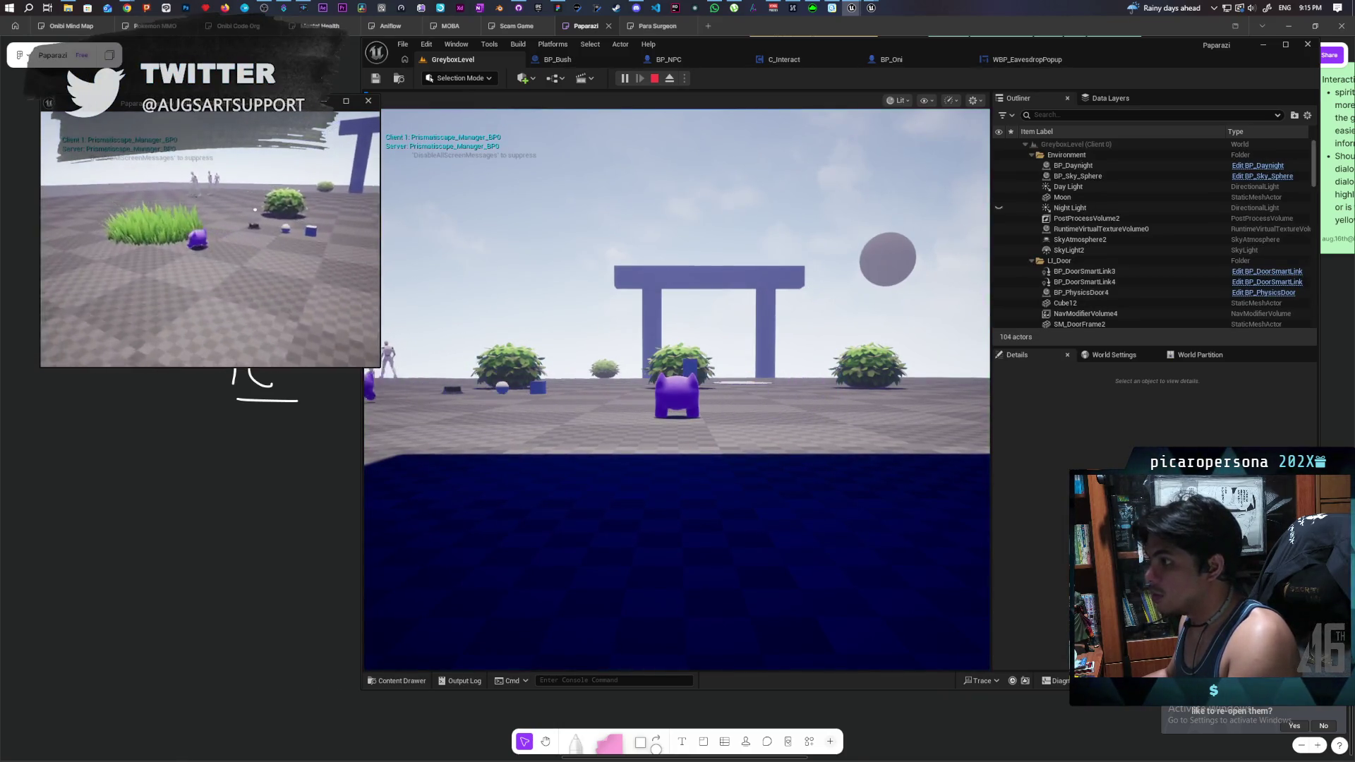
pyautogui.press('w')
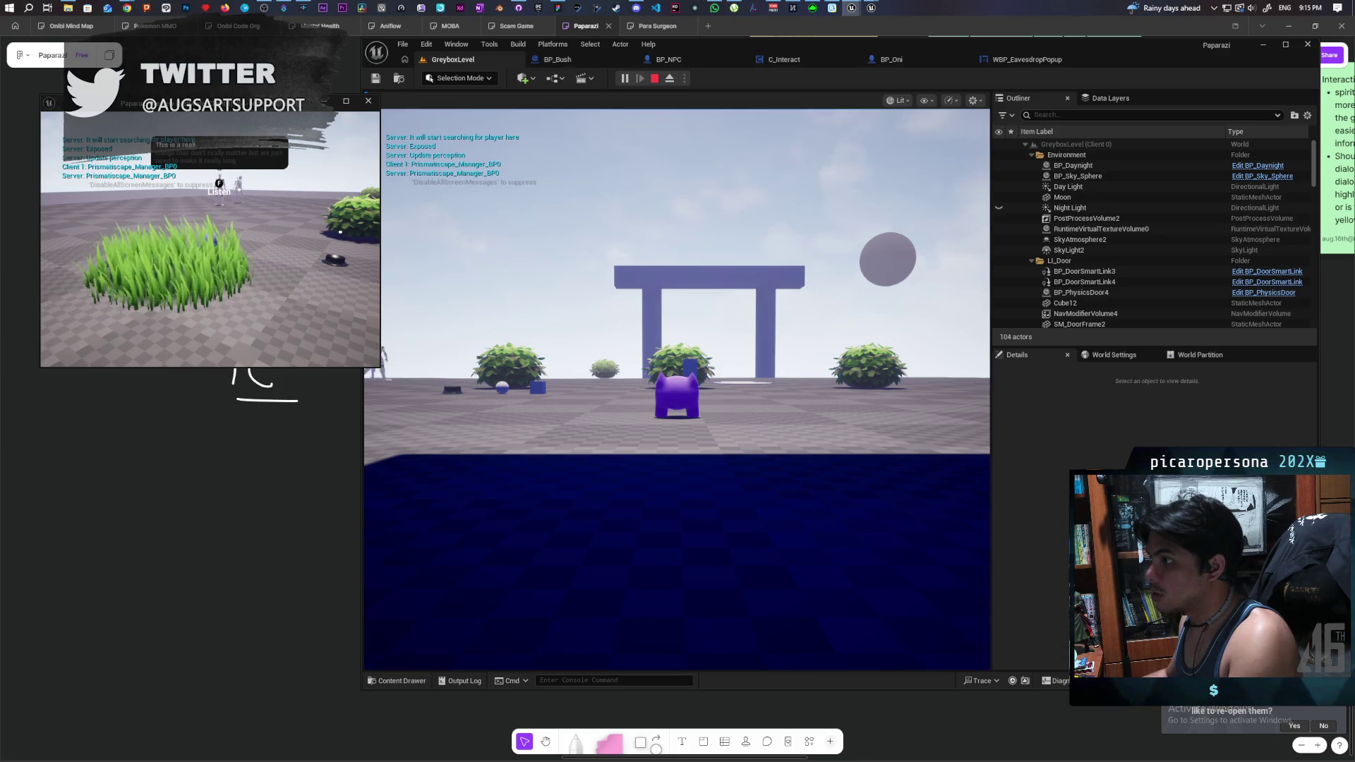
pyautogui.press('w')
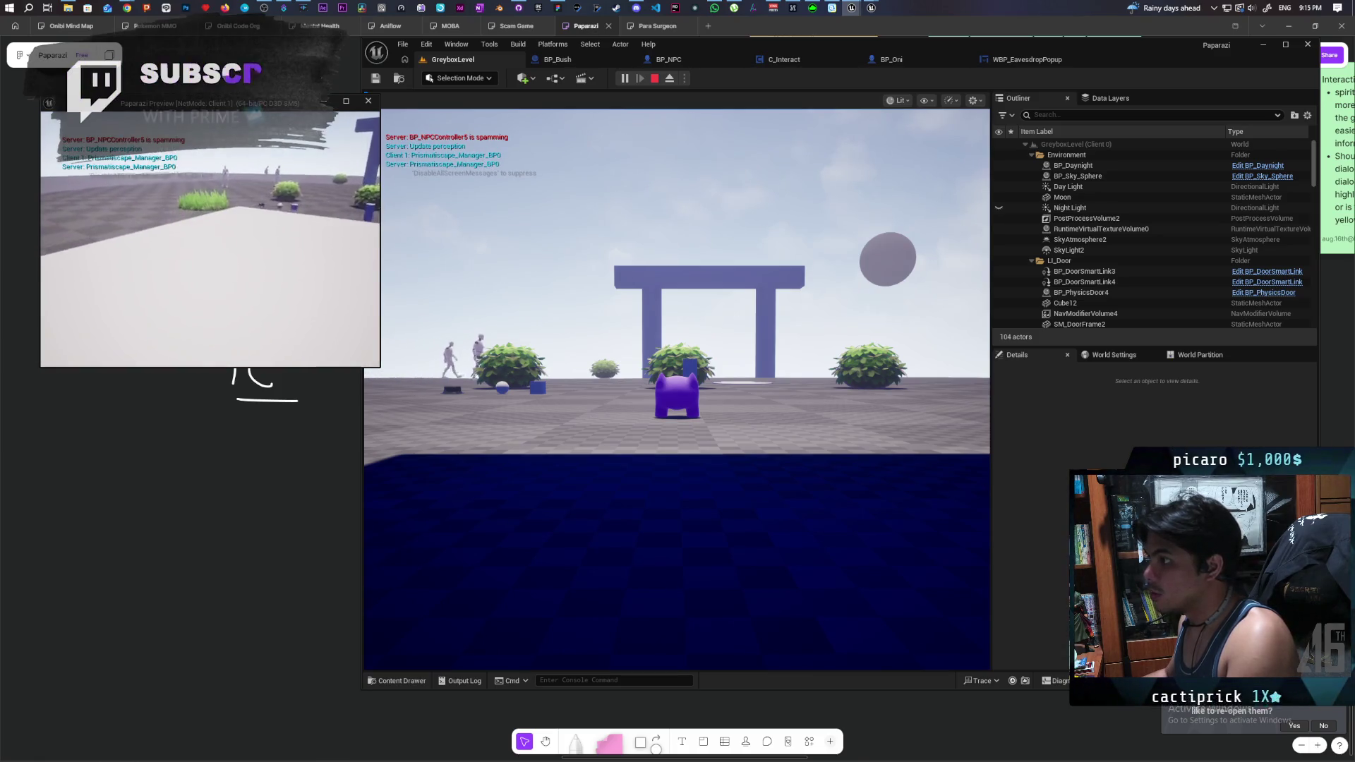
pyautogui.press('f')
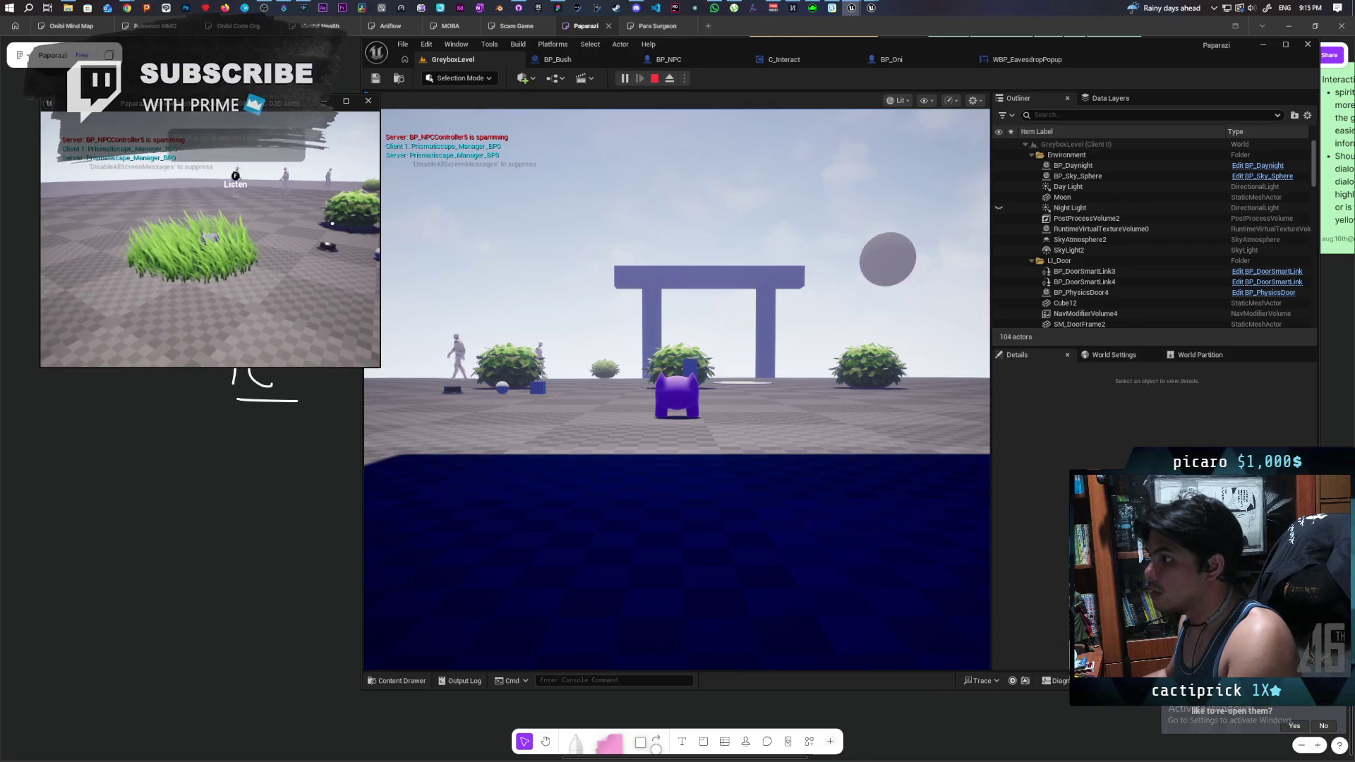
pyautogui.press('w')
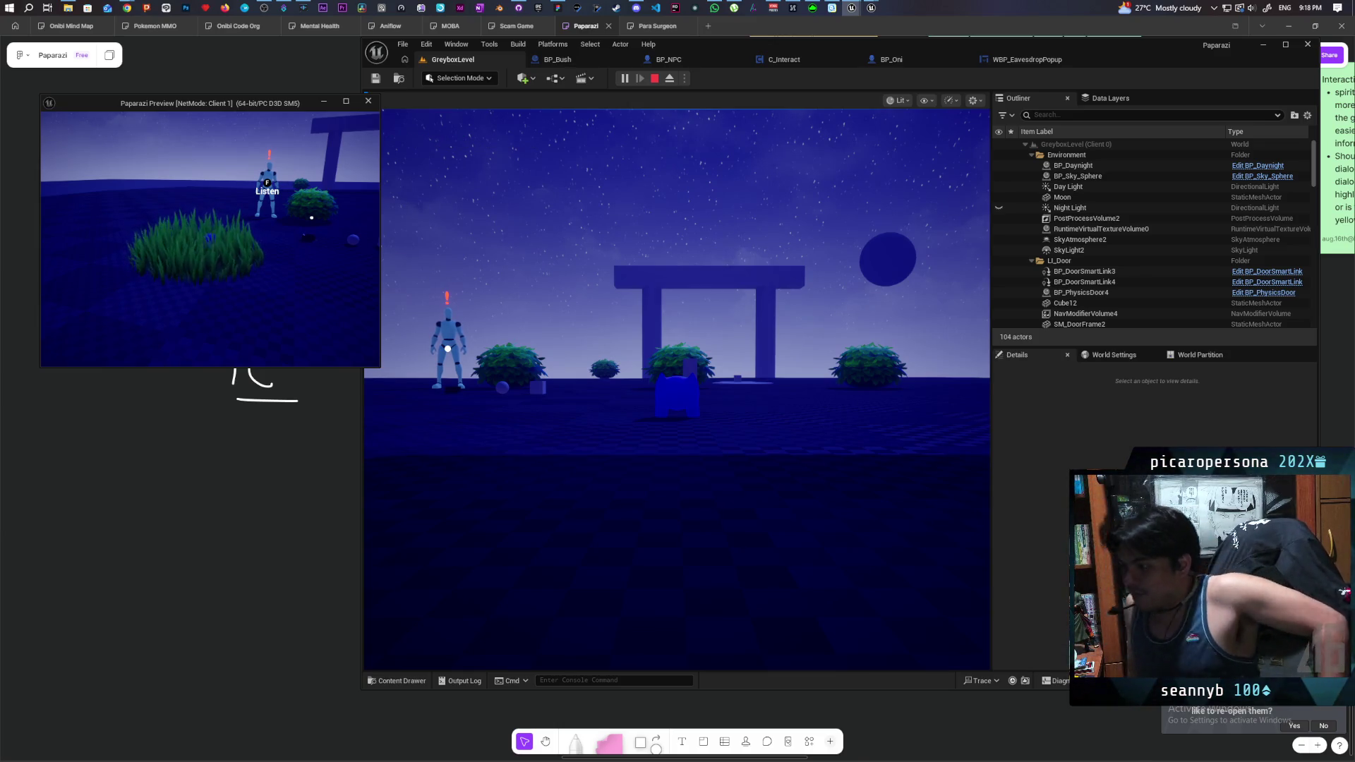
# - In the main game view, listen to the NPC, back away, return and listen again
pyautogui.moveTo(266, 198)
pyautogui.hotkey('alt', 'Tab')
pyautogui.press('f')
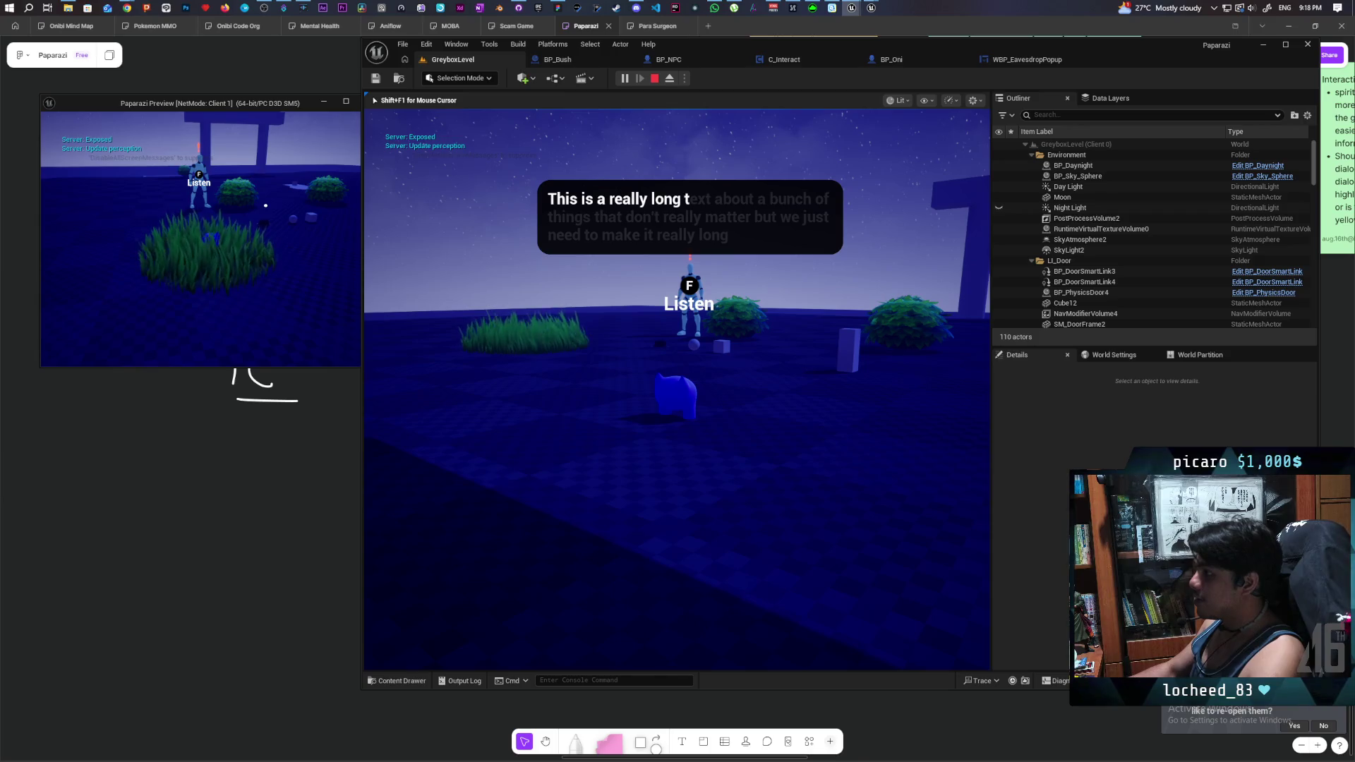
pyautogui.press('w')
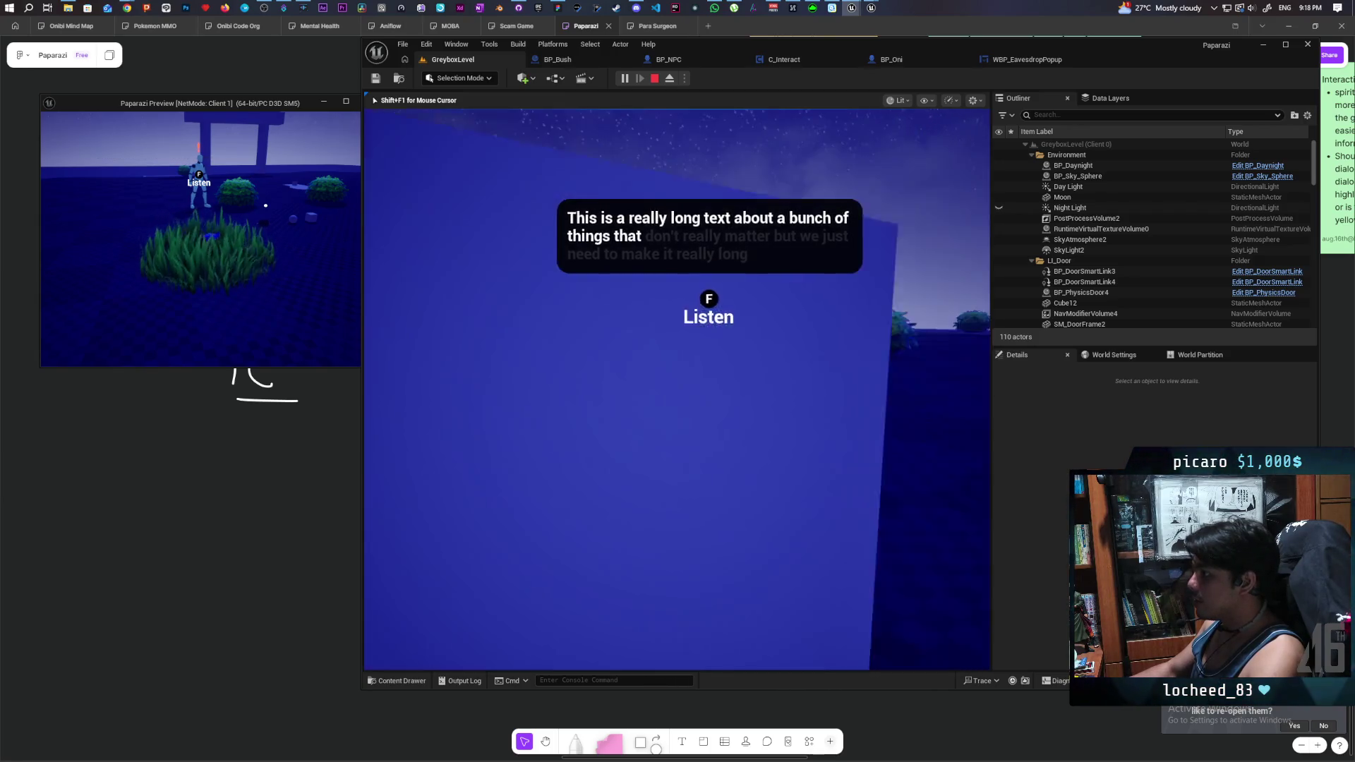
pyautogui.press('s')
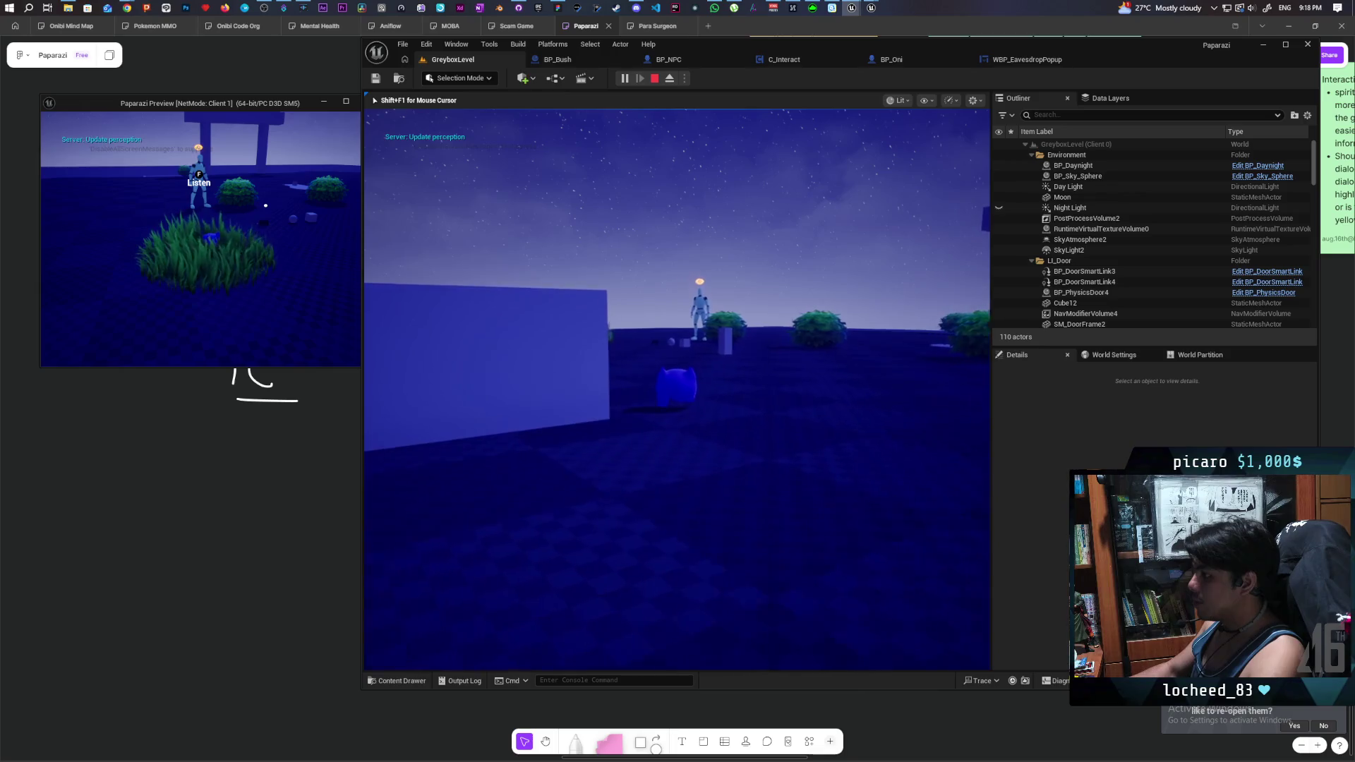
pyautogui.press('w')
pyautogui.press('f')
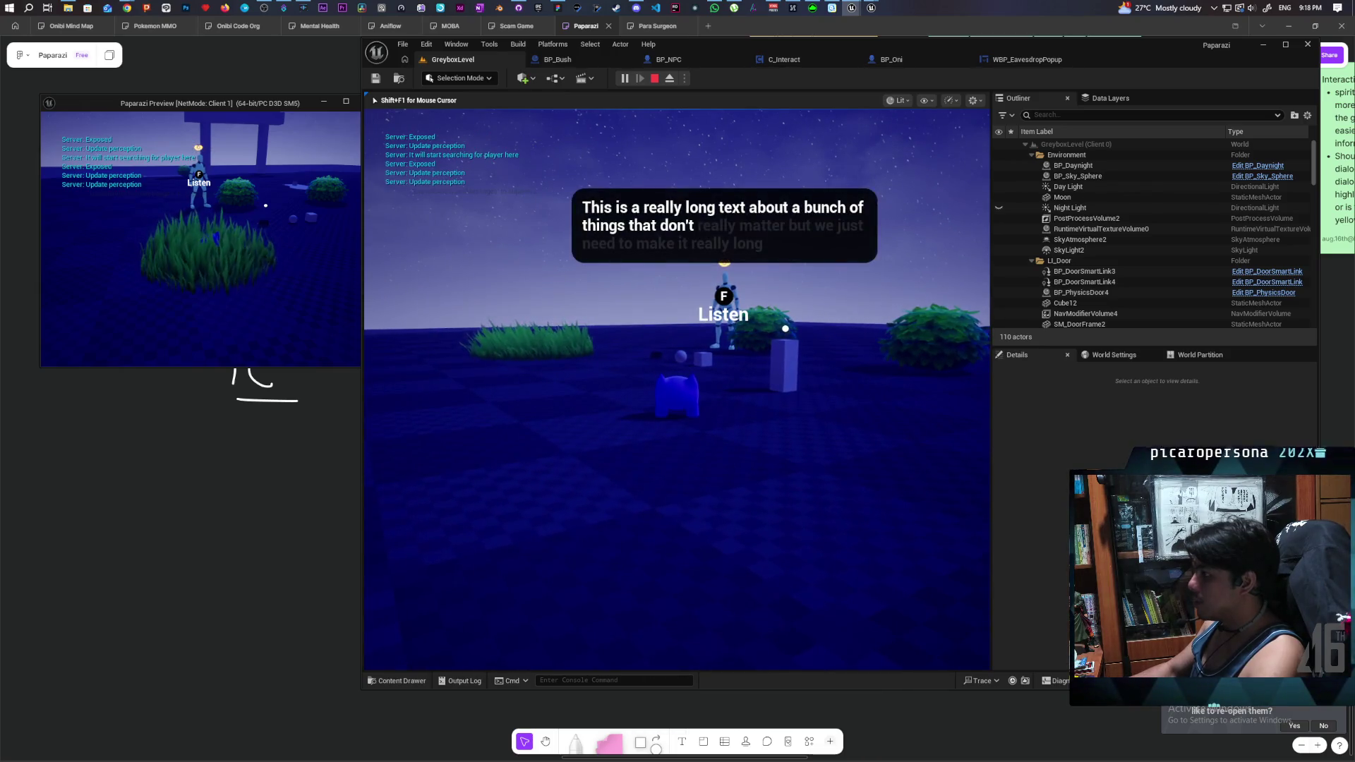
pyautogui.press('s')
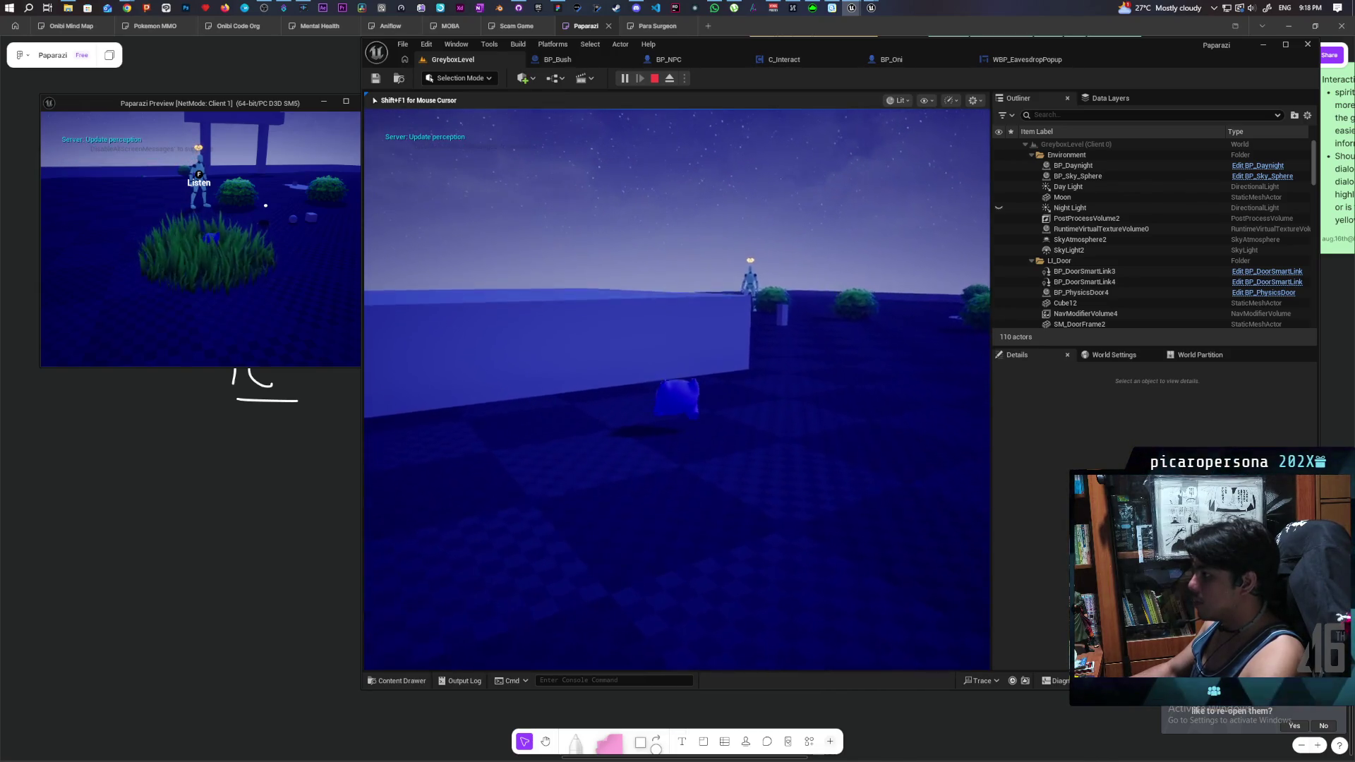
# - Switch to the preview client and listen to the NPC there
pyautogui.hotkey('alt', 'Tab')
pyautogui.press('f')
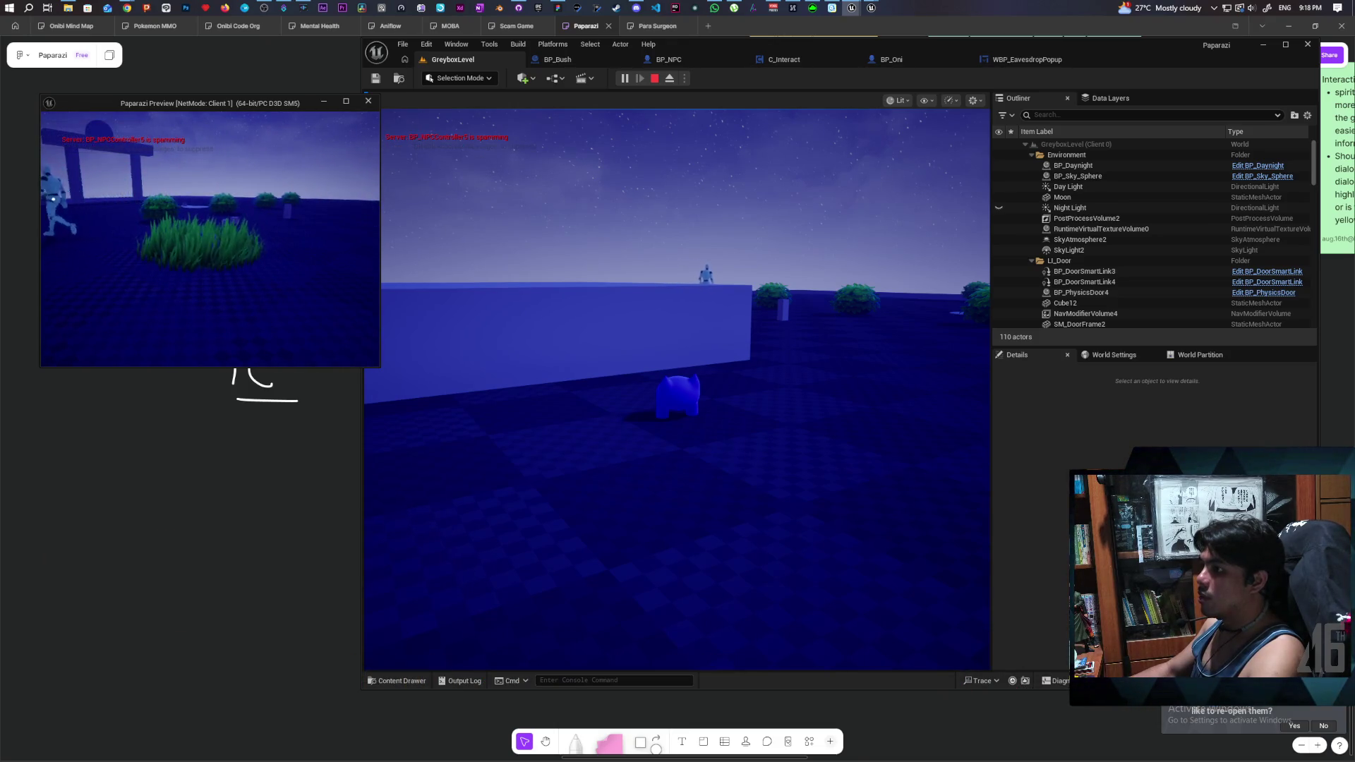
pyautogui.press('f')
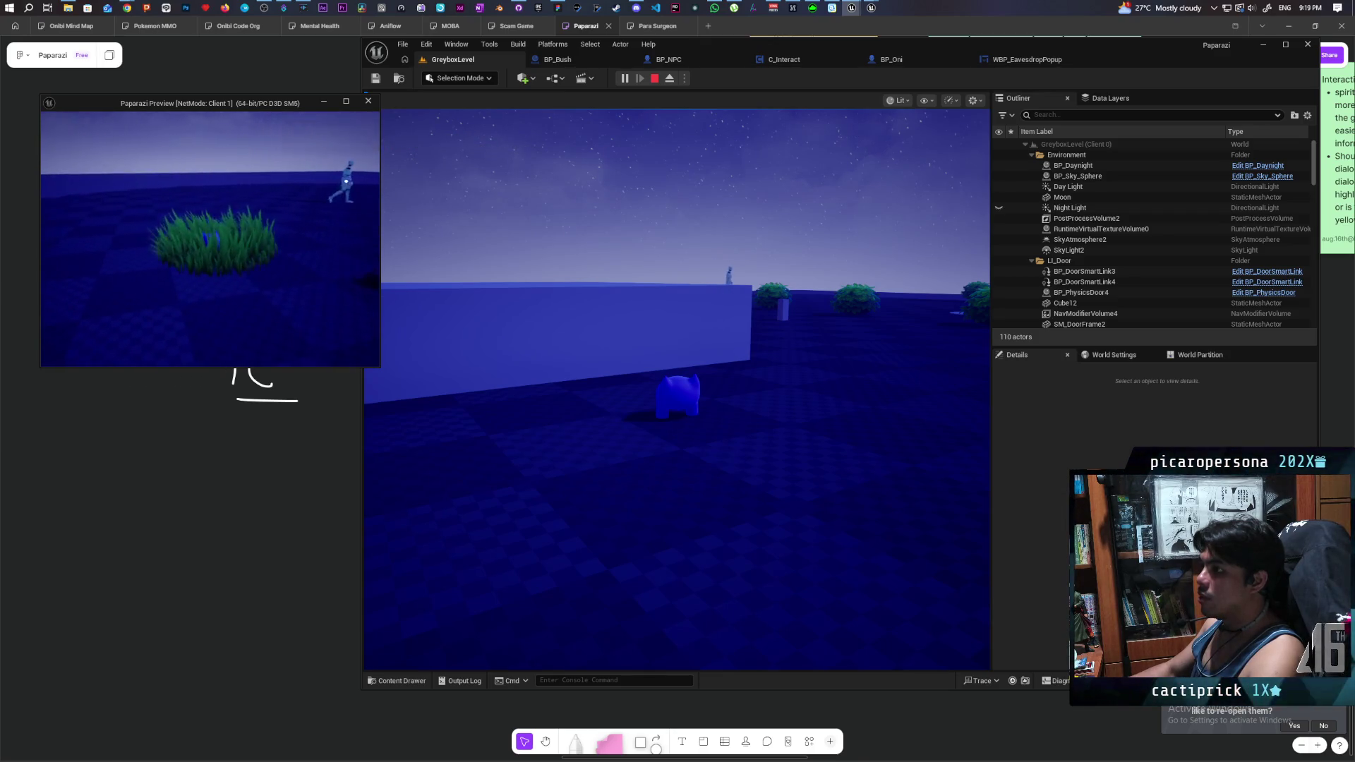